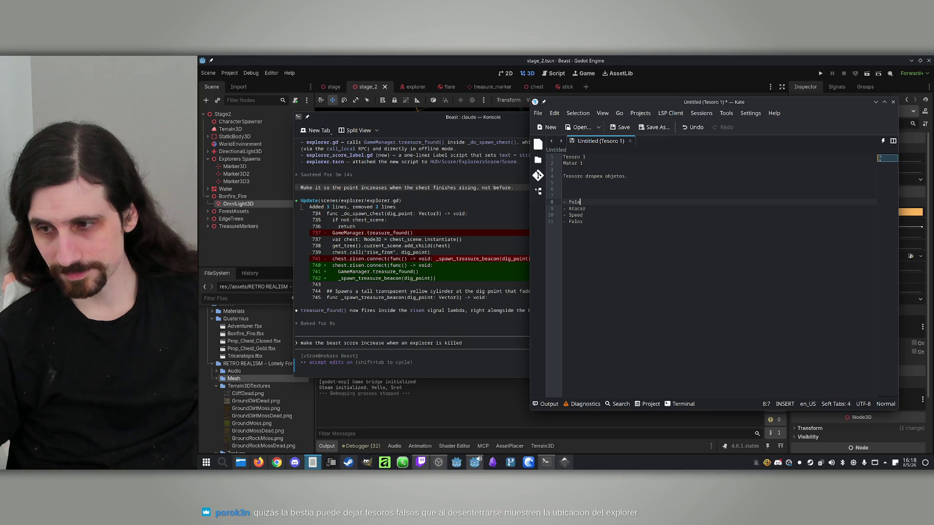
- Insert empty lines after the '- Palos' entry in the Kate treasure note
{"action": "left_click", "coordinate": [668, 283]}
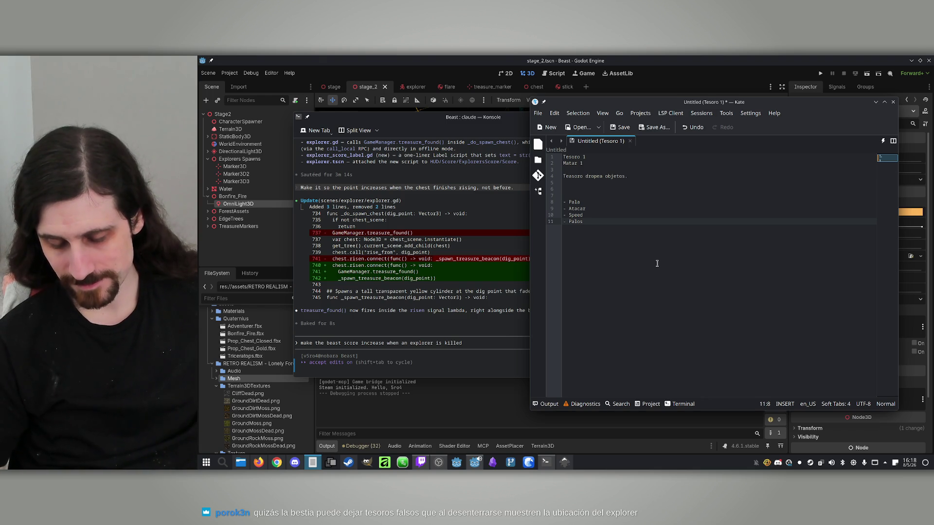
{"action": "key", "text": "Return"}
{"action": "key", "text": "Return"}
{"action": "key", "text": "Return"}
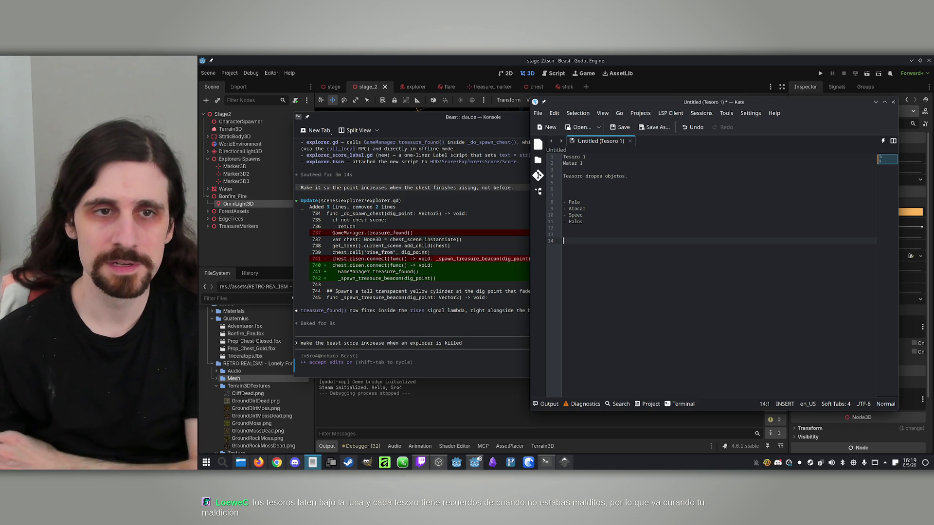
- Filter the FileSystem for 'upgrade' and open upgrade_registry.gd at its top
{"action": "key", "text": "alt+Tab"}
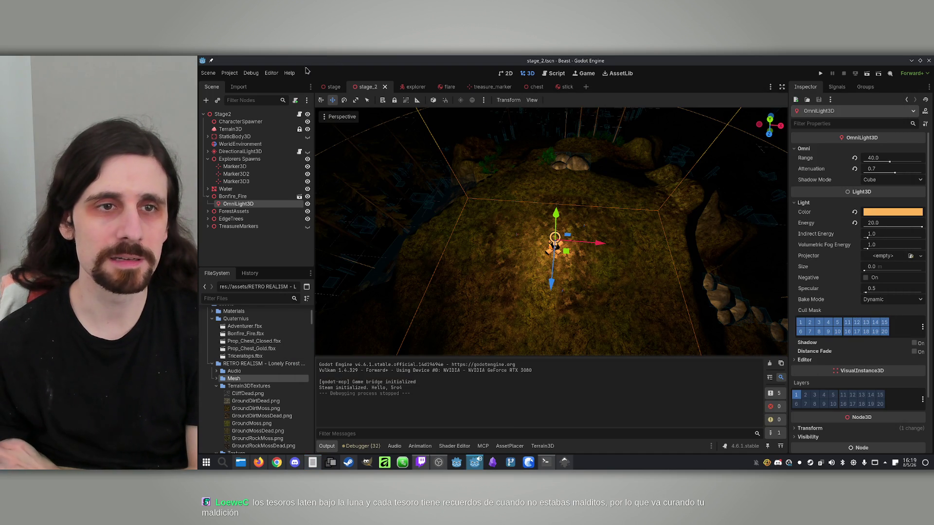
{"action": "left_click", "coordinate": [233, 298]}
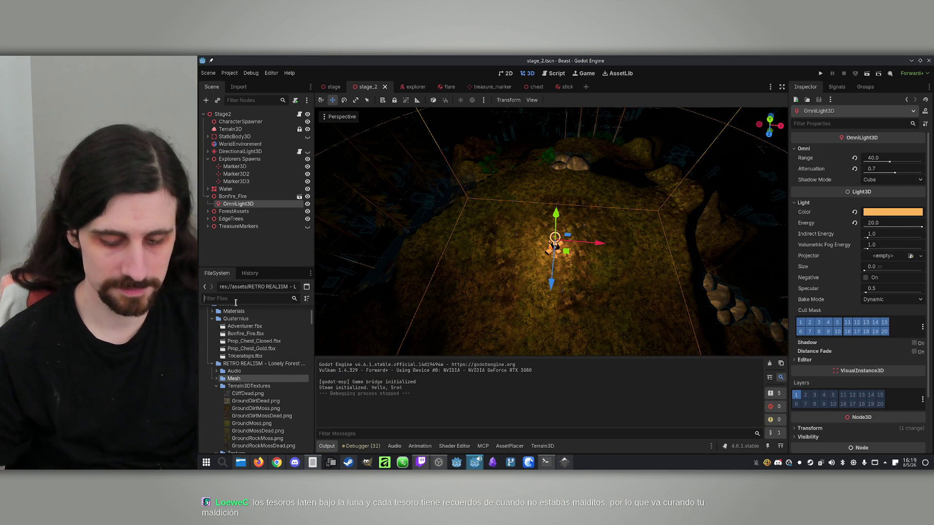
{"action": "type", "text": "upgrade"}
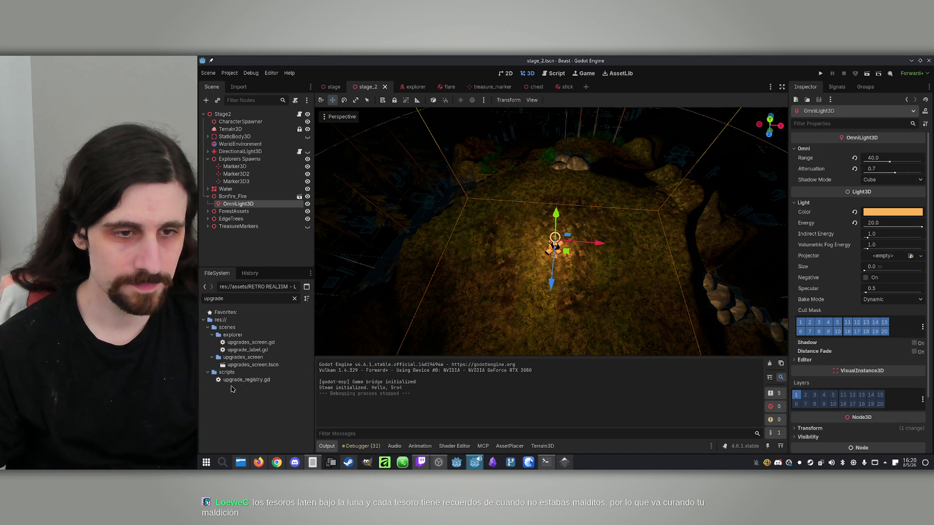
{"action": "double_click", "coordinate": [251, 379]}
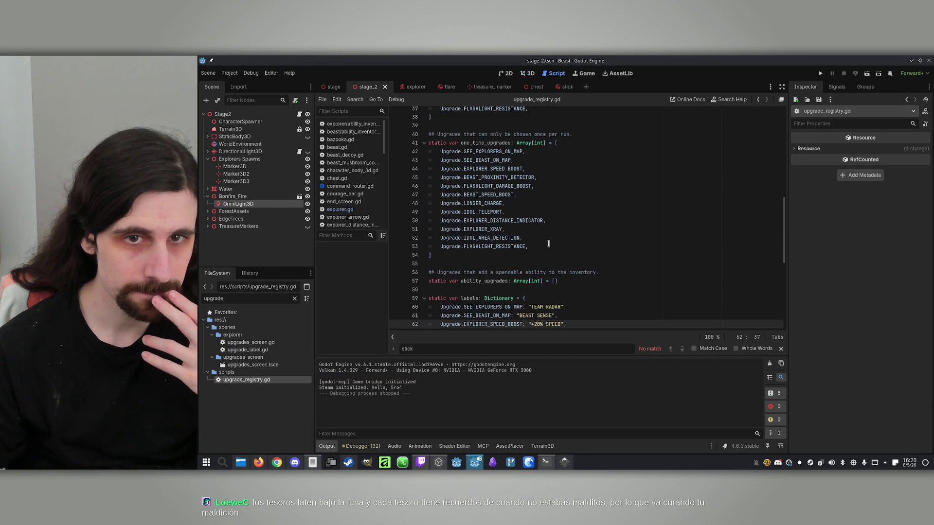
{"action": "scroll", "coordinate": [554, 235], "scroll_direction": "up", "scroll_amount": 10}
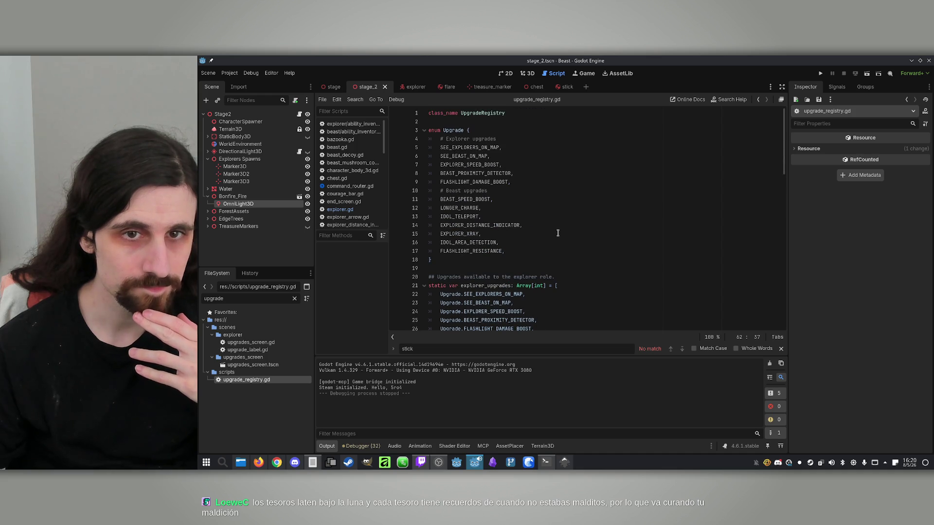
- Check the SEE_EXPLORERS_ON_MAP and SEE_BEAST_ON_MAP entries, then start a new line in the notes
{"action": "left_click", "coordinate": [531, 147]}
{"action": "left_click", "coordinate": [529, 158]}
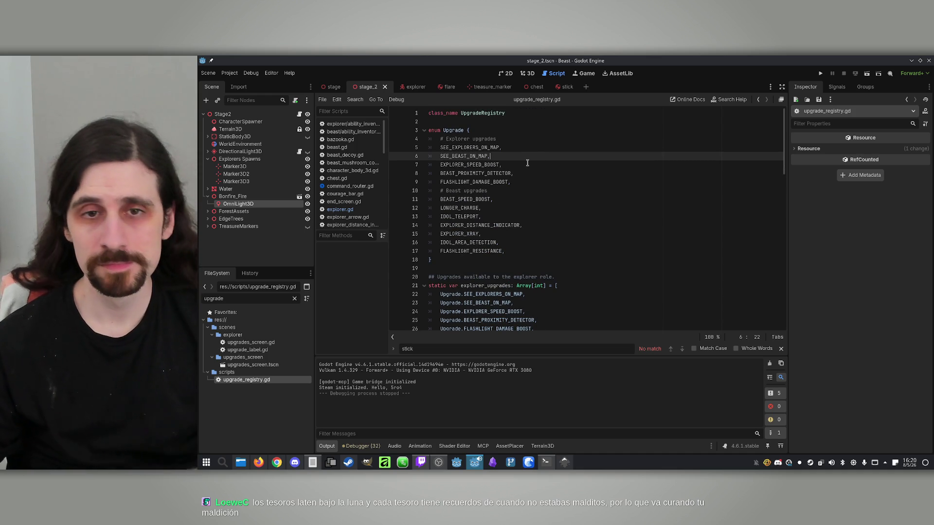
{"action": "left_click", "coordinate": [313, 462]}
{"action": "key", "text": "Return"}
{"action": "key", "text": "Return"}
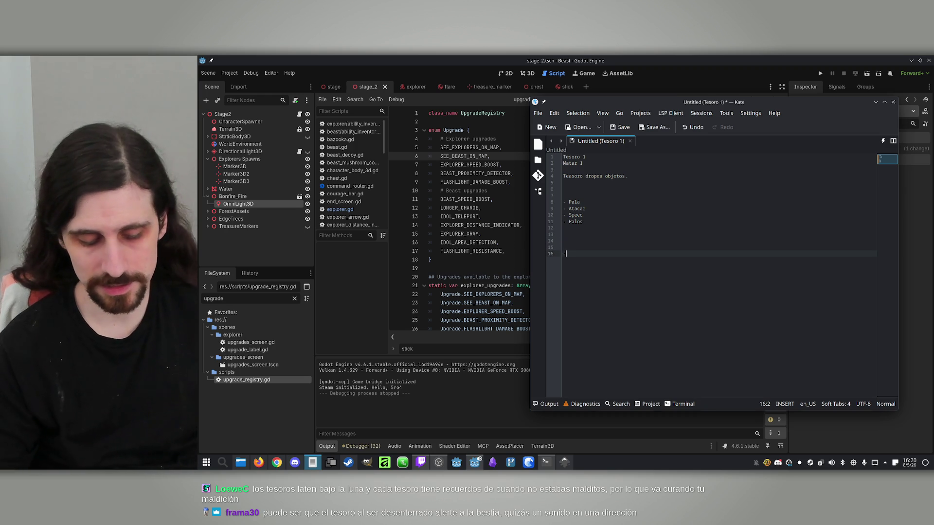
- Add a '- Stars' item, then review the EXPLORER_SPEED_BOOST and BEAST_PROXIMITY_DETECTOR enum entries
{"action": "type", "text": "- Stars"}
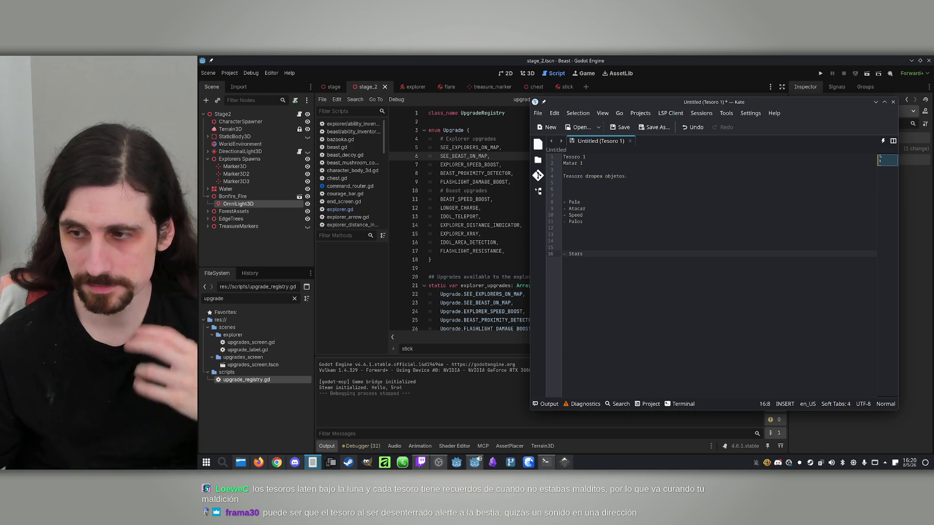
{"action": "key", "text": "Return"}
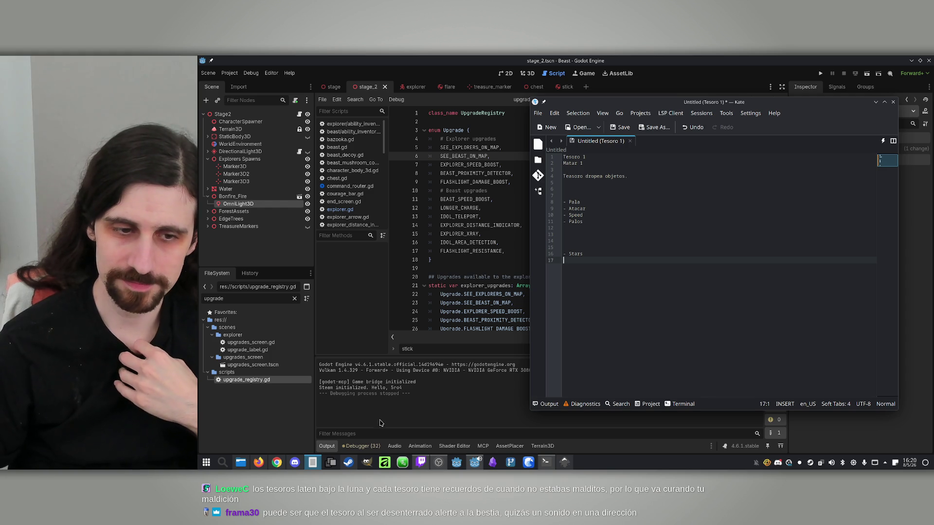
{"action": "left_click", "coordinate": [311, 469]}
{"action": "left_click", "coordinate": [306, 470]}
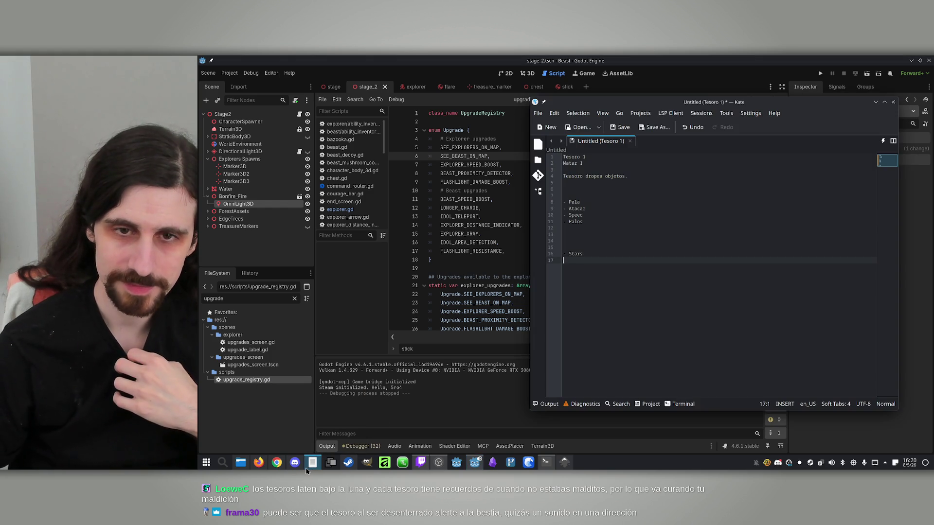
{"action": "left_click", "coordinate": [306, 470]}
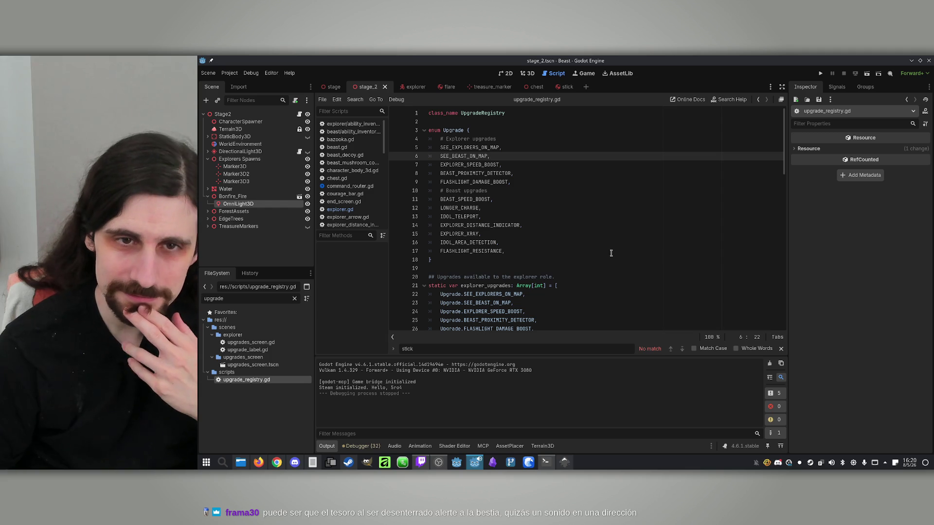
{"action": "left_click", "coordinate": [524, 166]}
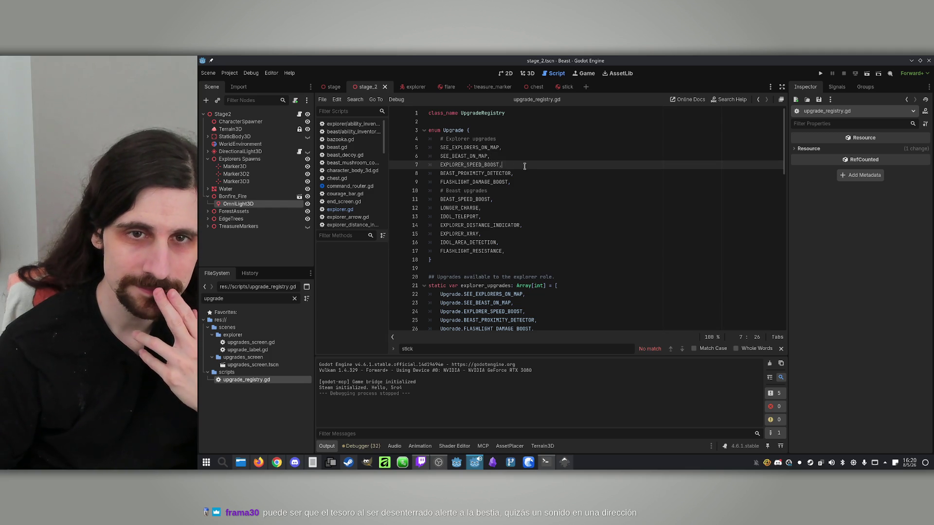
{"action": "left_click", "coordinate": [523, 173]}
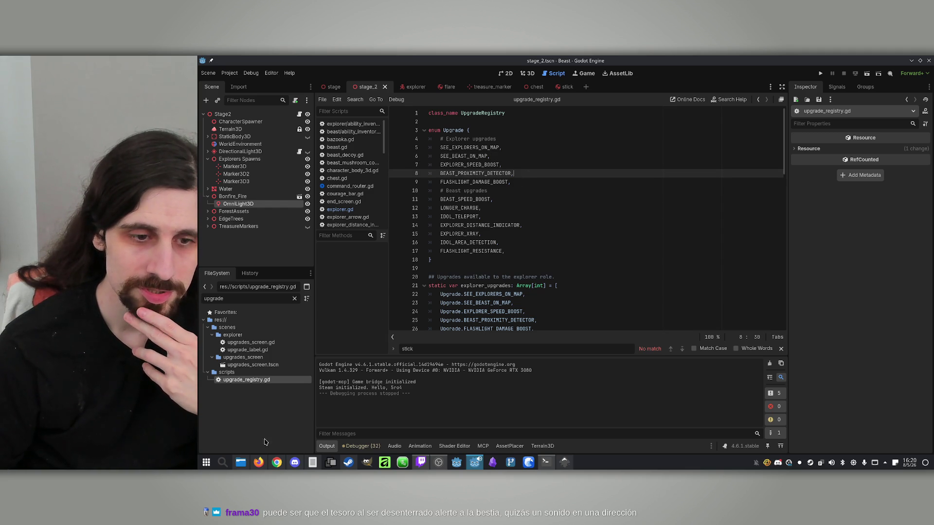
- Add a '- Detector de tesoros' item to the notes and start another '-' line
{"action": "left_click", "coordinate": [312, 462]}
{"action": "type", "text": "Br"}
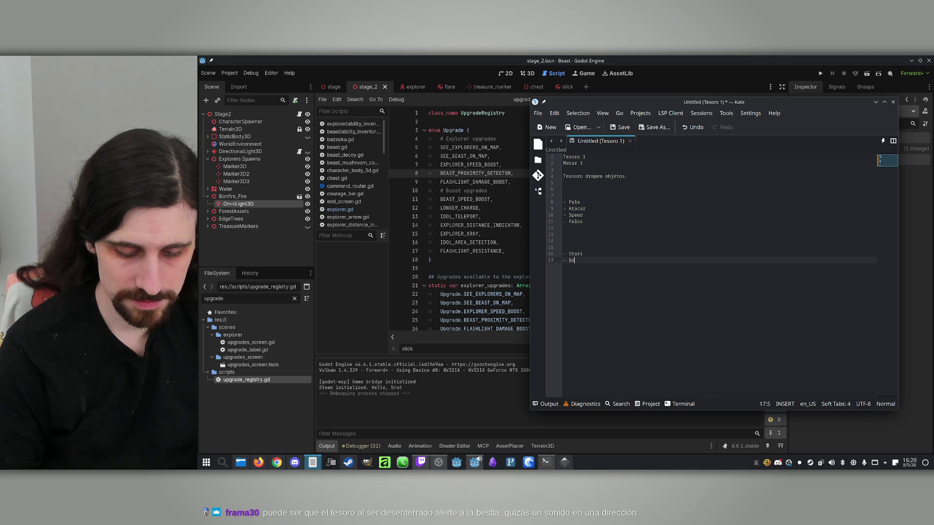
{"action": "key", "text": "BackSpace"}
{"action": "key", "text": "BackSpace"}
{"action": "key", "text": "BackSpace"}
{"action": "type", "text": "Detector de tes"}
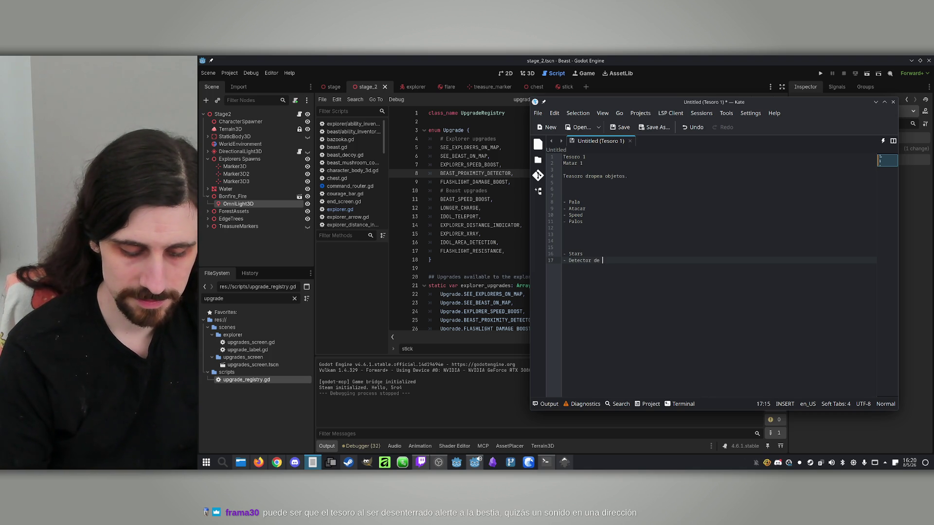
{"action": "type", "text": "o"}
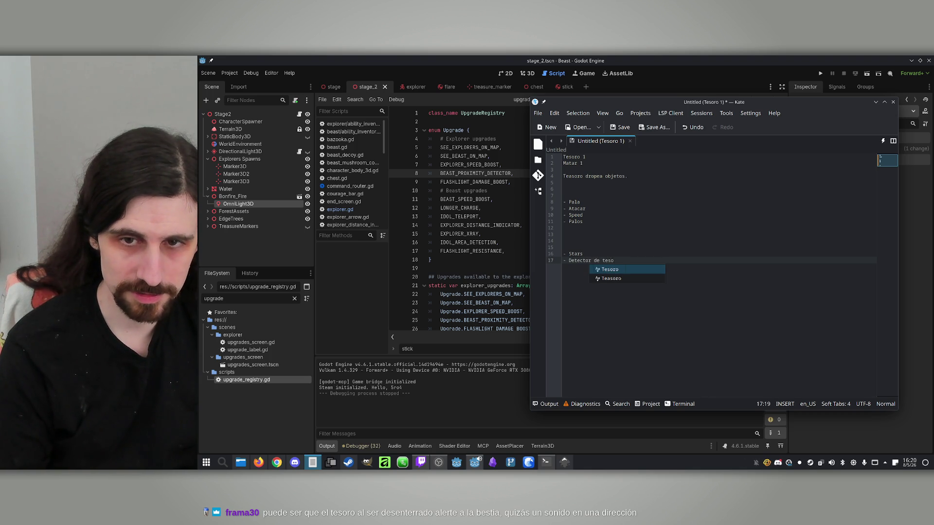
{"action": "type", "text": "ros"}
{"action": "key", "text": "Return"}
{"action": "type", "text": "-"}
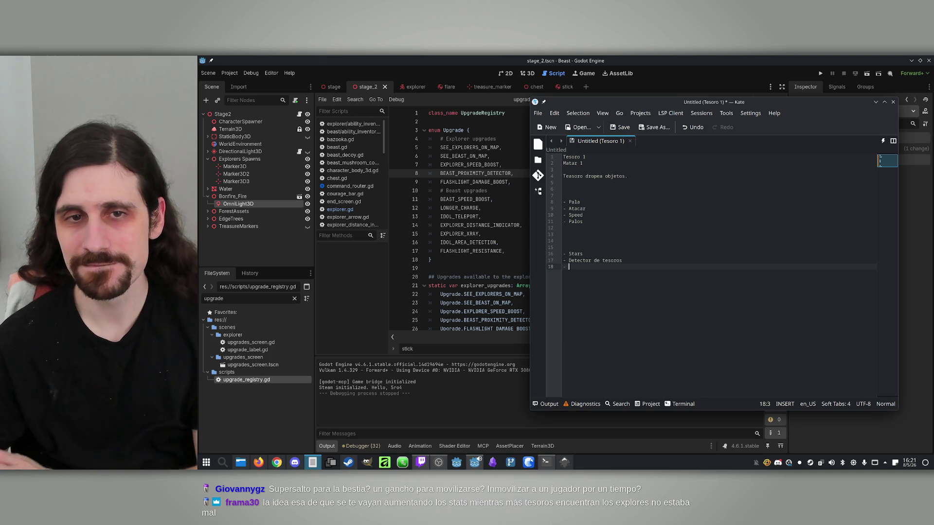
{"action": "left_click", "coordinate": [506, 182]}
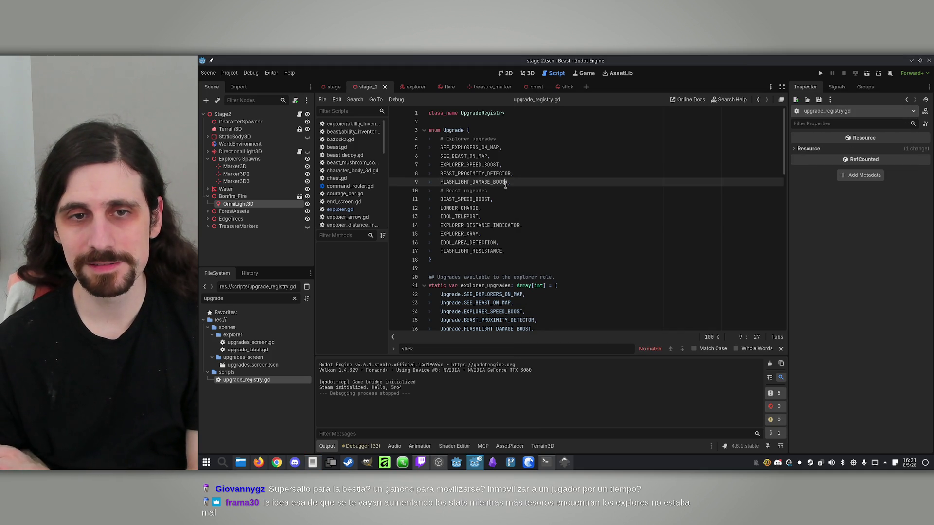
{"action": "left_click", "coordinate": [503, 199]}
{"action": "left_click", "coordinate": [497, 208]}
{"action": "left_click", "coordinate": [498, 197]}
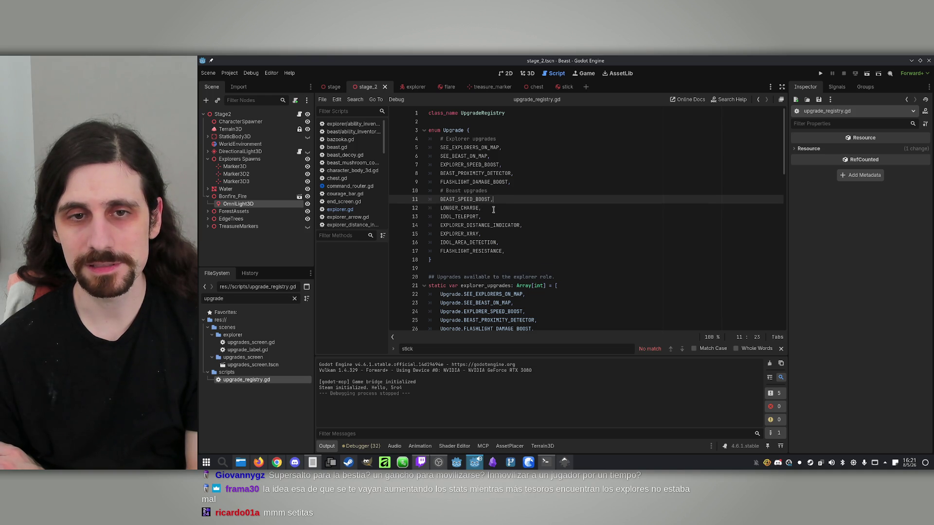
{"action": "left_click", "coordinate": [493, 208]}
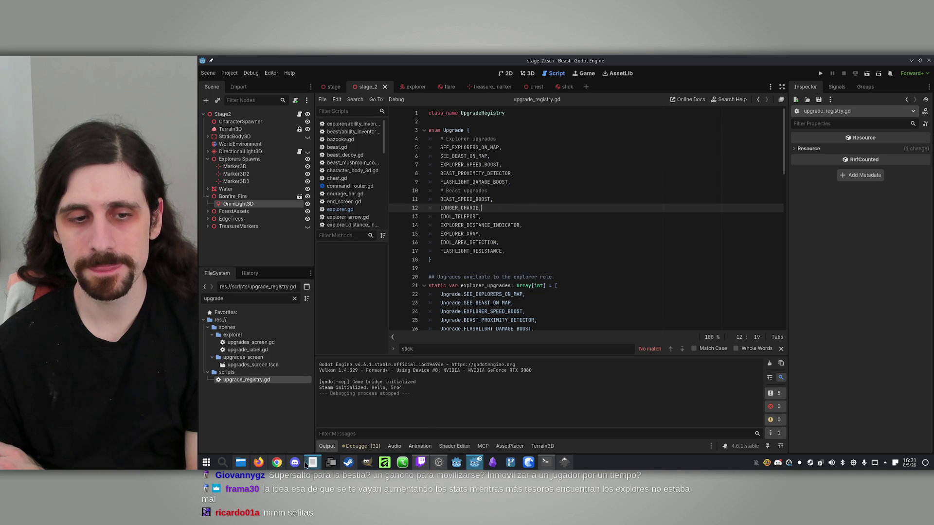
{"action": "left_click", "coordinate": [312, 462]}
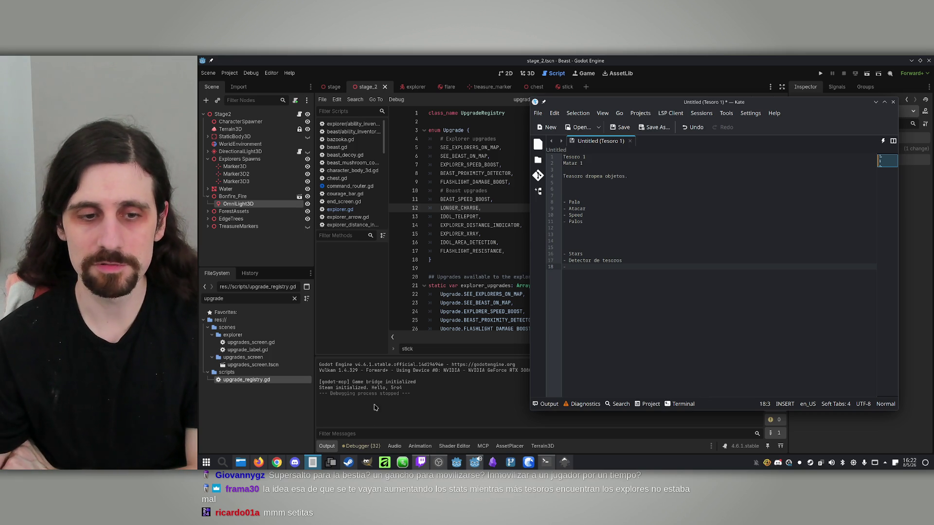
{"action": "left_click", "coordinate": [378, 389]}
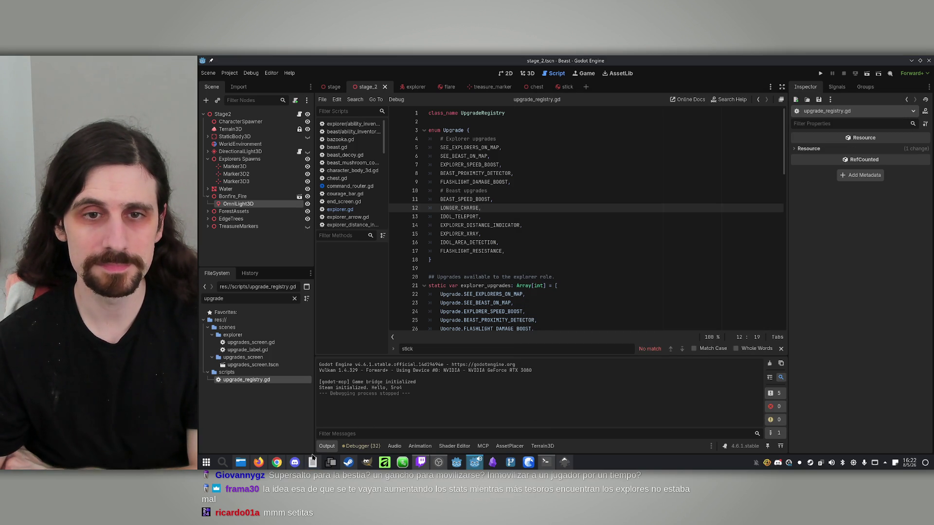
- Review the IDOL_AREA_DETECTION and FLASHLIGHT_RESISTANCE enum entries, then return to the notes
{"action": "mouse_move", "coordinate": [310, 466]}
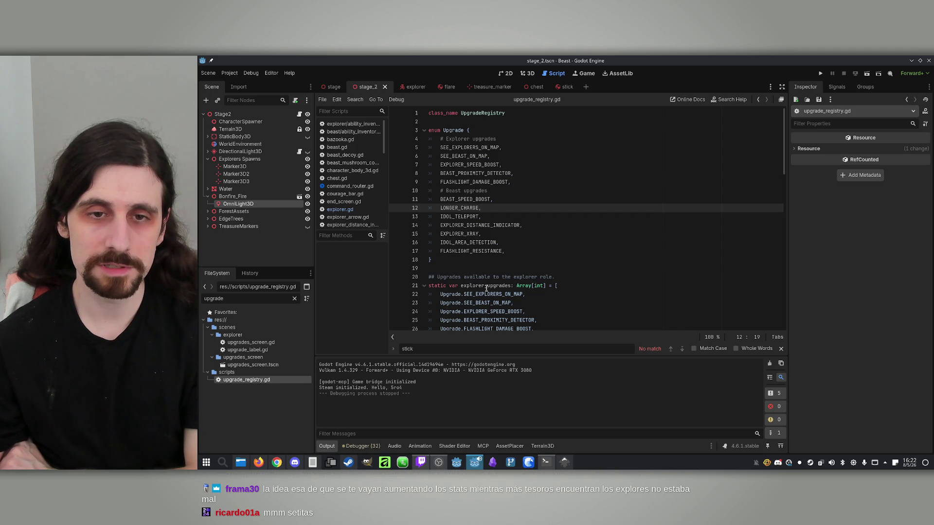
{"action": "left_click", "coordinate": [528, 243]}
{"action": "left_click", "coordinate": [528, 252]}
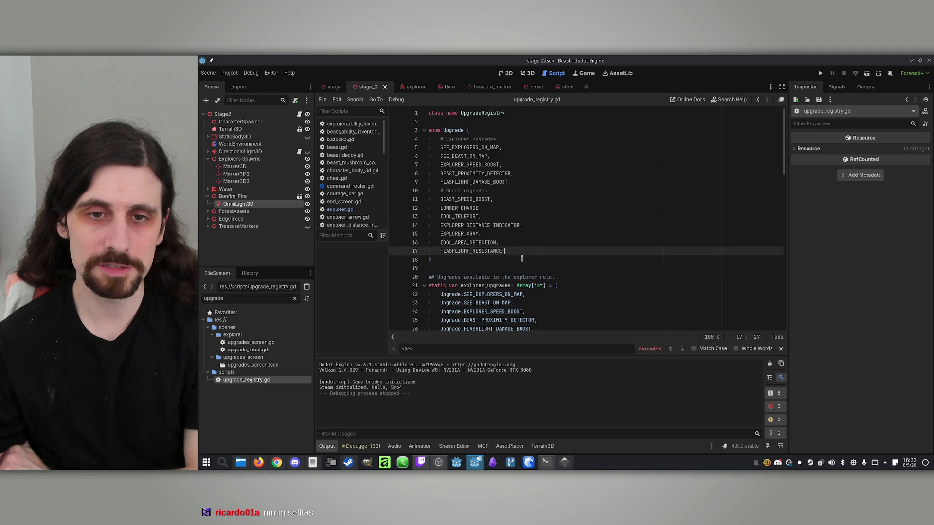
{"action": "scroll", "coordinate": [521, 258], "scroll_direction": "down", "scroll_amount": 2}
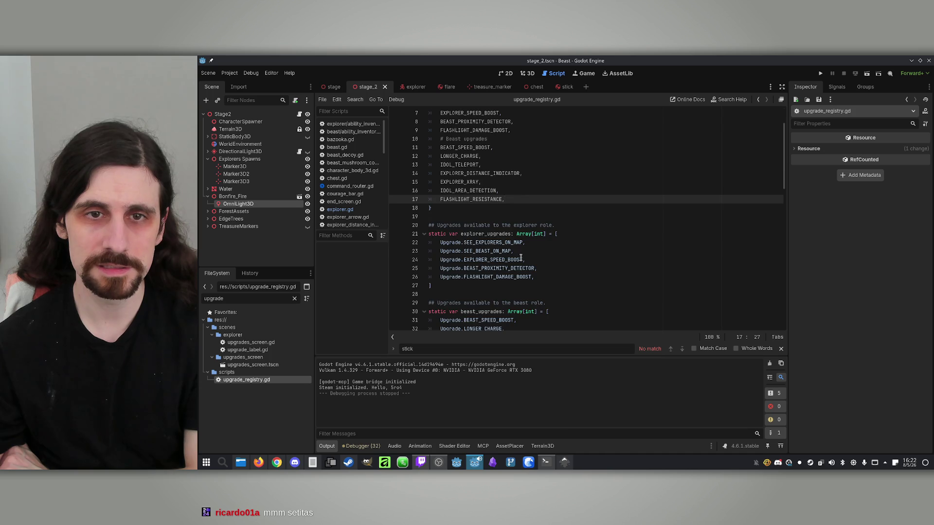
{"action": "scroll", "coordinate": [521, 258], "scroll_direction": "up", "scroll_amount": 2}
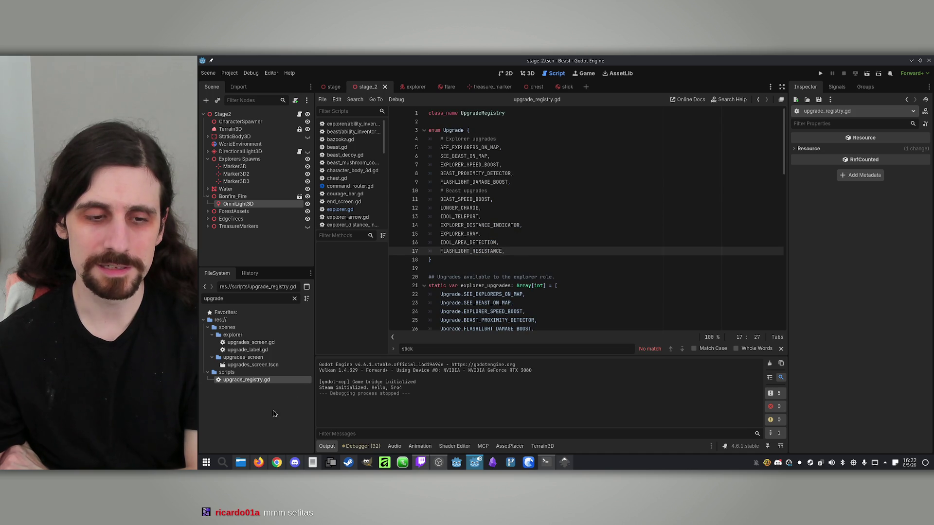
{"action": "left_click", "coordinate": [312, 462]}
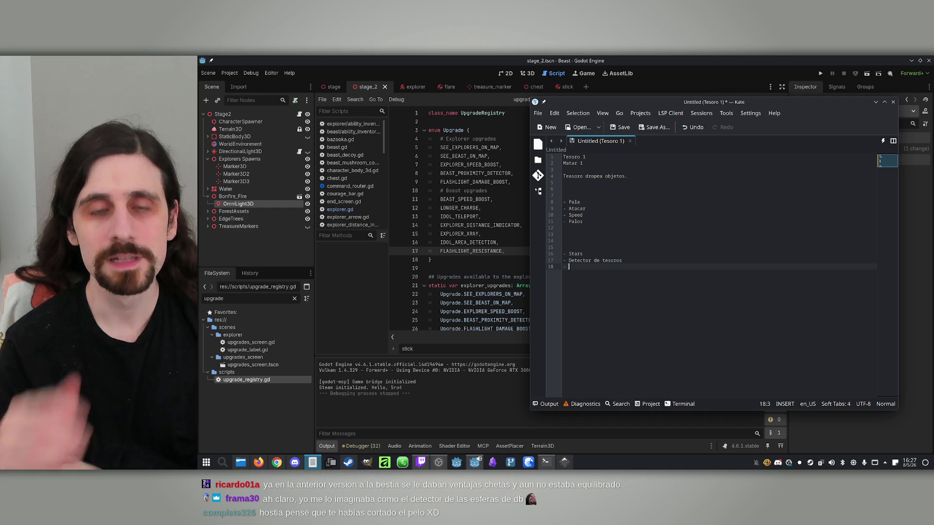
- Raise the Godot editor with upgrade_registry.gd above the Kate window
{"action": "left_click", "coordinate": [426, 57]}
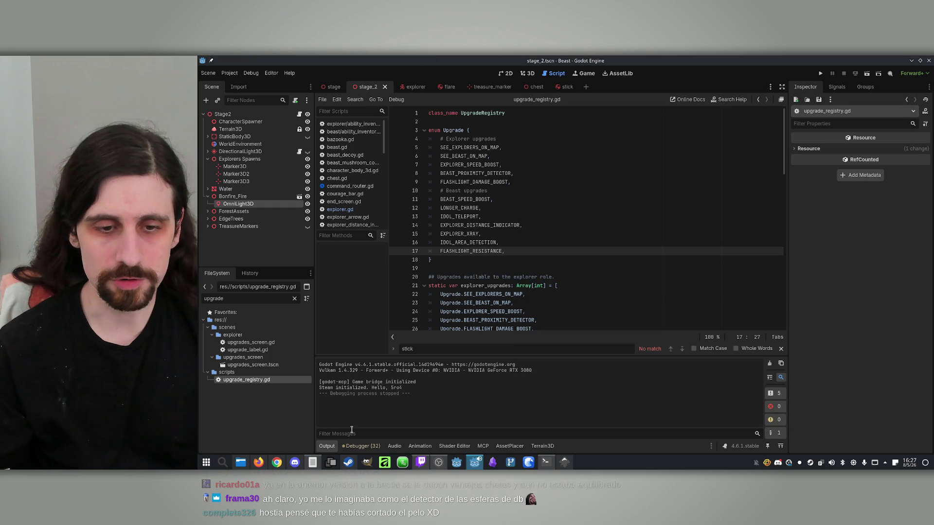
- Clear the scene-tree selection and create a new scene with a 3D Scene (Node3D) root
{"action": "left_click", "coordinate": [260, 462]}
{"action": "left_click", "coordinate": [263, 462]}
{"action": "left_click", "coordinate": [263, 462]}
{"action": "left_click", "coordinate": [263, 462]}
{"action": "left_click", "coordinate": [230, 249]}
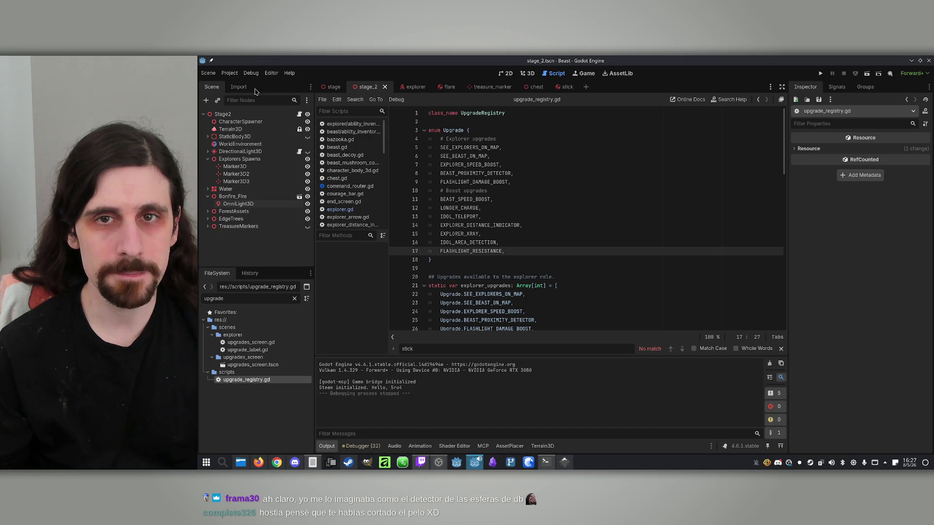
{"action": "left_click", "coordinate": [586, 87]}
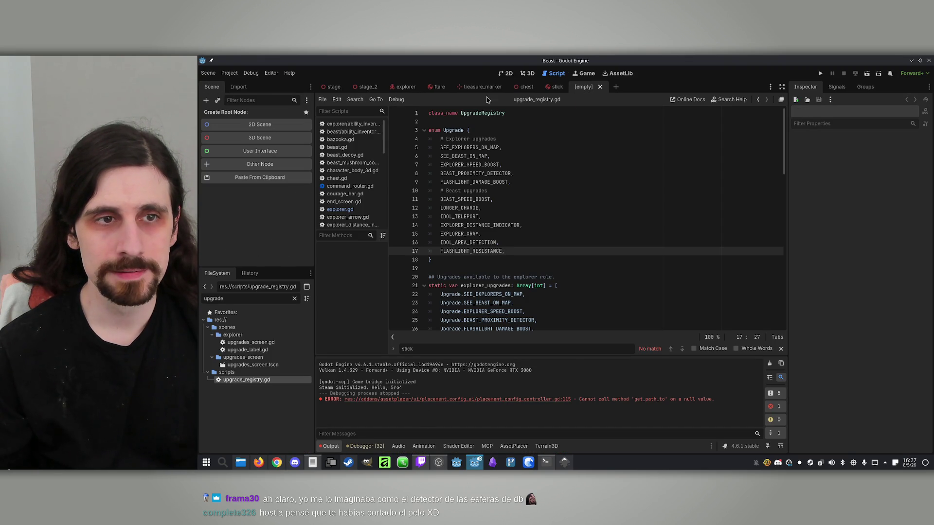
{"action": "left_click", "coordinate": [246, 137]}
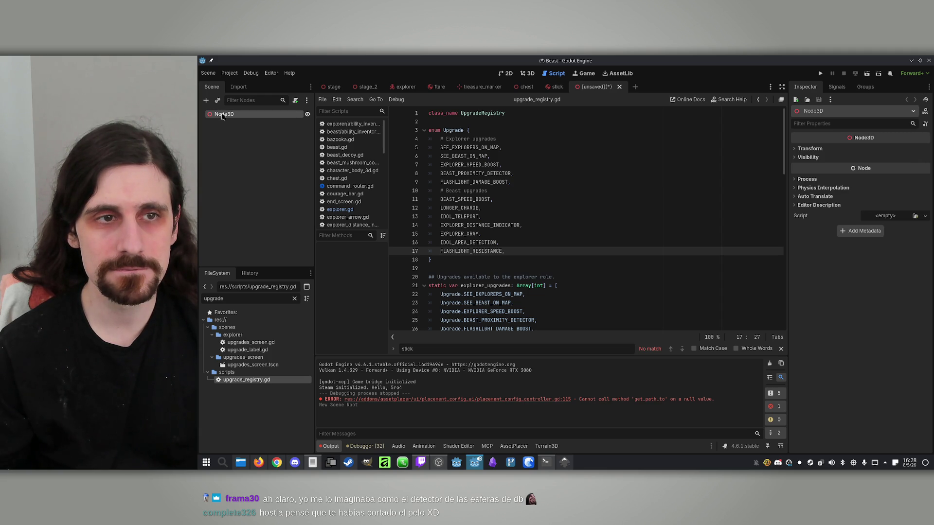
{"action": "left_click", "coordinate": [205, 101]}
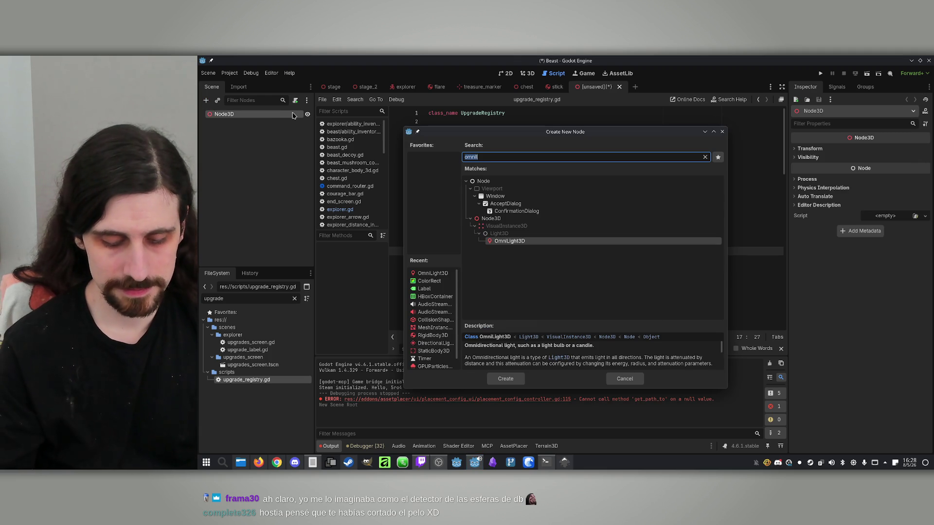
- Add a MeshInstance3D child to the Node3D root and assign it a new QuadMesh
{"action": "key", "text": "BackSpace"}
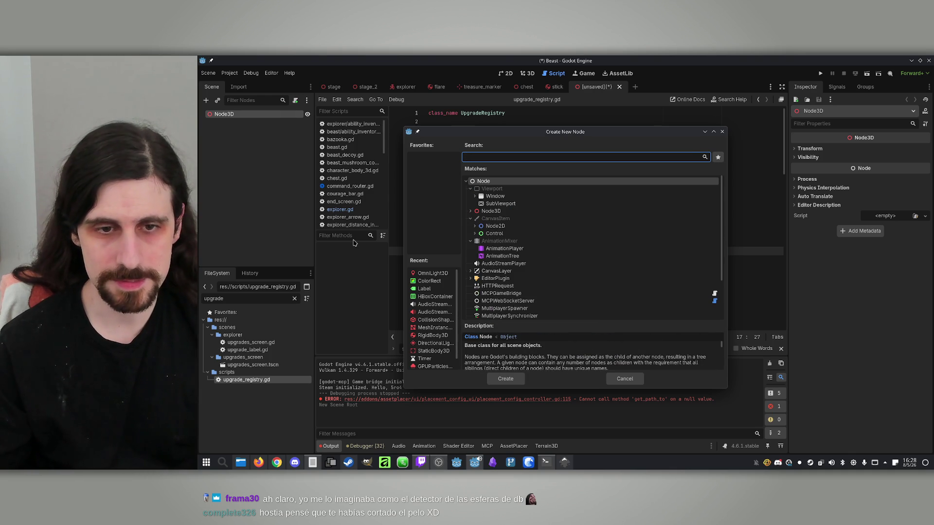
{"action": "left_click", "coordinate": [442, 330]}
{"action": "double_click", "coordinate": [442, 330]}
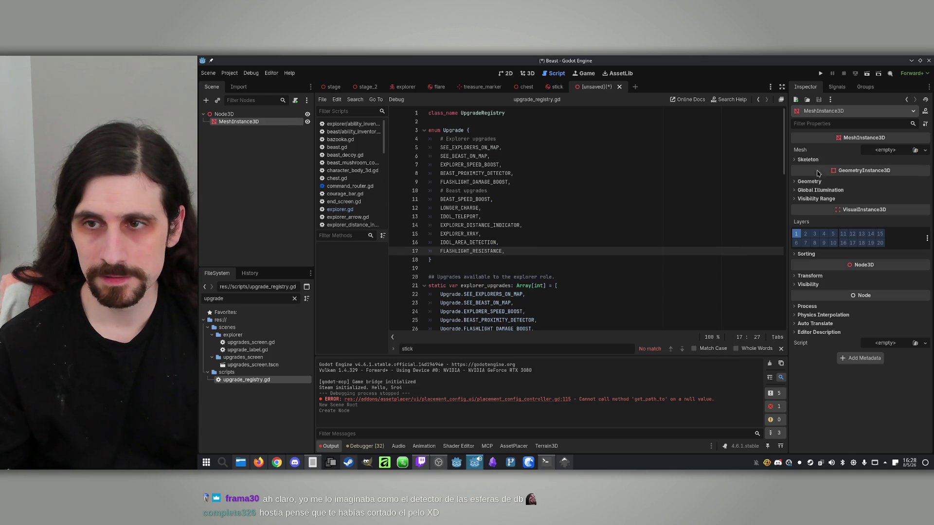
{"action": "left_click", "coordinate": [924, 150]}
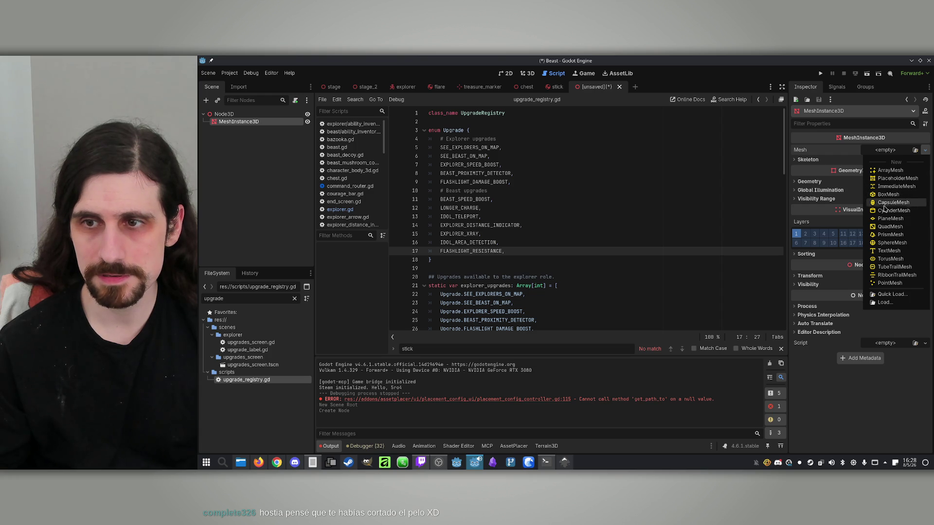
{"action": "left_click", "coordinate": [913, 233]}
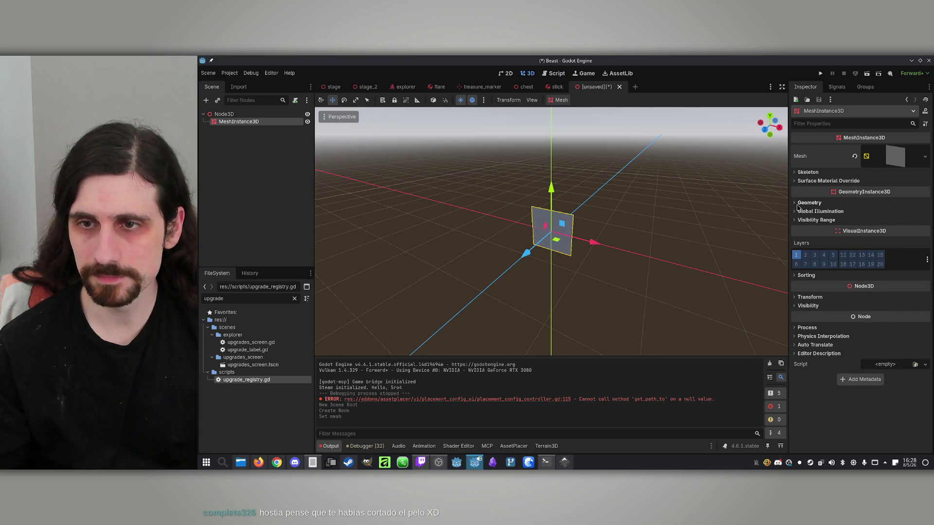
{"action": "left_click", "coordinate": [892, 159]}
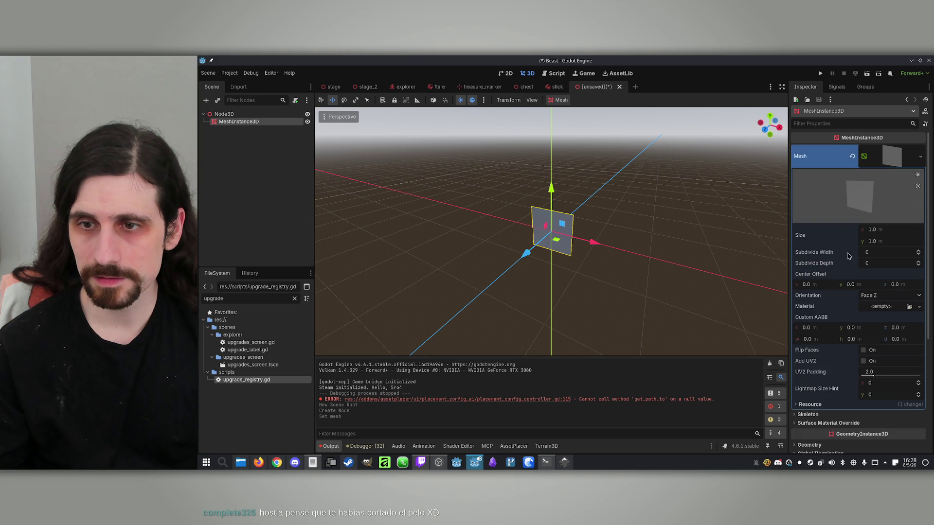
{"action": "scroll", "coordinate": [817, 379], "scroll_direction": "down", "scroll_amount": 2}
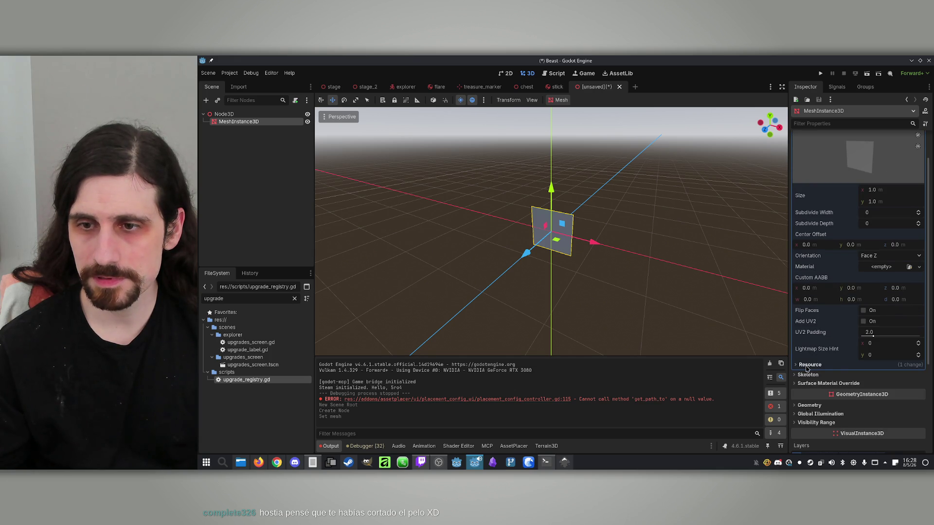
{"action": "left_click", "coordinate": [918, 267]}
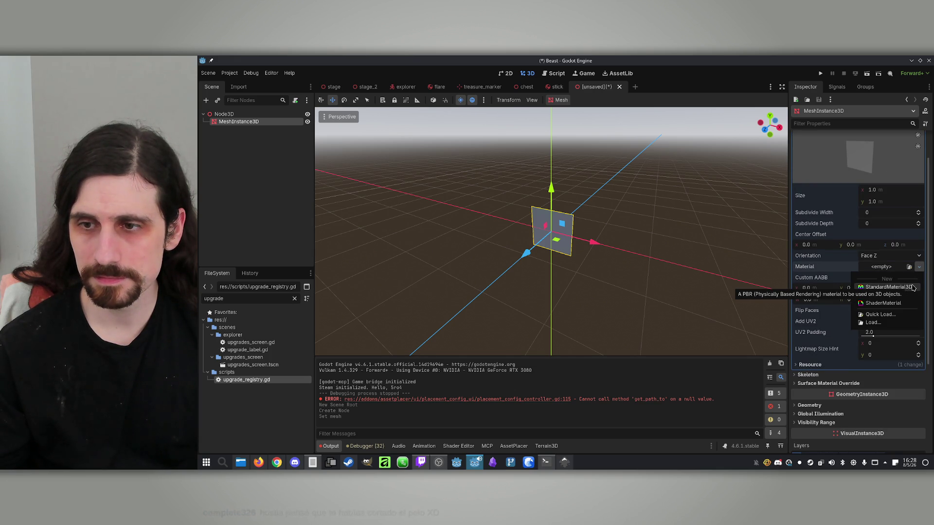
- Give the quad a new StandardMaterial3D with icon_flare.png loaded as its albedo texture
{"action": "left_click", "coordinate": [907, 288]}
{"action": "left_click", "coordinate": [887, 278]}
{"action": "scroll", "coordinate": [827, 301], "scroll_direction": "down", "scroll_amount": 4}
{"action": "left_click", "coordinate": [808, 292]}
{"action": "left_click", "coordinate": [917, 312]}
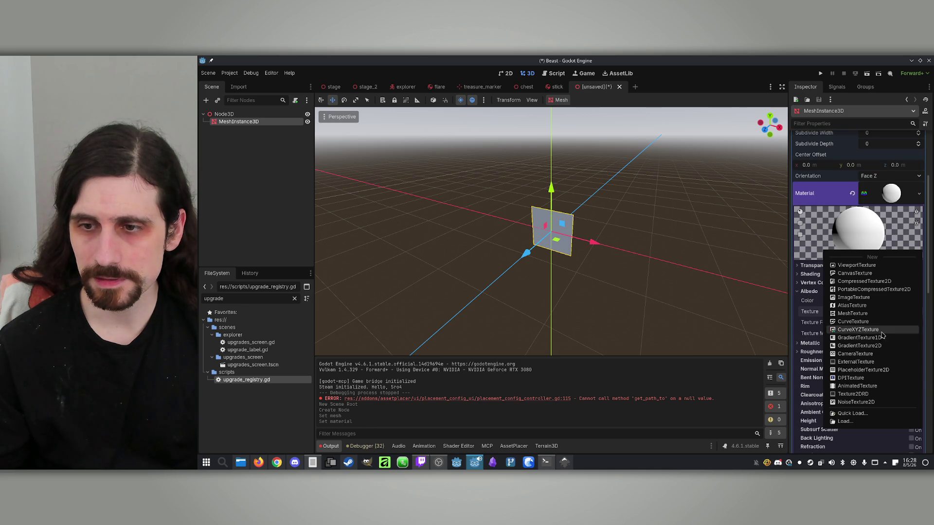
{"action": "left_click", "coordinate": [851, 413]}
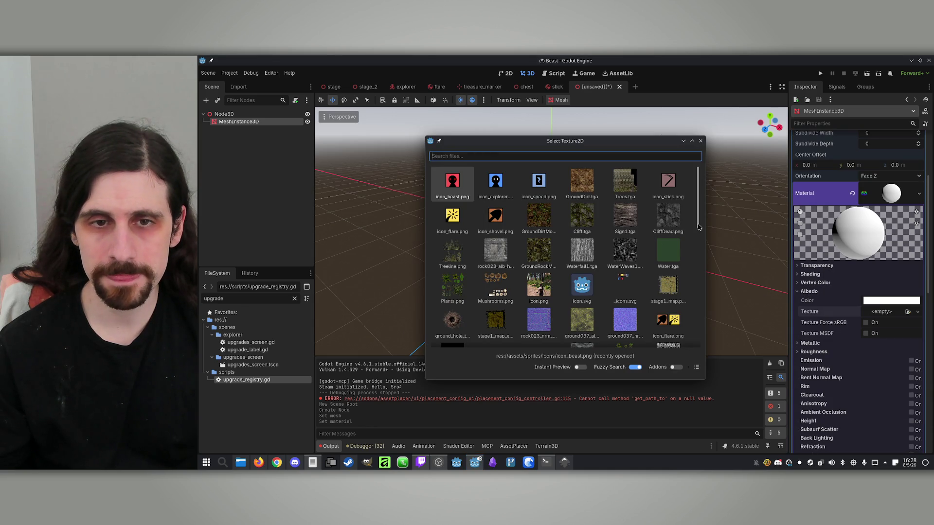
{"action": "left_click", "coordinate": [452, 217]}
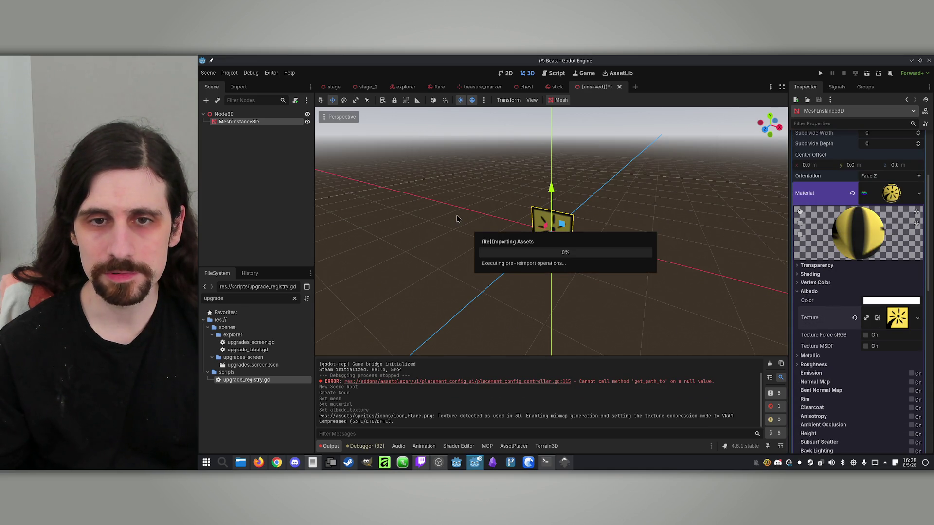
- Raise the quad about half a unit along Y with the gizmo
{"action": "mouse_move", "coordinate": [597, 200]}
{"action": "left_mouse_down"}
{"action": "mouse_move", "coordinate": [597, 224]}
{"action": "mouse_move", "coordinate": [597, 160]}
{"action": "mouse_move", "coordinate": [597, 204]}
{"action": "mouse_move", "coordinate": [559, 194]}
{"action": "mouse_move", "coordinate": [593, 209]}
{"action": "left_mouse_up"}
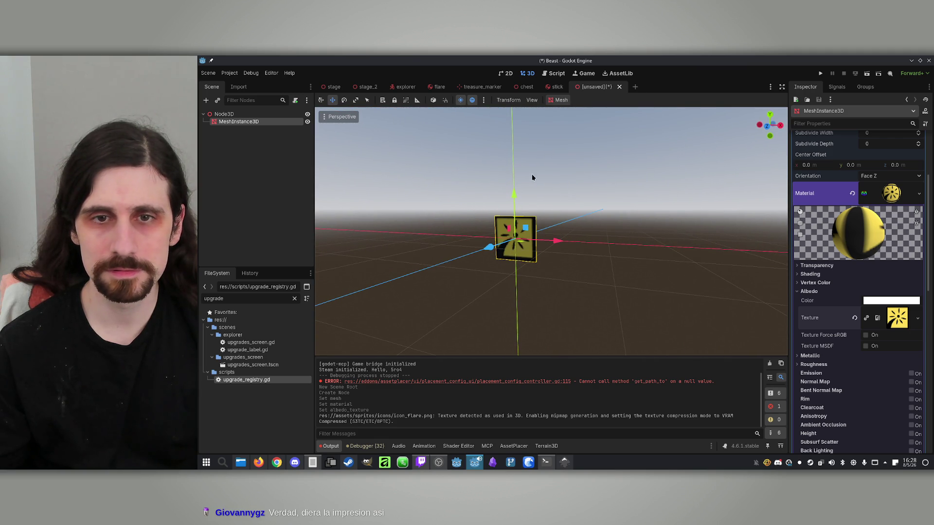
{"action": "left_click_drag", "start_coordinate": [513, 194], "coordinate": [517, 172]}
{"action": "left_click_drag", "start_coordinate": [519, 173], "coordinate": [519, 171]}
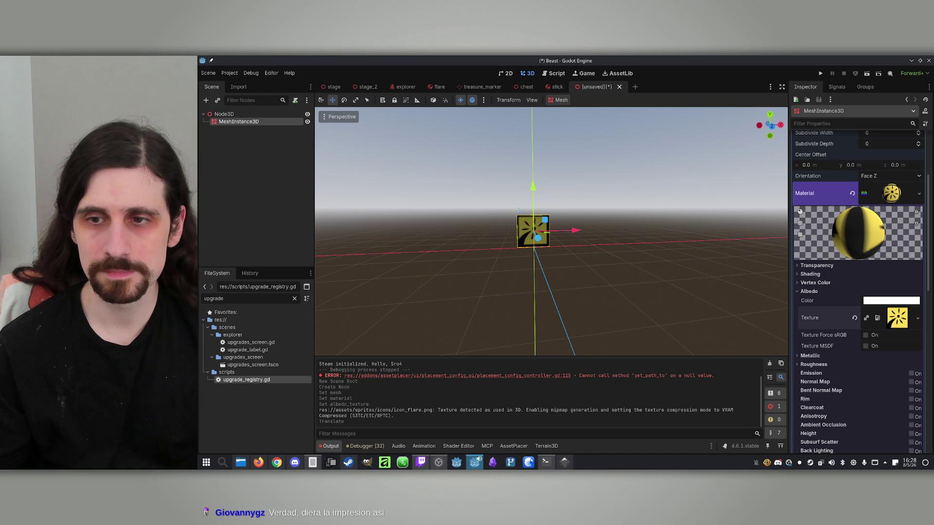
{"action": "left_click", "coordinate": [828, 125]}
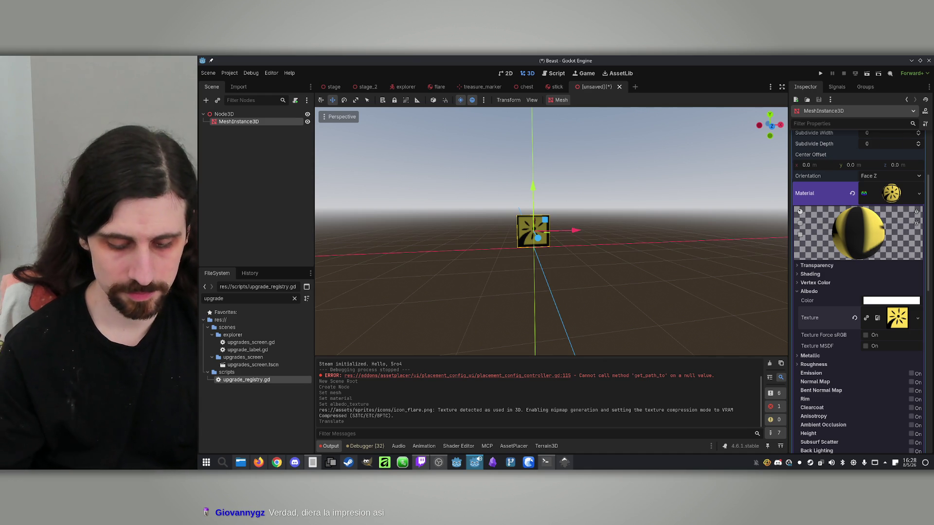
- Filter the Inspector for 'bill' and set the material's Billboard Mode to Y-Billboard
{"action": "type", "text": "bill"}
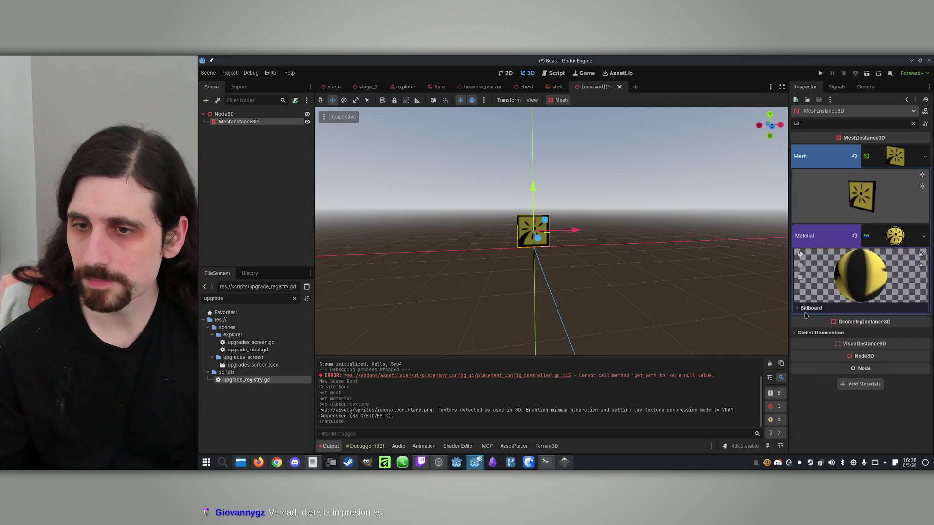
{"action": "left_click", "coordinate": [808, 308]}
{"action": "left_click", "coordinate": [881, 318]}
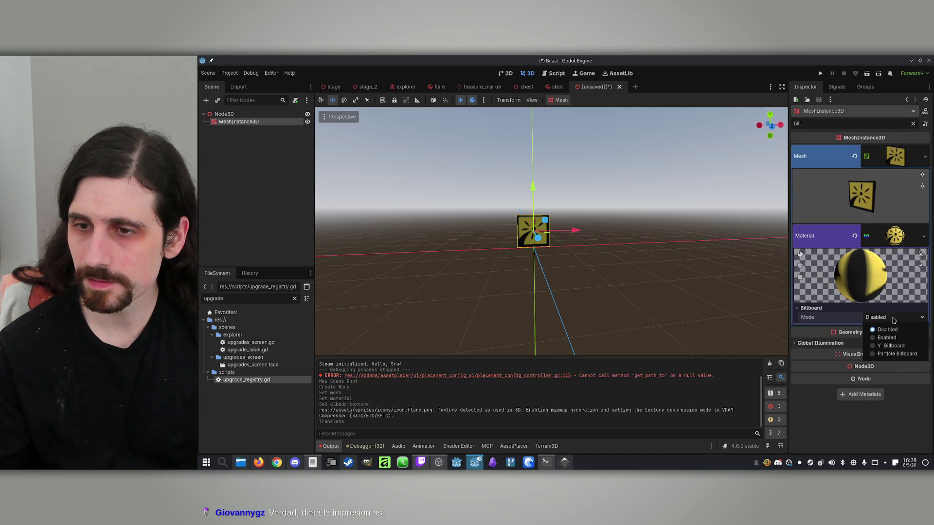
{"action": "left_click", "coordinate": [915, 343]}
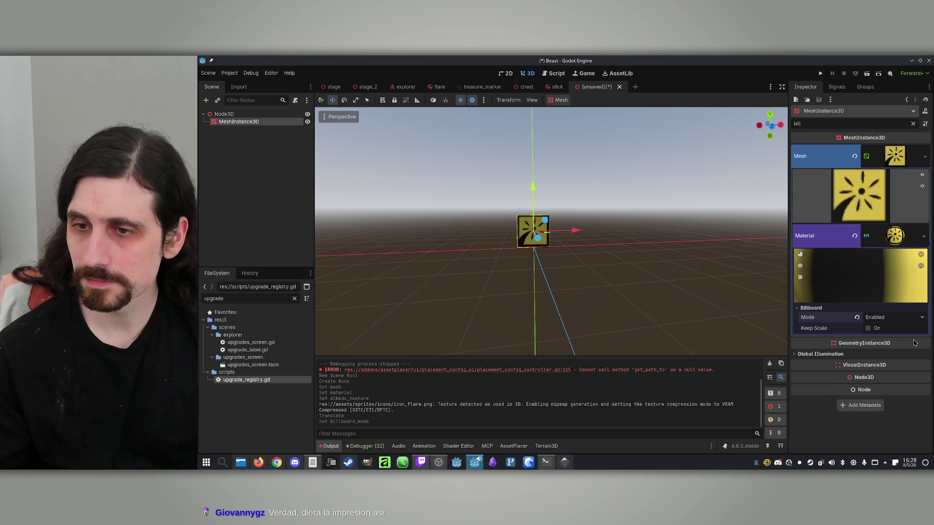
{"action": "left_click", "coordinate": [881, 319]}
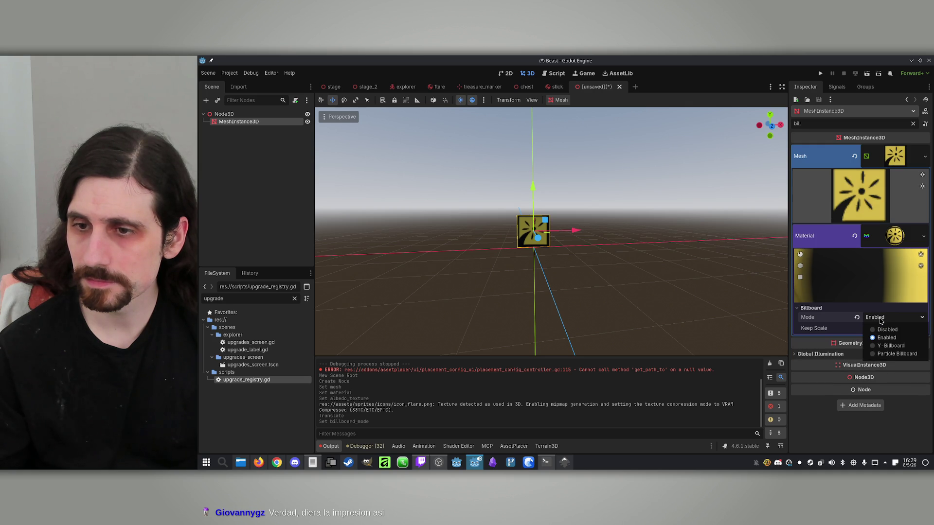
{"action": "left_click", "coordinate": [891, 345]}
{"action": "scroll", "coordinate": [659, 273], "scroll_direction": "up", "scroll_amount": 3}
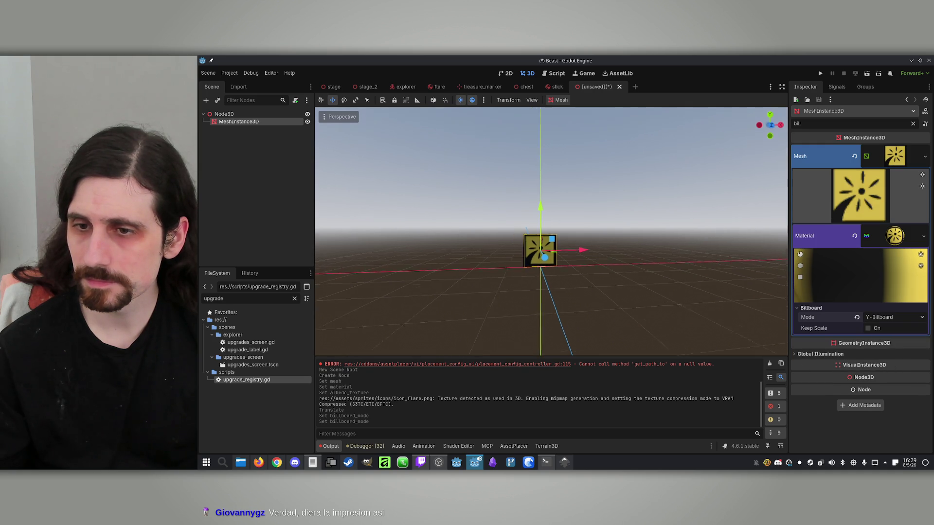
{"action": "scroll", "coordinate": [556, 259], "scroll_direction": "down", "scroll_amount": 5}
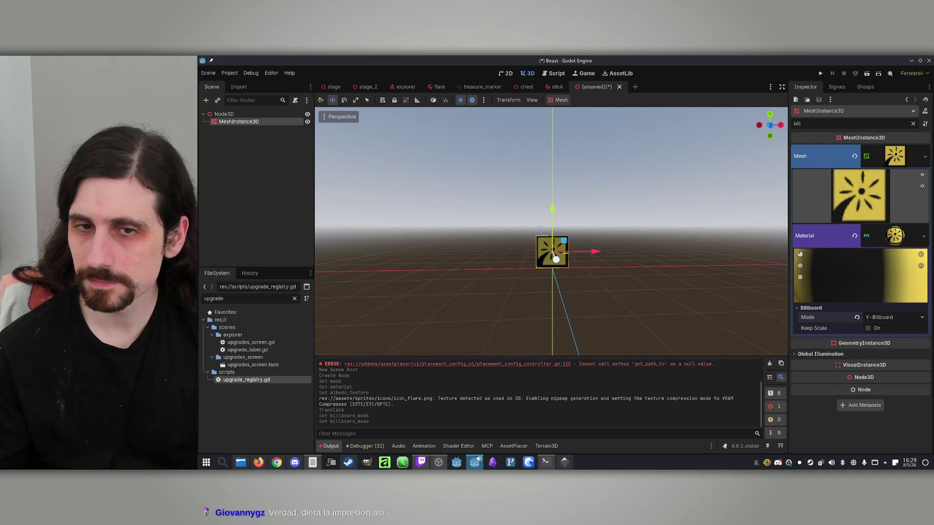
{"action": "left_click", "coordinate": [231, 115]}
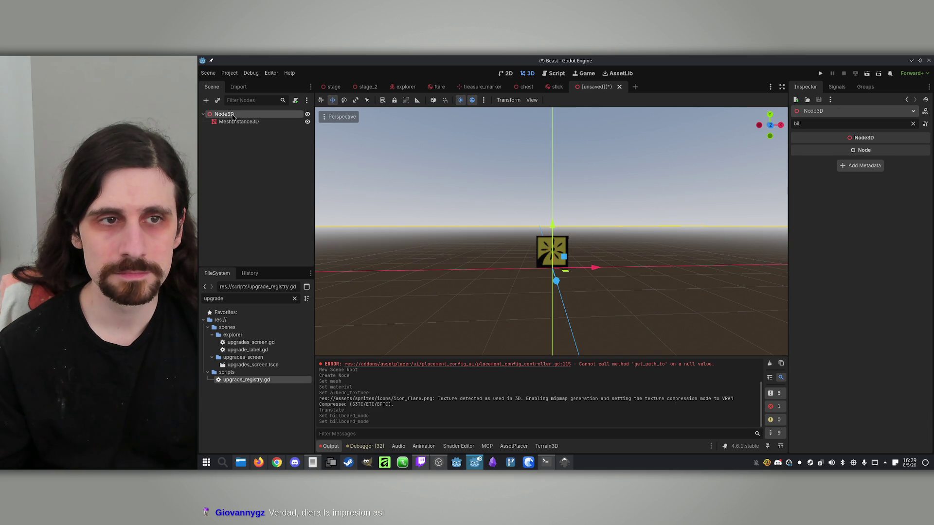
- Rename the scene's root node to Item
{"action": "double_click", "coordinate": [217, 114]}
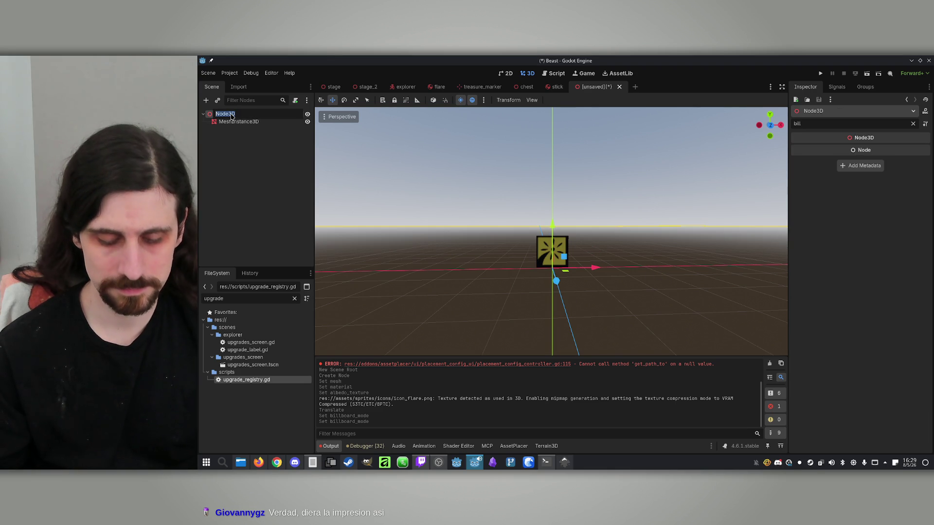
{"action": "key", "text": "BackSpace"}
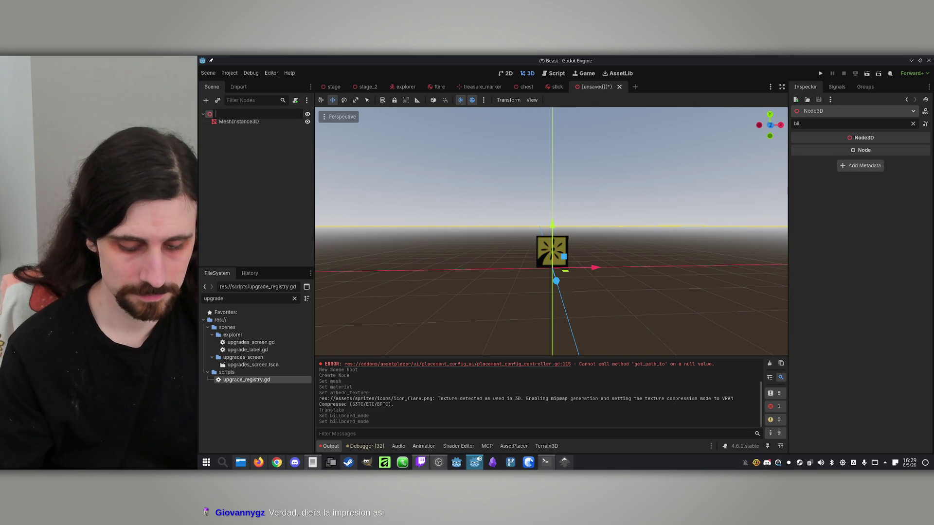
{"action": "type", "text": "Item"}
{"action": "key", "text": "Return"}
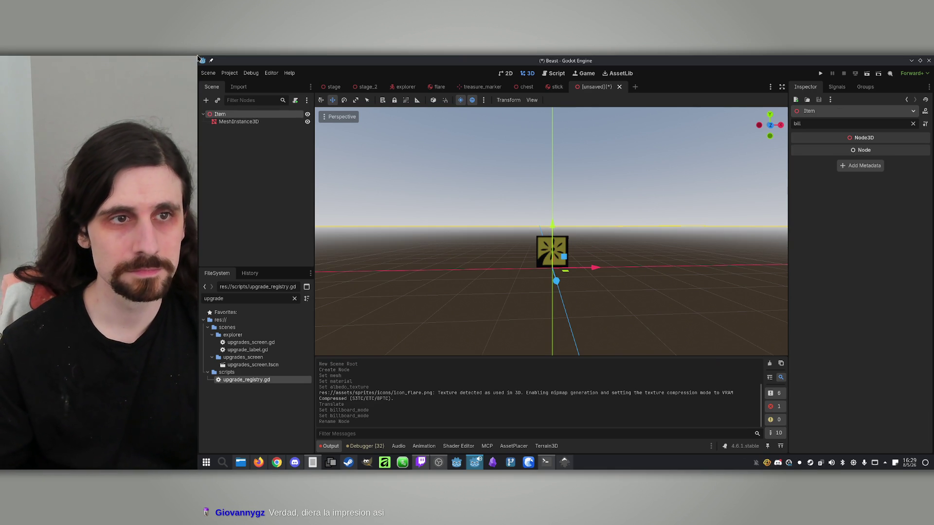
- Save the scene as item.tscn in a new 'item' folder inside scenes
{"action": "left_click", "coordinate": [207, 73]}
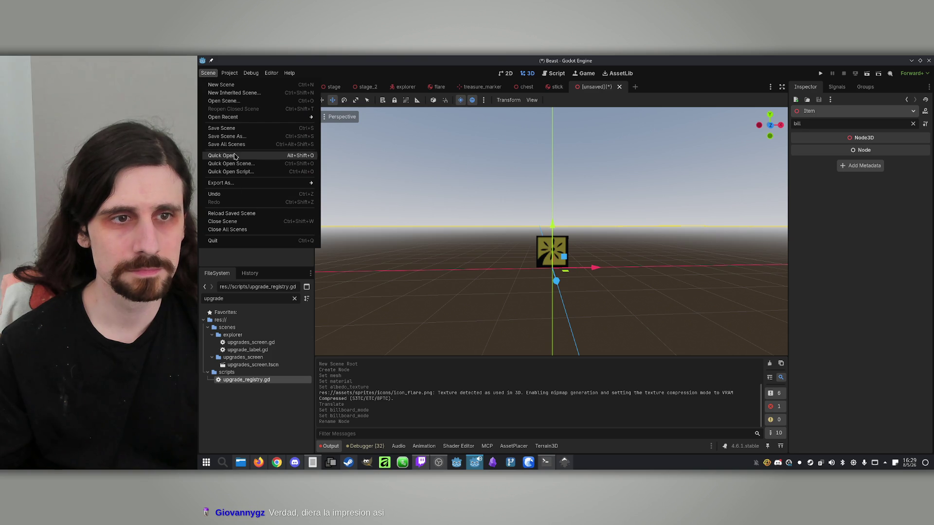
{"action": "left_click", "coordinate": [242, 136]}
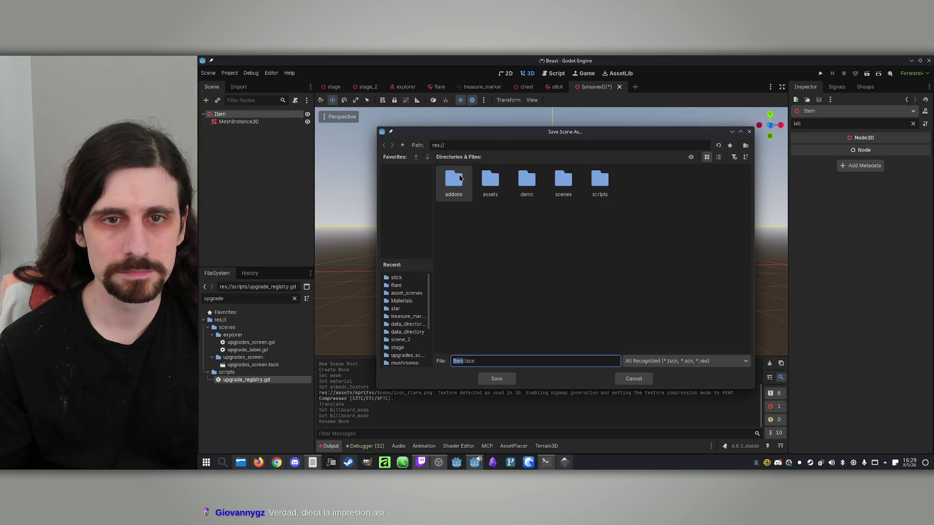
{"action": "double_click", "coordinate": [563, 180]}
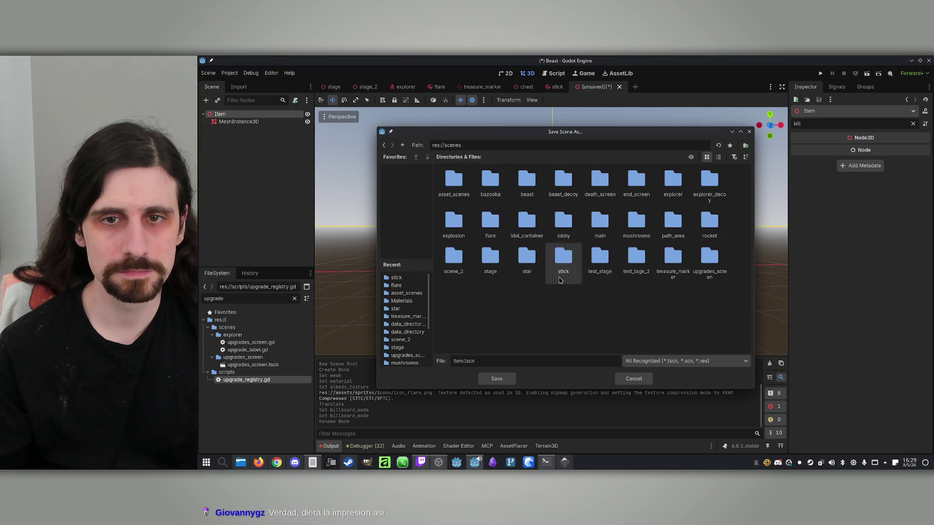
{"action": "left_click", "coordinate": [745, 145]}
{"action": "type", "text": "item"}
{"action": "key", "text": "Return"}
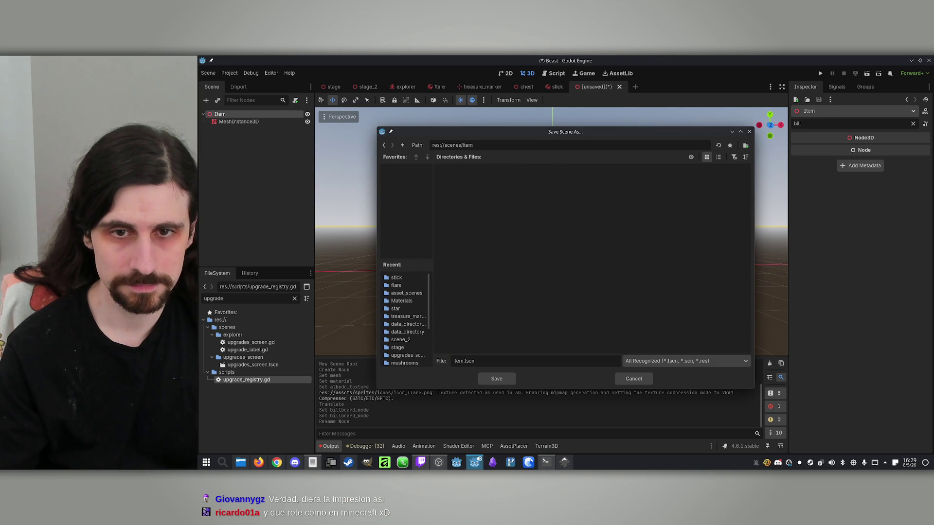
{"action": "left_click", "coordinate": [497, 378]}
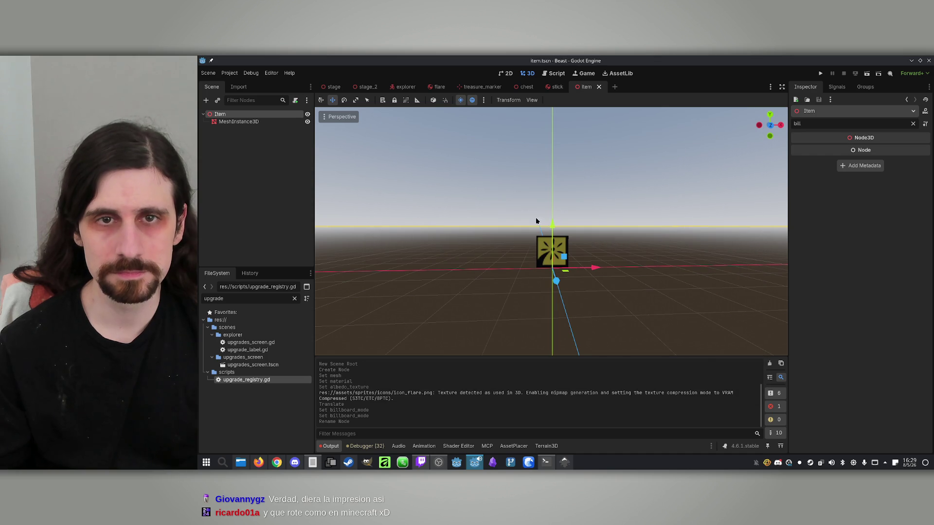
- Turn on emission for the MeshInstance3D's material with a white (ffffff) colour and Multiply operator
{"action": "left_click", "coordinate": [238, 122]}
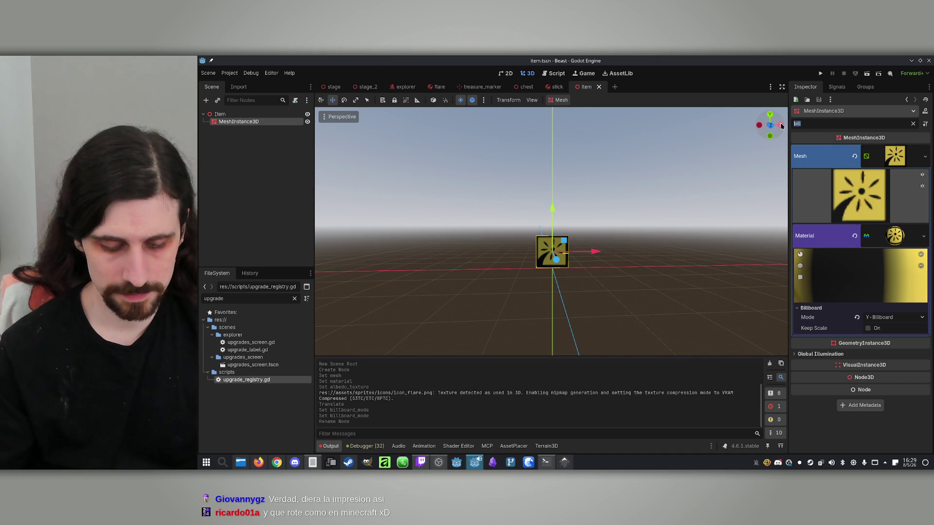
{"action": "type", "text": "emiss"}
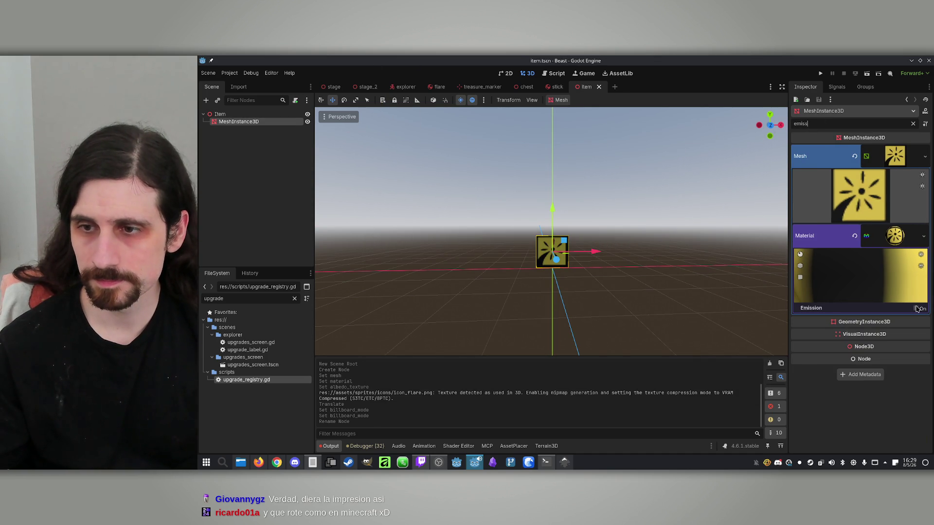
{"action": "left_click", "coordinate": [916, 308]}
{"action": "left_click", "coordinate": [876, 317]}
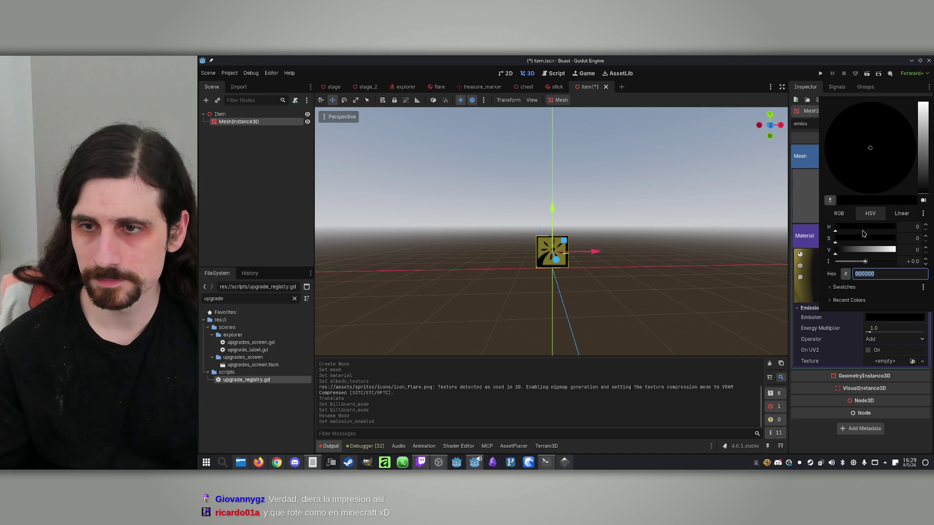
{"action": "left_click_drag", "start_coordinate": [923, 179], "coordinate": [925, 65]}
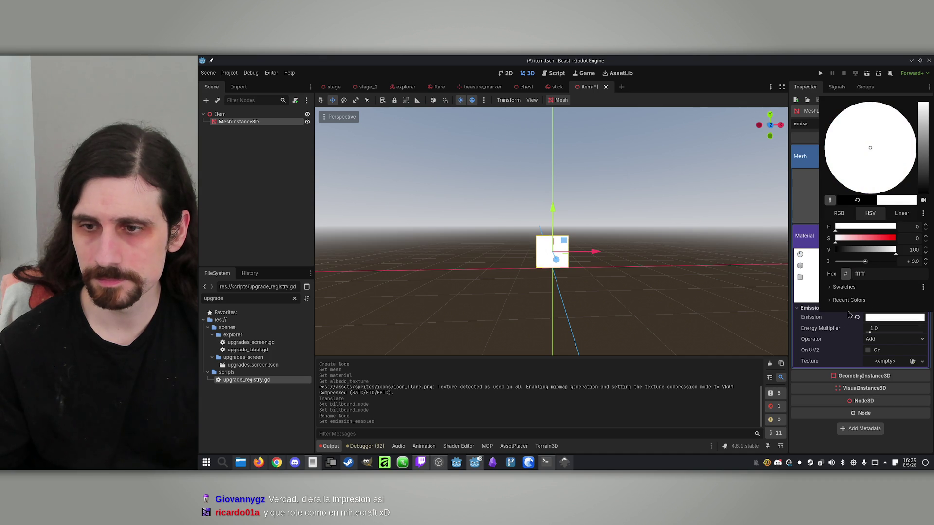
{"action": "left_click", "coordinate": [831, 331]}
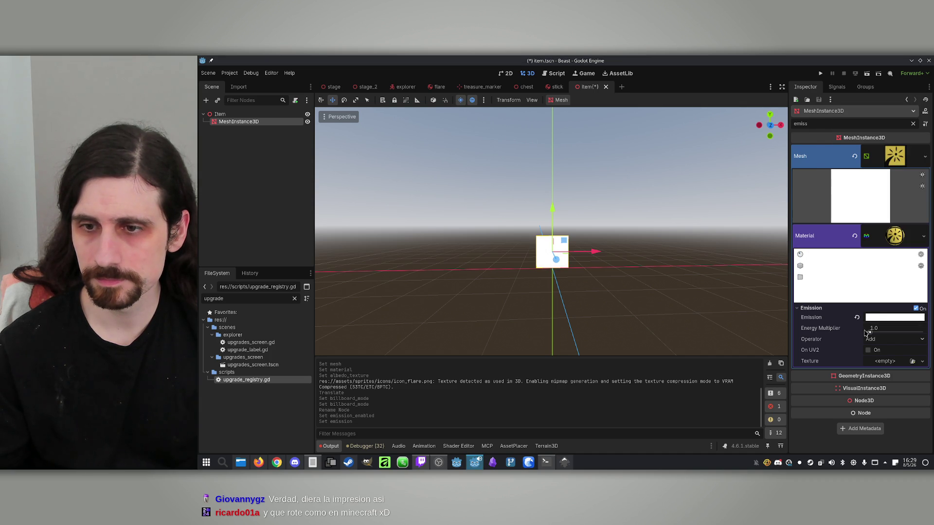
{"action": "left_click", "coordinate": [871, 339]}
{"action": "left_click", "coordinate": [872, 357]}
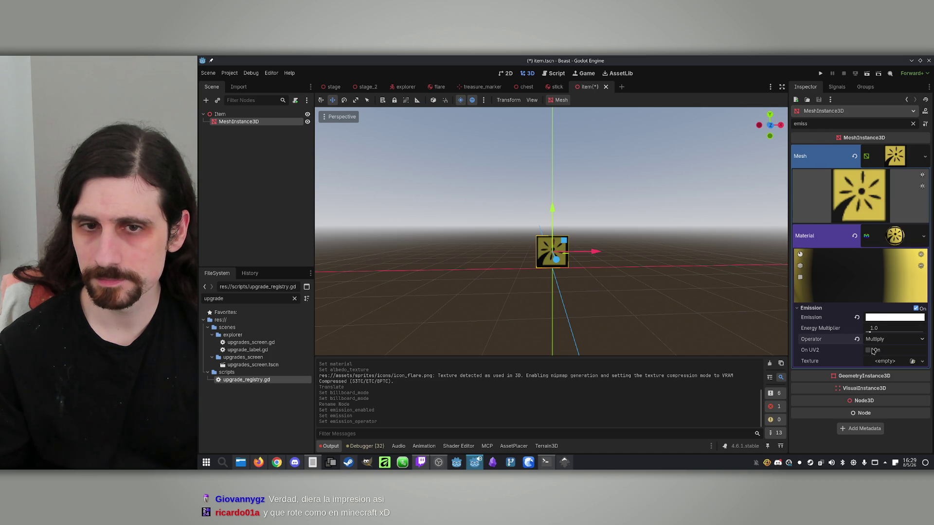
{"action": "mouse_move", "coordinate": [666, 274]}
{"action": "left_mouse_down"}
{"action": "mouse_move", "coordinate": [632, 273]}
{"action": "mouse_move", "coordinate": [783, 276]}
{"action": "mouse_move", "coordinate": [622, 273]}
{"action": "mouse_move", "coordinate": [642, 273]}
{"action": "mouse_move", "coordinate": [632, 273]}
{"action": "left_mouse_up"}
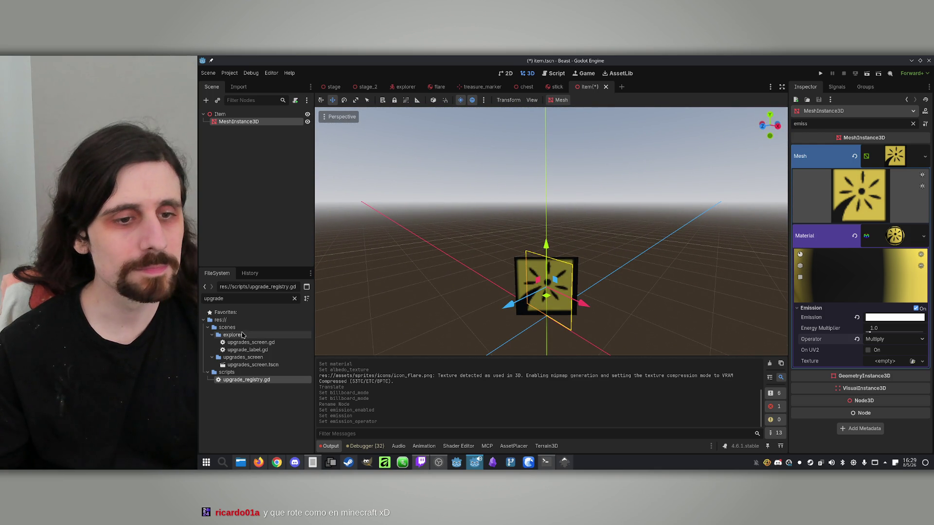
- Drag explorer.tscn into the viewport and frame the character in front view
{"action": "type", "text": "explo"}
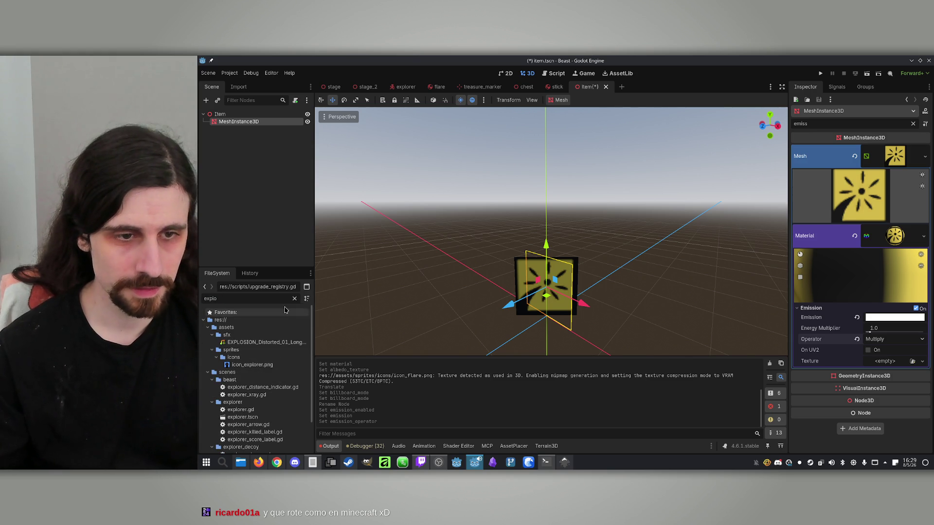
{"action": "scroll", "coordinate": [256, 369], "scroll_direction": "down", "scroll_amount": 2}
{"action": "left_click", "coordinate": [253, 379]}
{"action": "mouse_move", "coordinate": [254, 380]}
{"action": "left_mouse_down"}
{"action": "mouse_move", "coordinate": [491, 340]}
{"action": "mouse_move", "coordinate": [486, 316]}
{"action": "left_mouse_up"}
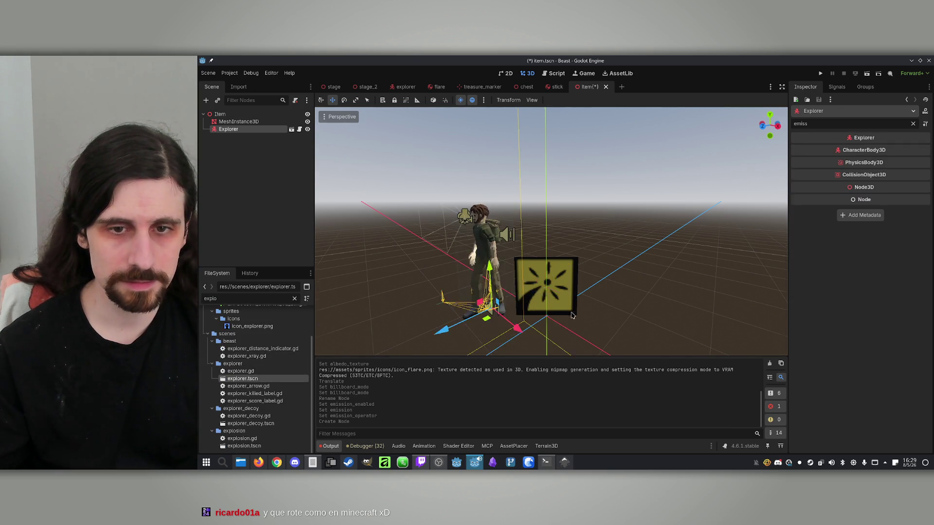
{"action": "key", "text": "KP_1"}
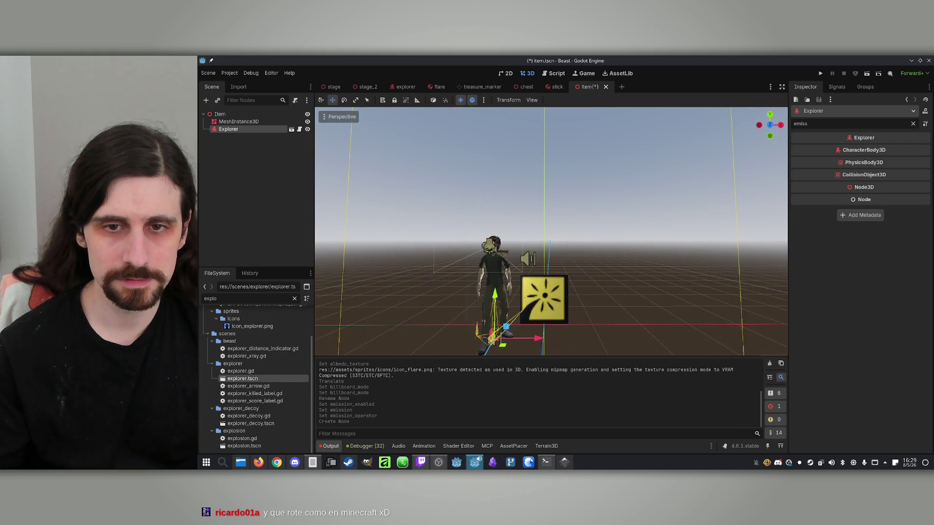
{"action": "key", "text": "f"}
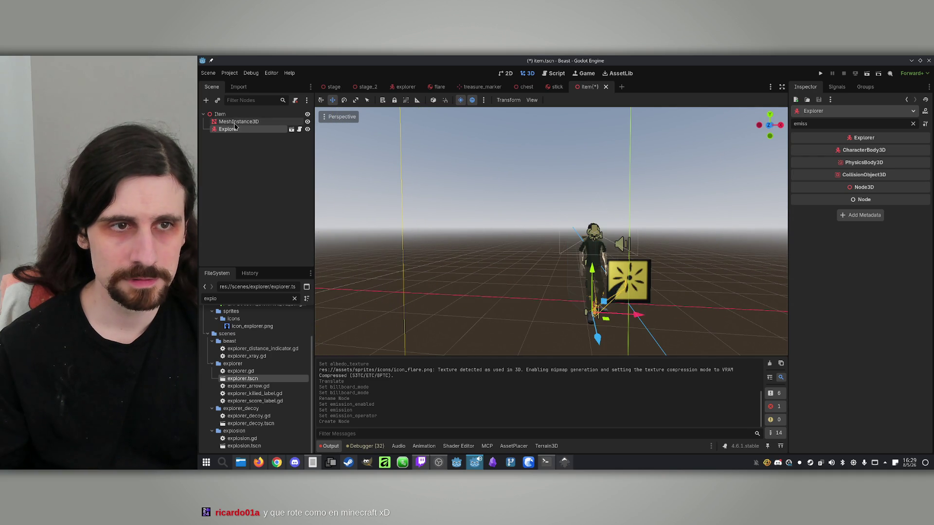
- Reselect MeshInstance3D, collapse its material and clear the Inspector filter
{"action": "left_click", "coordinate": [234, 123]}
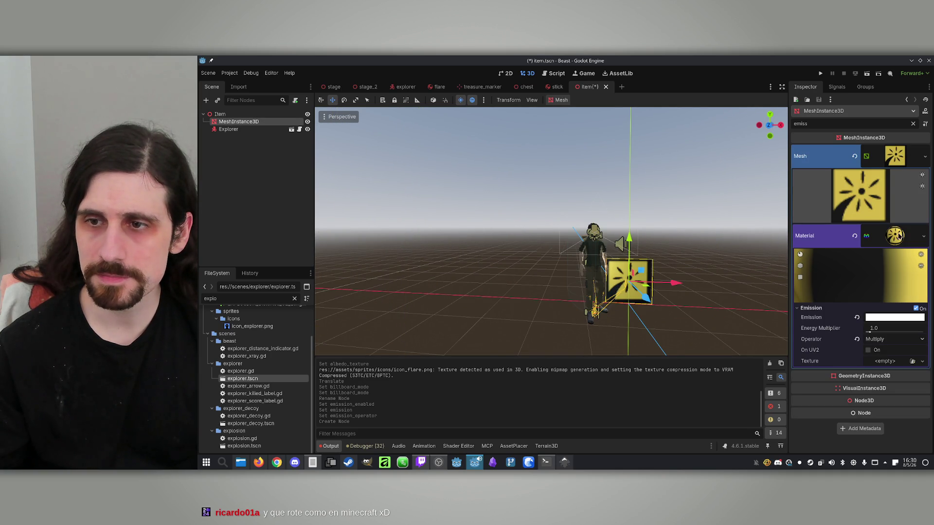
{"action": "left_click", "coordinate": [905, 237]}
{"action": "left_click", "coordinate": [912, 125]}
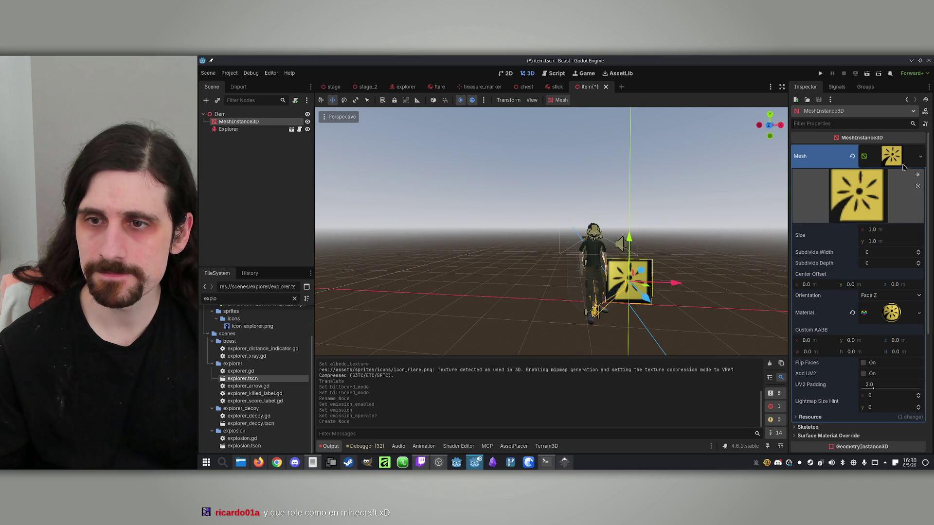
- Set the quad mesh size to 0.5 by 0.5
{"action": "left_click", "coordinate": [885, 232]}
{"action": "type", "text": "0.56"}
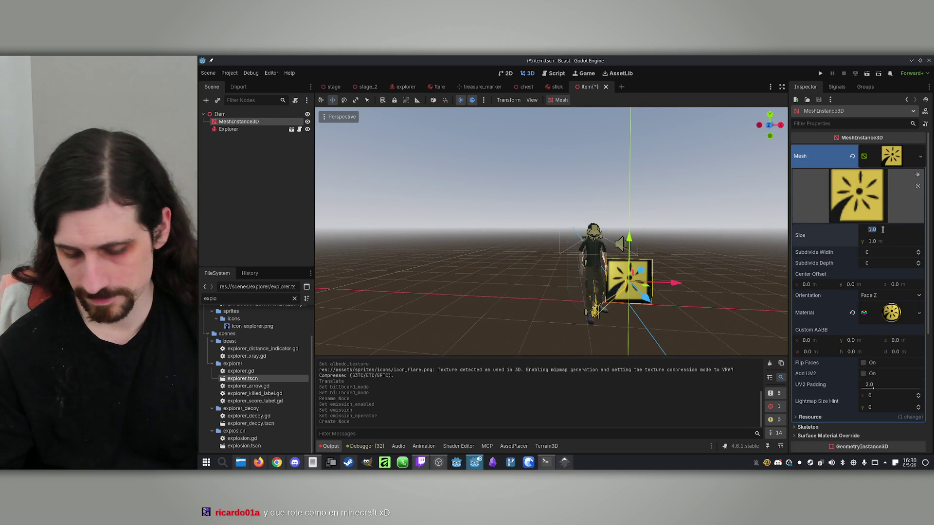
{"action": "key", "text": "BackSpace"}
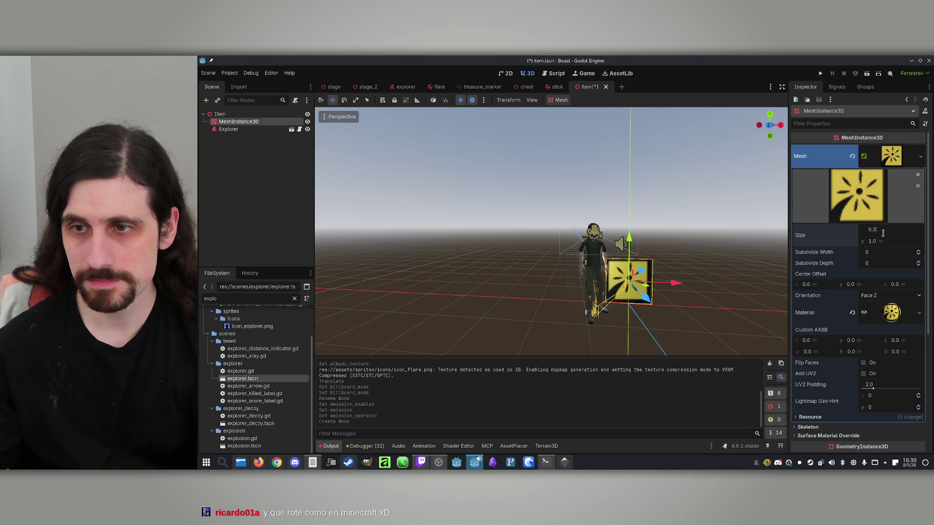
{"action": "left_click", "coordinate": [894, 242]}
{"action": "type", "text": "0.5"}
{"action": "key", "text": "Return"}
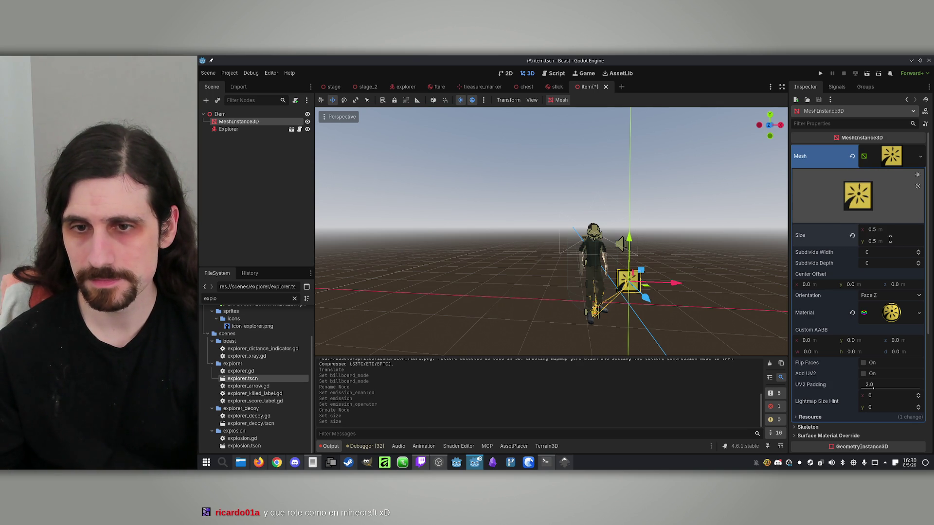
- Frame the item mesh and move it down next to the explorer
{"action": "left_click", "coordinate": [229, 129]}
{"action": "left_click", "coordinate": [242, 121]}
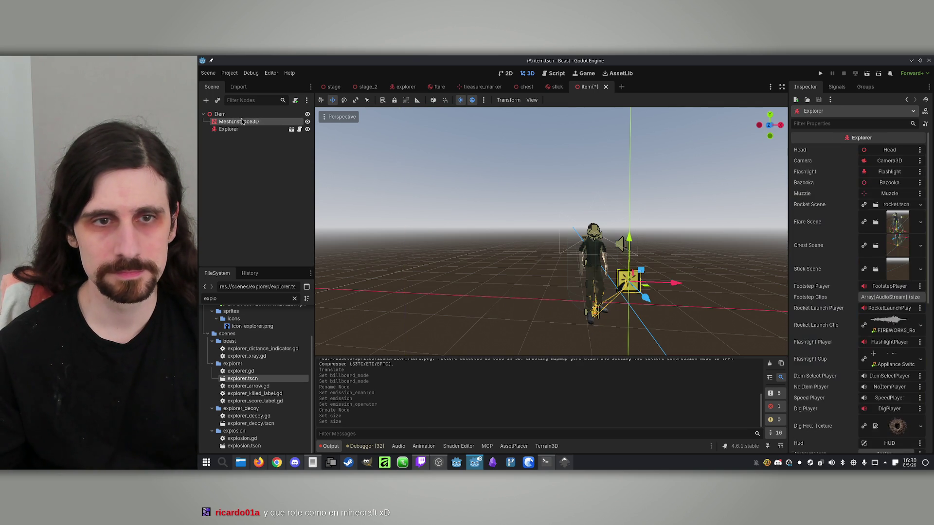
{"action": "key", "text": "f"}
{"action": "scroll", "coordinate": [646, 215], "scroll_direction": "down", "scroll_amount": 3}
{"action": "left_click_drag", "start_coordinate": [610, 142], "coordinate": [621, 173]}
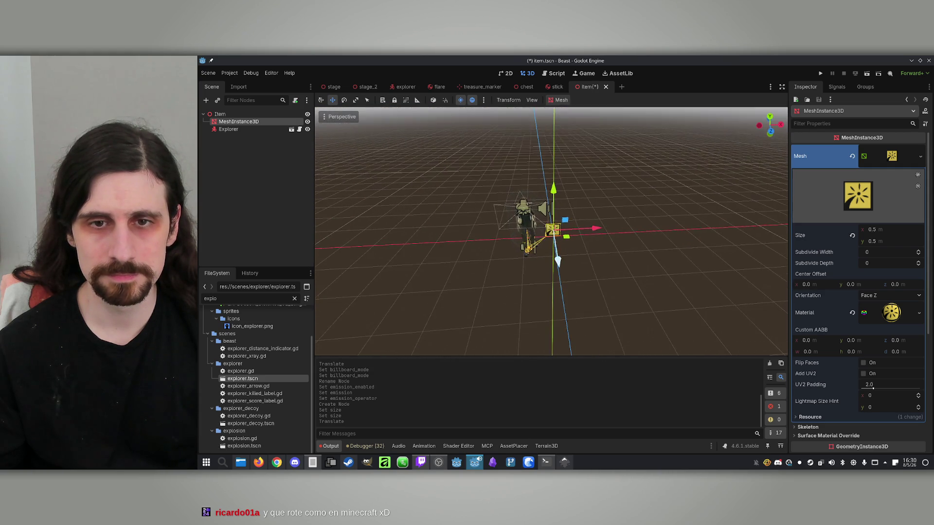
{"action": "left_click", "coordinate": [285, 129]}
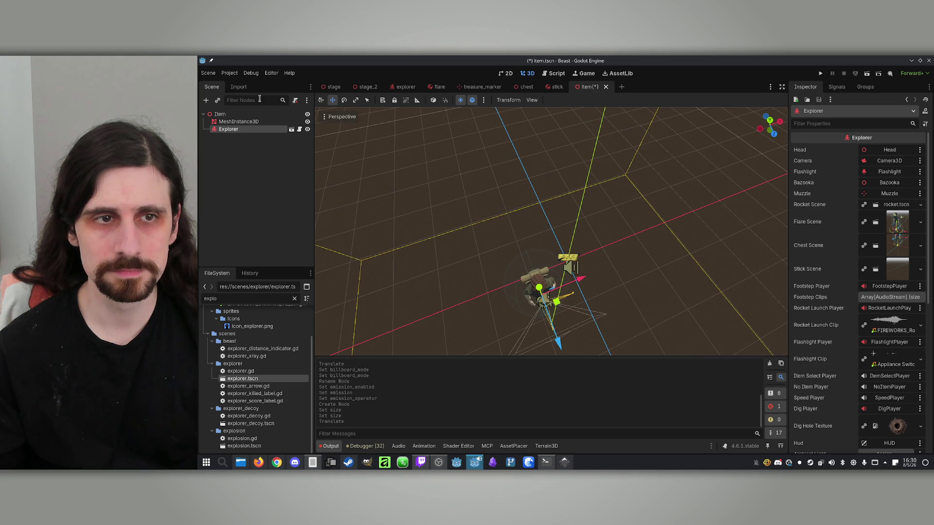
{"action": "left_click", "coordinate": [238, 122]}
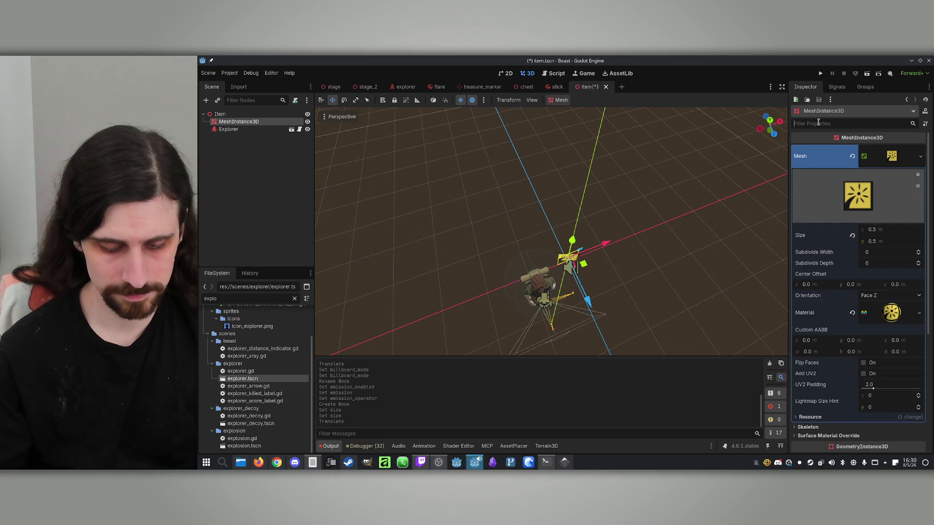
- Try Enabled billboard mode on the material, then set it back to Y-Billboard
{"action": "type", "text": "bill"}
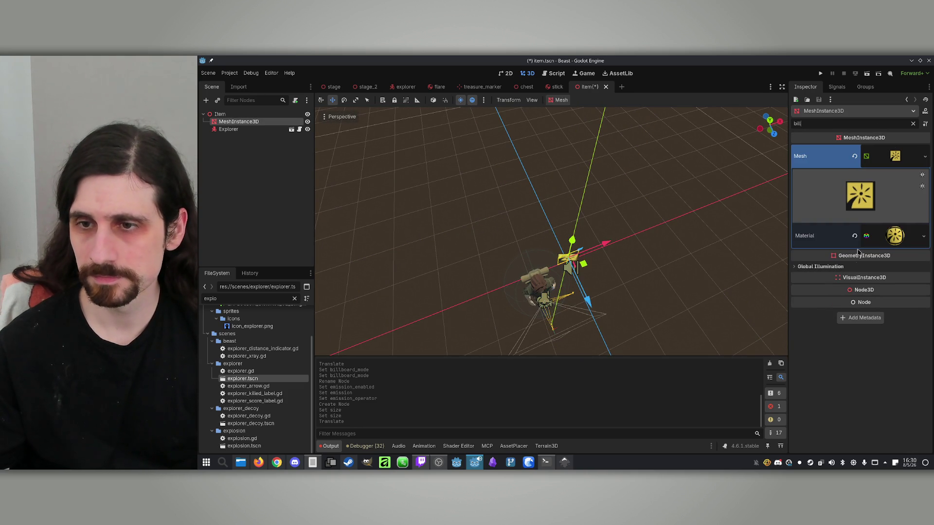
{"action": "left_click", "coordinate": [909, 241]}
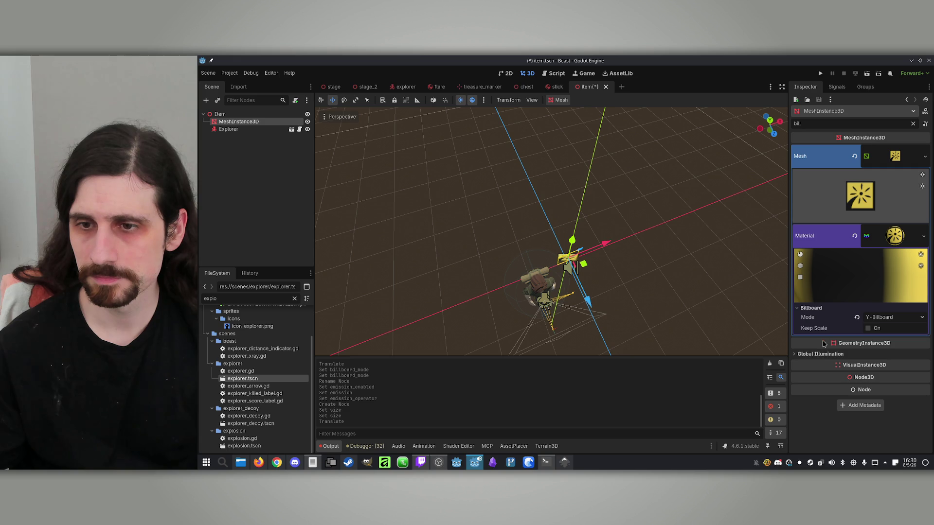
{"action": "left_click", "coordinate": [889, 317]}
{"action": "left_click", "coordinate": [888, 337]}
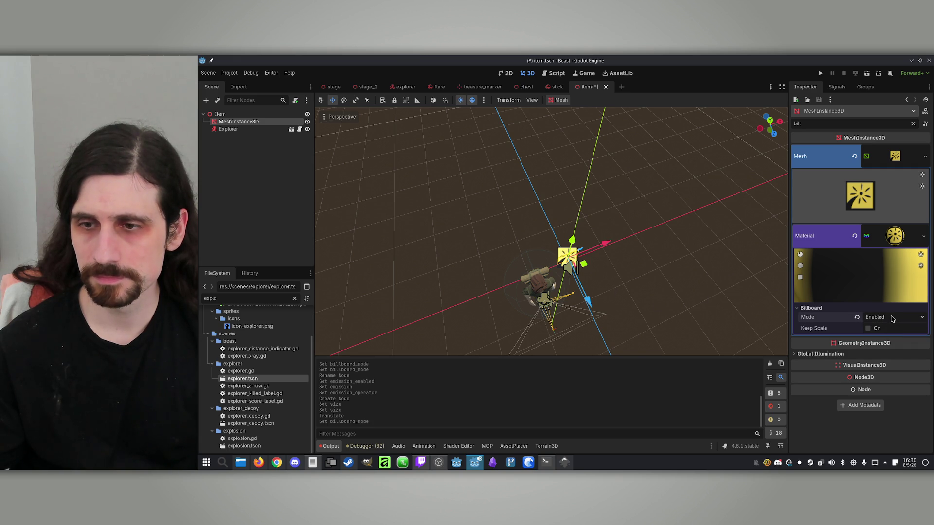
{"action": "left_click", "coordinate": [891, 318]}
{"action": "left_click", "coordinate": [888, 345]}
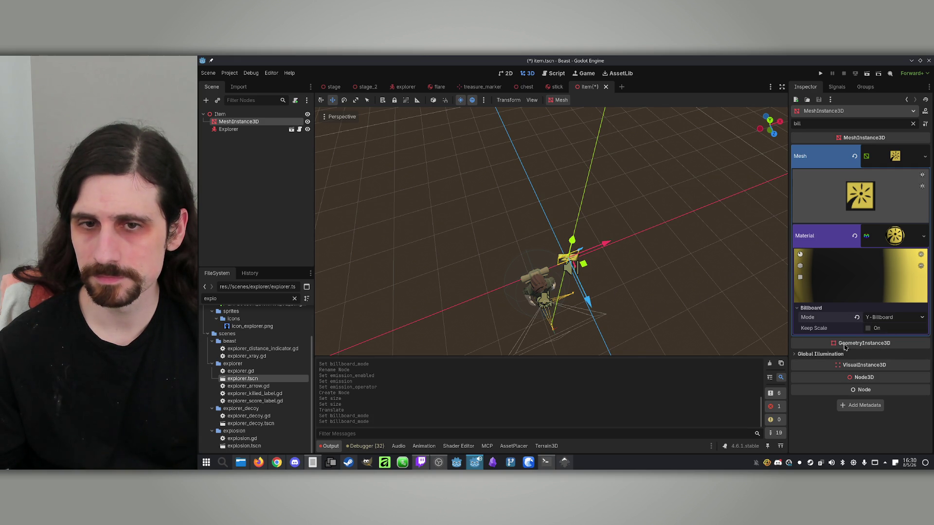
{"action": "scroll", "coordinate": [551, 232], "scroll_direction": "down", "scroll_amount": 5}
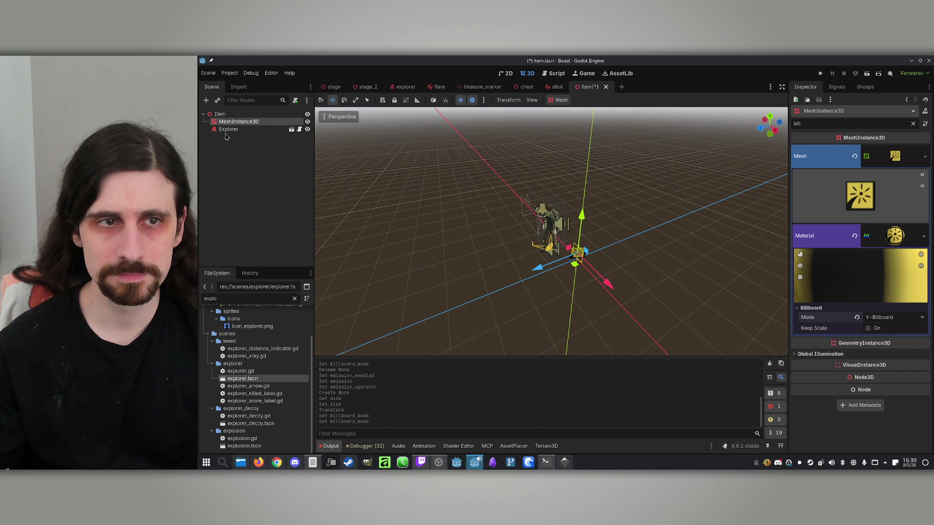
- Reposition the item mesh and centre the view on it
{"action": "left_click", "coordinate": [228, 129]}
{"action": "left_click", "coordinate": [238, 122]}
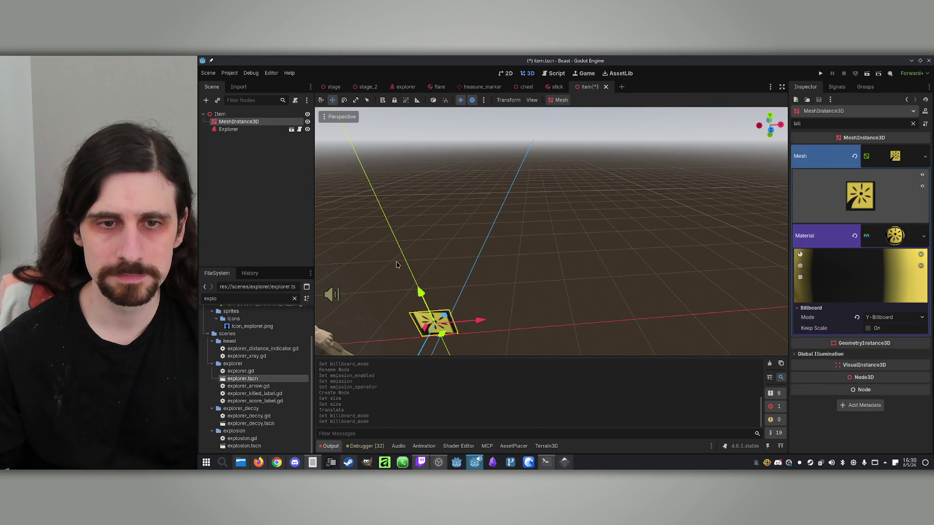
{"action": "left_click_drag", "start_coordinate": [419, 291], "coordinate": [414, 275]}
{"action": "key", "text": "f"}
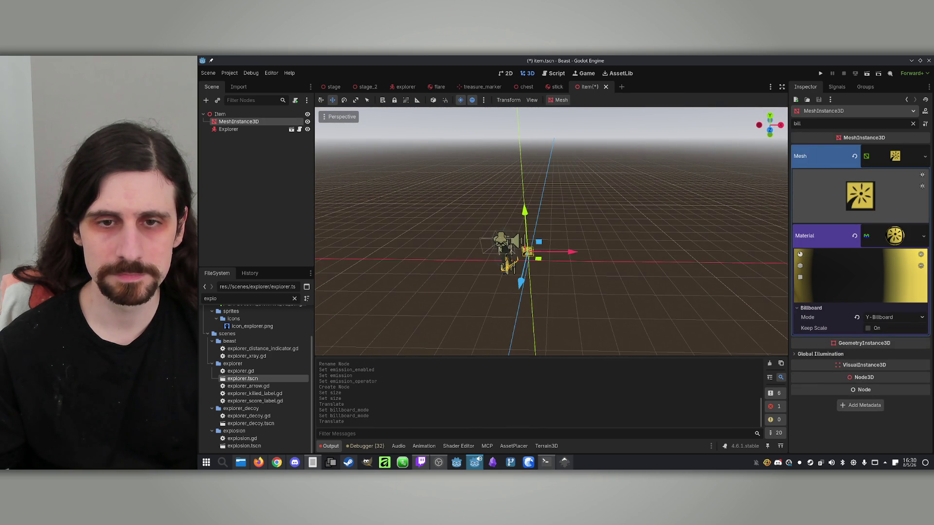
- Delete the Explorer node and select the Item root
{"action": "left_click", "coordinate": [240, 129]}
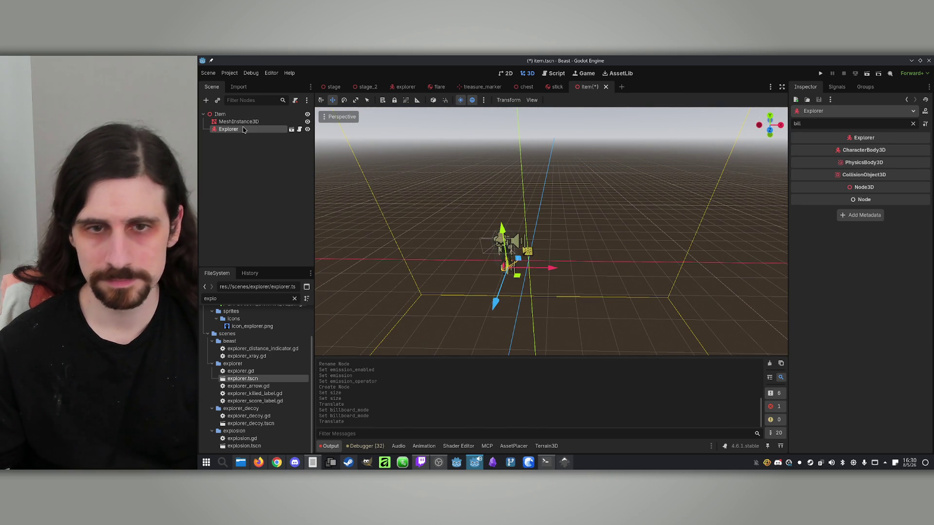
{"action": "key", "text": "Delete"}
{"action": "key", "text": "Return"}
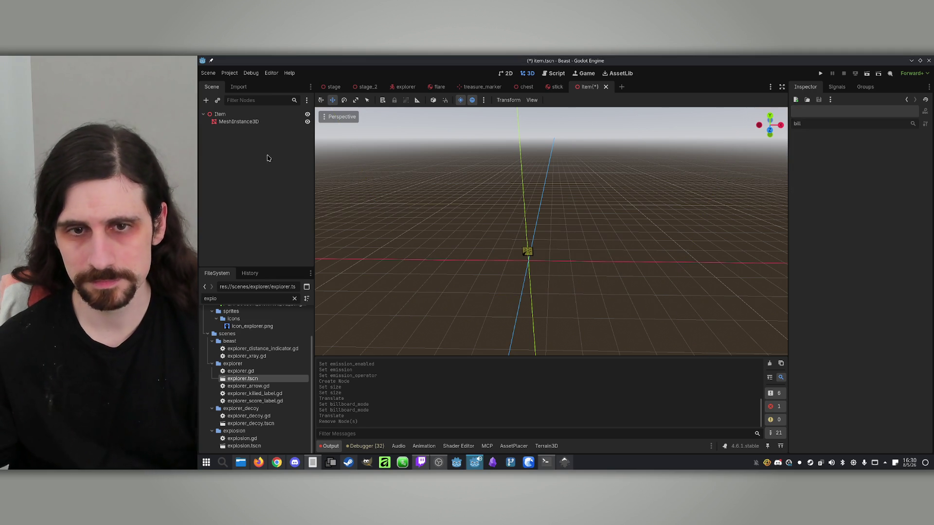
{"action": "left_click", "coordinate": [251, 115]}
{"action": "key", "text": "f"}
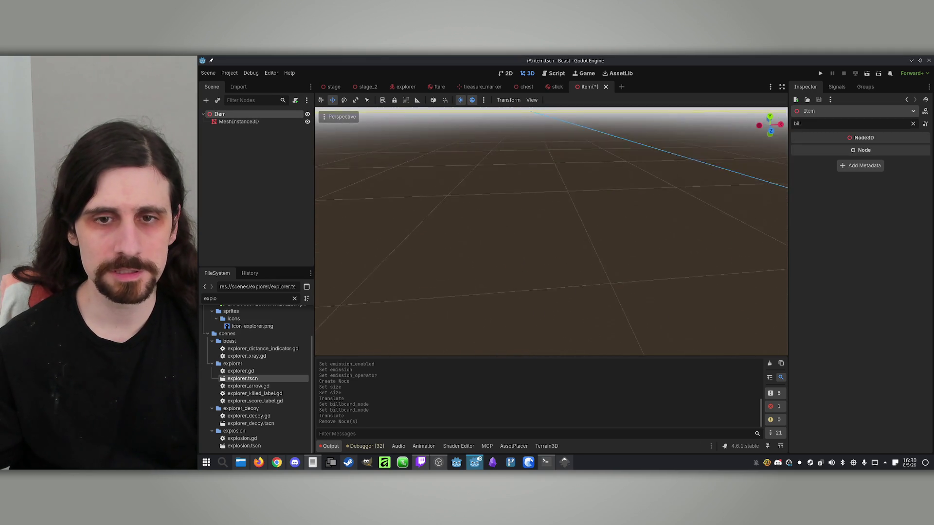
- Add an Area3D under Item and raise it onto the item icon
{"action": "left_click", "coordinate": [206, 101]}
{"action": "type", "text": "area"}
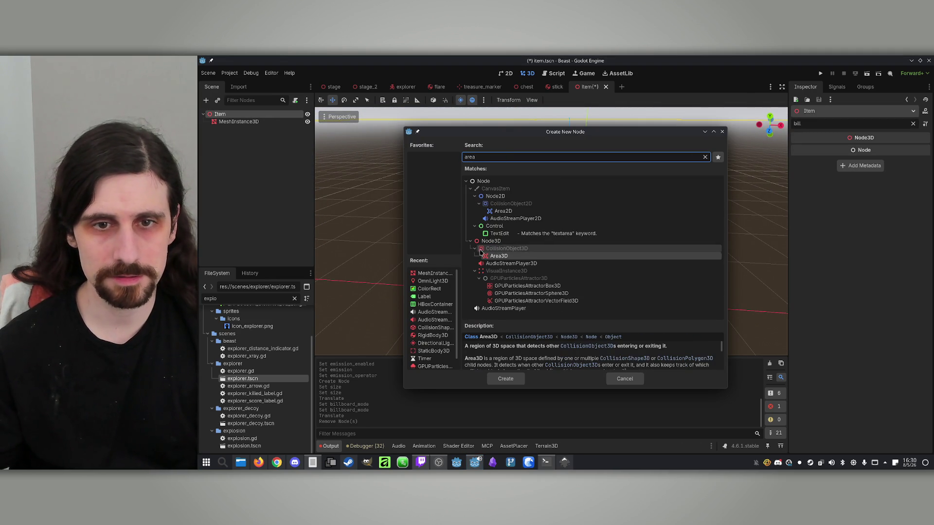
{"action": "double_click", "coordinate": [519, 257]}
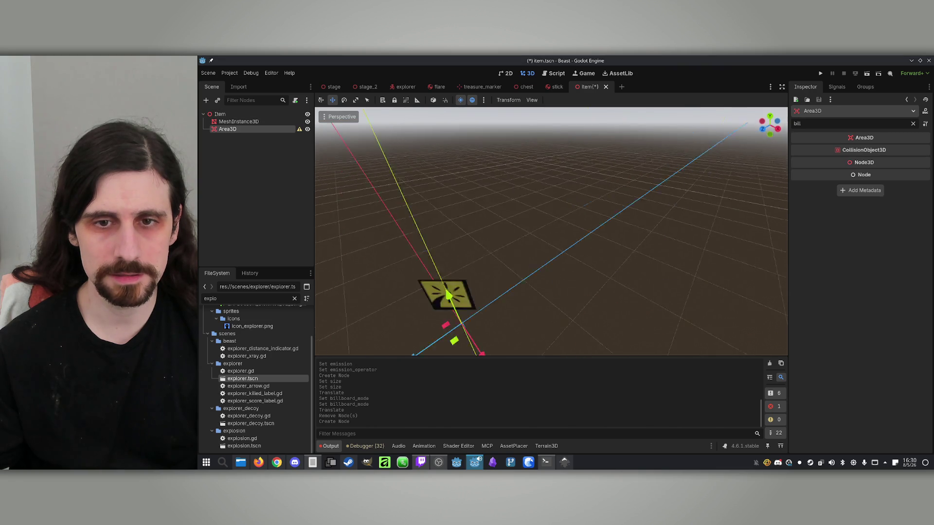
{"action": "key", "text": "f"}
{"action": "left_click_drag", "start_coordinate": [579, 210], "coordinate": [580, 193]}
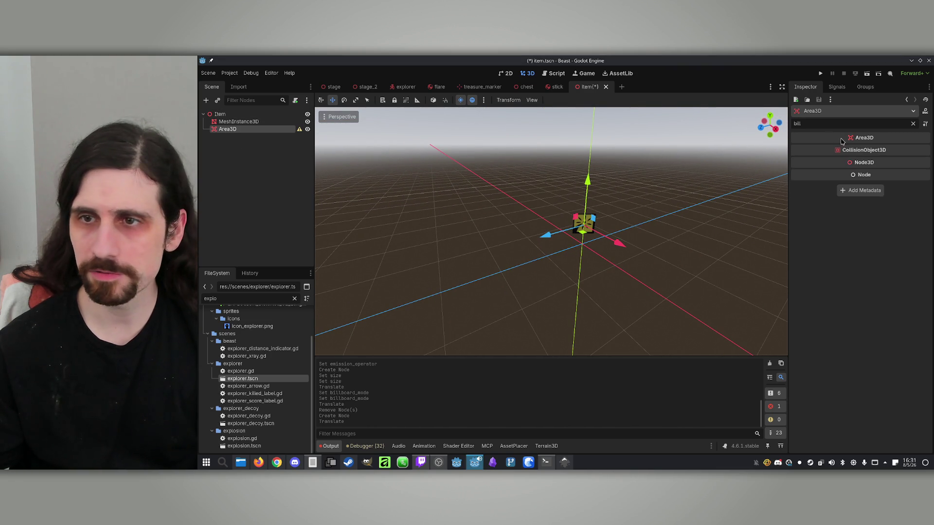
- Add a CollisionShape3D child to the Area3D and clear the property filter
{"action": "left_click", "coordinate": [206, 100]}
{"action": "type", "text": "s"}
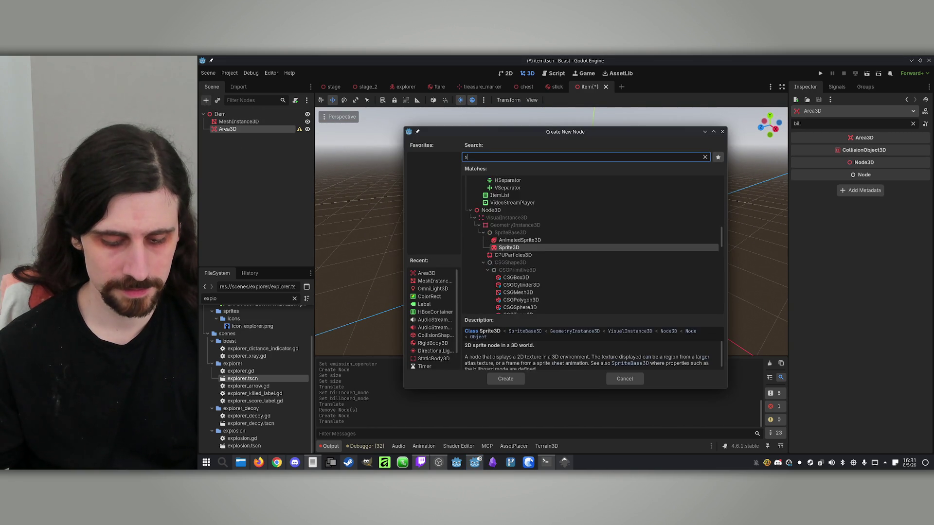
{"action": "type", "text": "ha"}
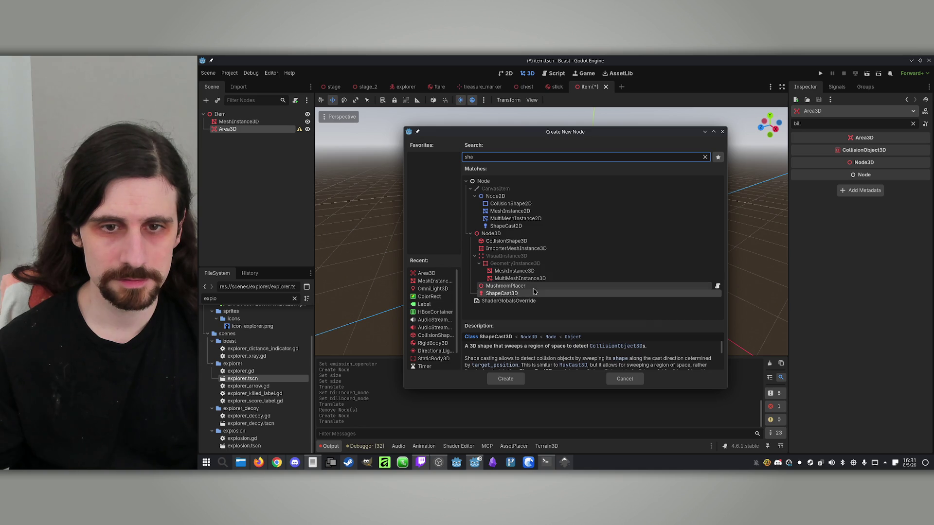
{"action": "double_click", "coordinate": [520, 242]}
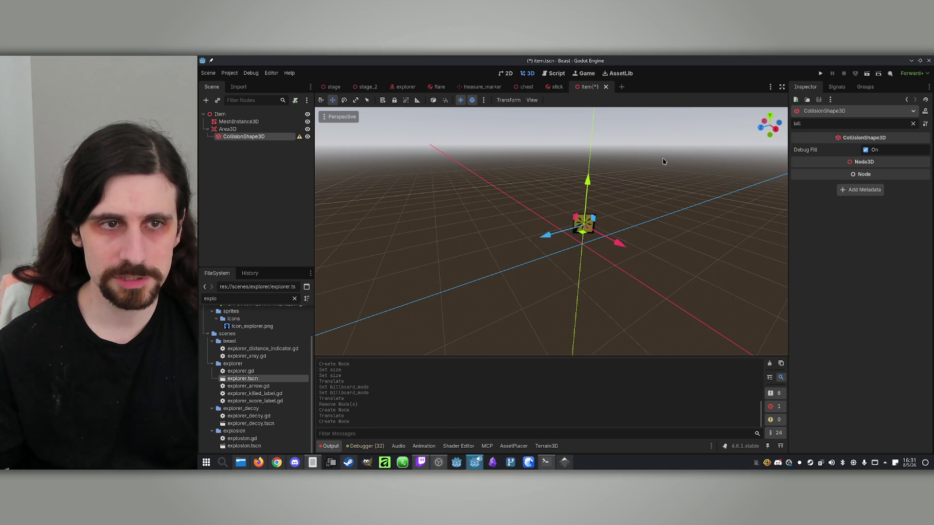
{"action": "left_click", "coordinate": [913, 124]}
- Give the collision a new BoxShape3D and shrink its width and depth in Top view
{"action": "left_click", "coordinate": [925, 151]}
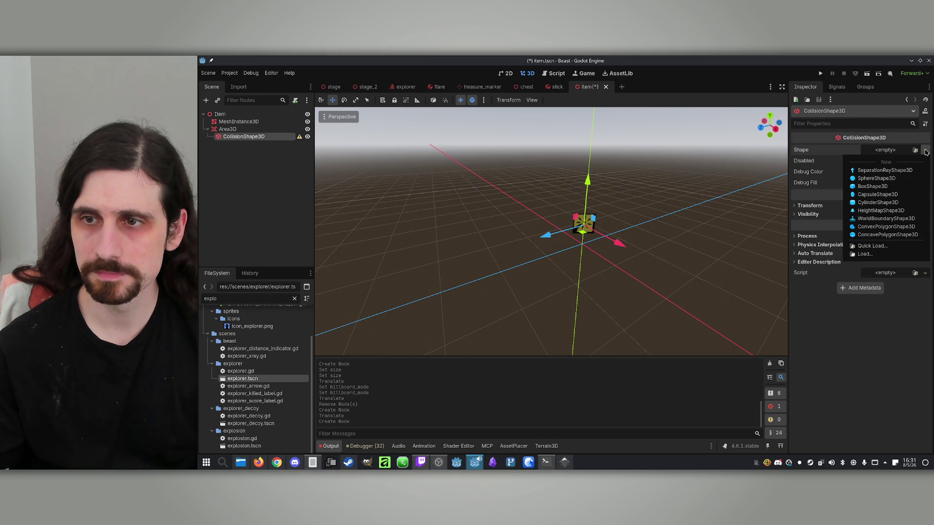
{"action": "left_click", "coordinate": [888, 188]}
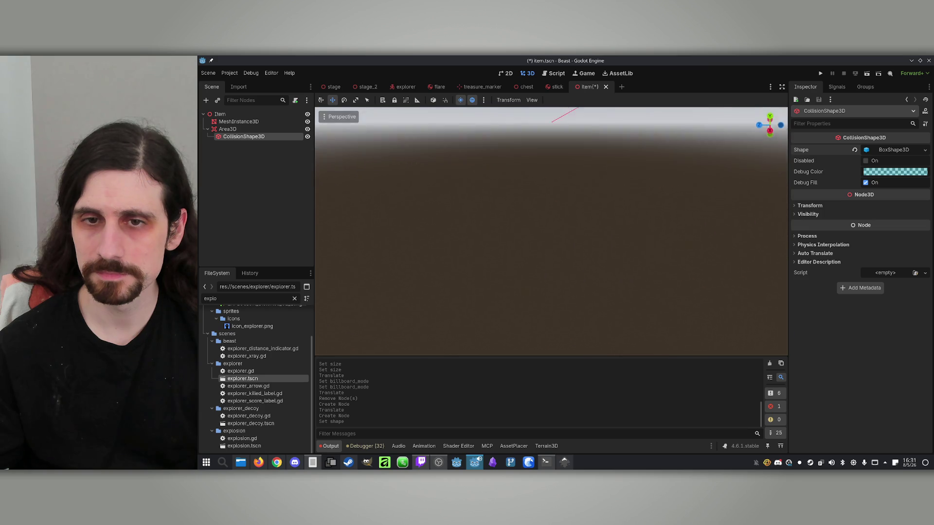
{"action": "left_click_drag", "start_coordinate": [603, 223], "coordinate": [595, 222]}
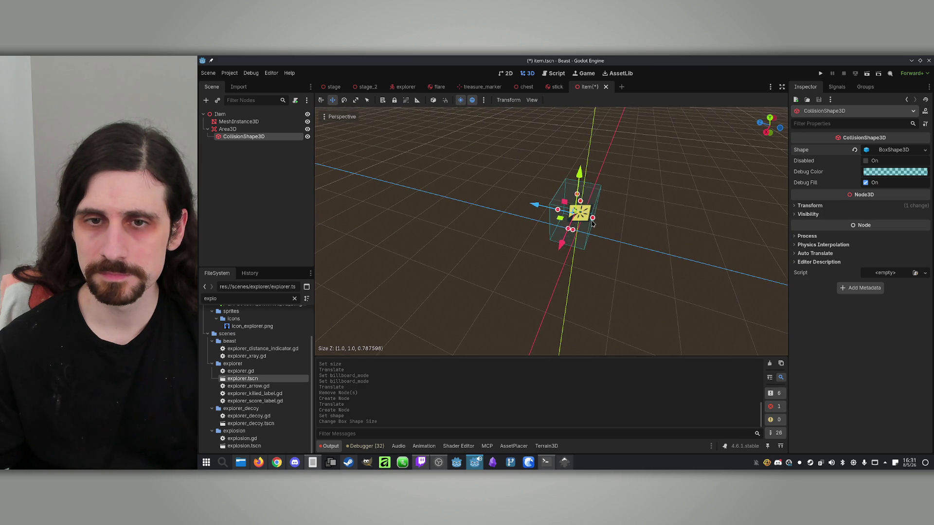
{"action": "left_click", "coordinate": [322, 118]}
{"action": "left_click", "coordinate": [338, 125]}
{"action": "left_click_drag", "start_coordinate": [527, 194], "coordinate": [562, 192]}
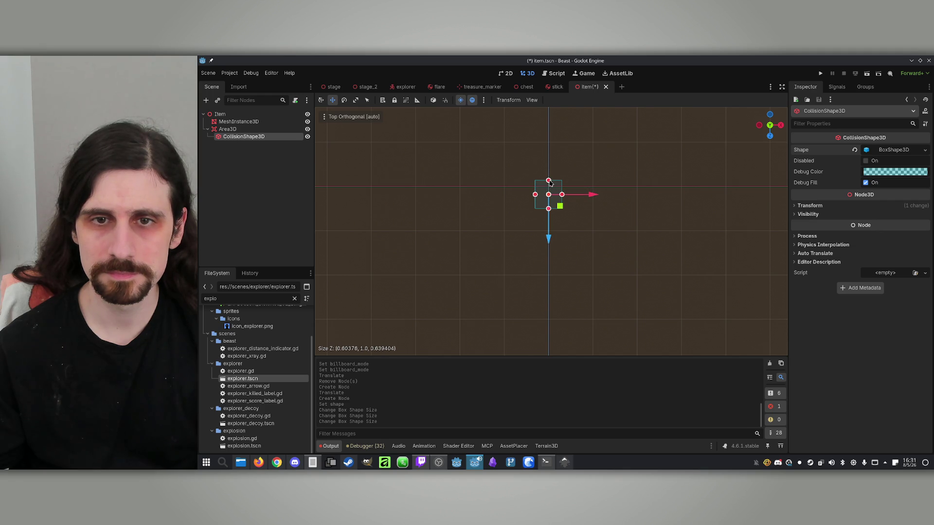
{"action": "left_click_drag", "start_coordinate": [548, 207], "coordinate": [548, 208]}
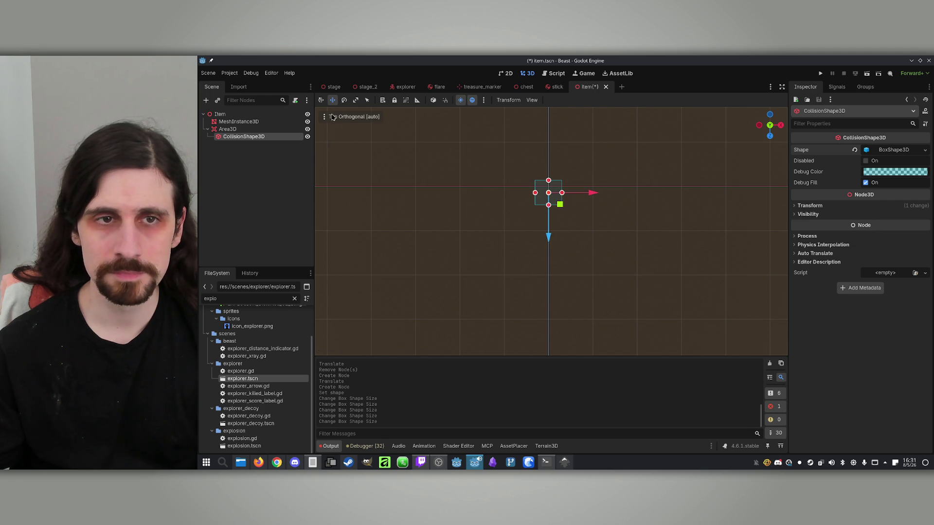
- Shrink the collision box further in perspective, undoing an accidental move in Left view
{"action": "left_click", "coordinate": [341, 117]}
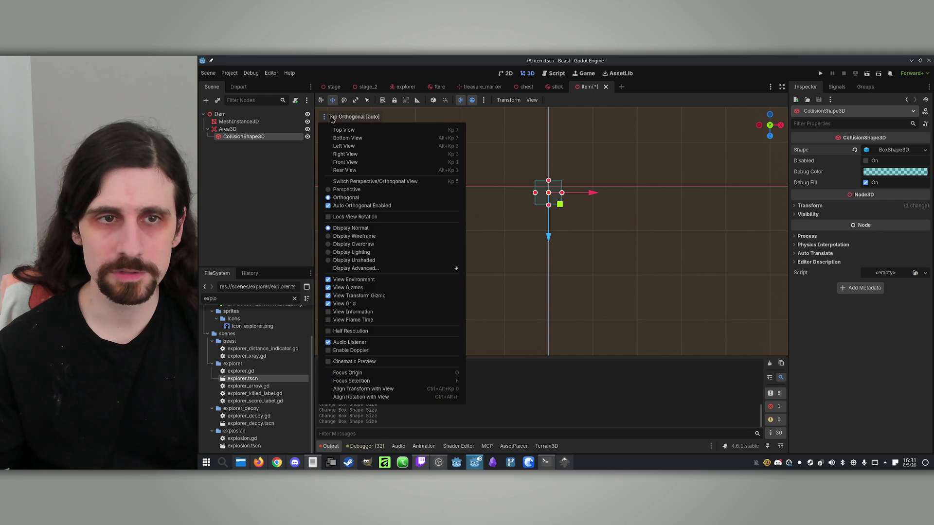
{"action": "left_click", "coordinate": [347, 189]}
{"action": "mouse_move", "coordinate": [573, 146]}
{"action": "left_mouse_down"}
{"action": "mouse_move", "coordinate": [544, 161]}
{"action": "mouse_move", "coordinate": [580, 197]}
{"action": "mouse_move", "coordinate": [562, 194]}
{"action": "left_mouse_up"}
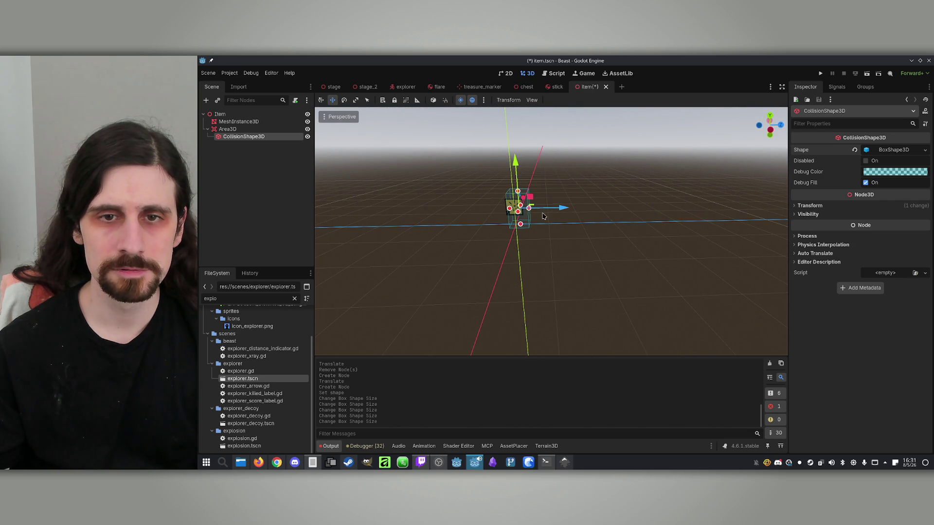
{"action": "left_click_drag", "start_coordinate": [508, 211], "coordinate": [507, 211]}
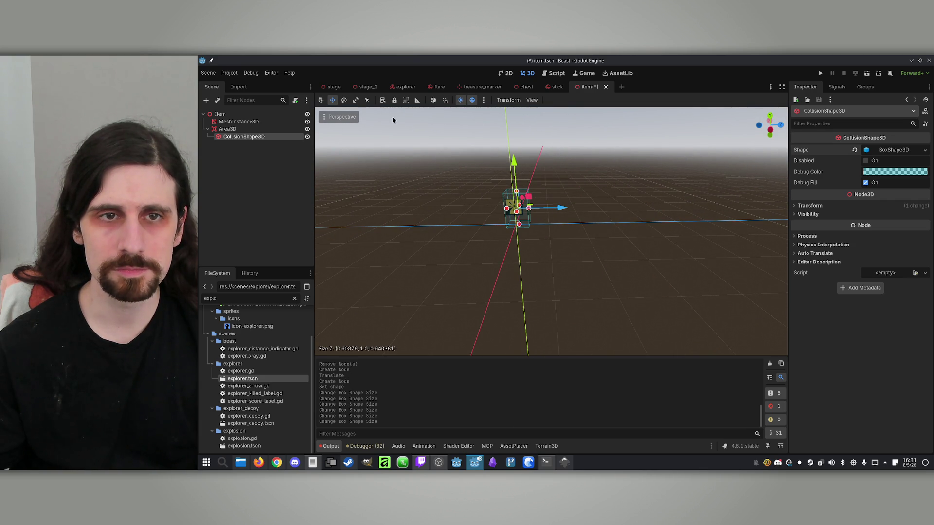
{"action": "left_click", "coordinate": [340, 117]}
{"action": "left_click", "coordinate": [360, 145]}
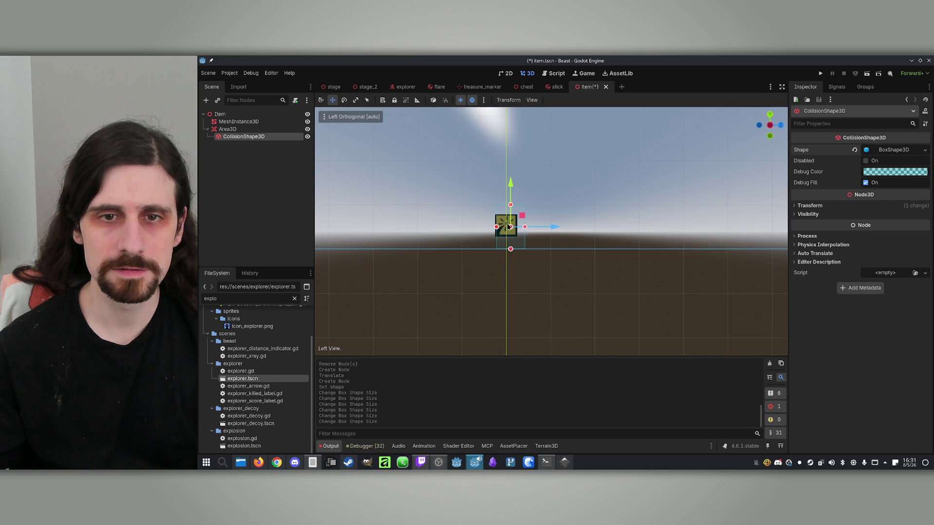
{"action": "key", "text": "ctrl+z"}
{"action": "left_click_drag", "start_coordinate": [519, 226], "coordinate": [519, 228]}
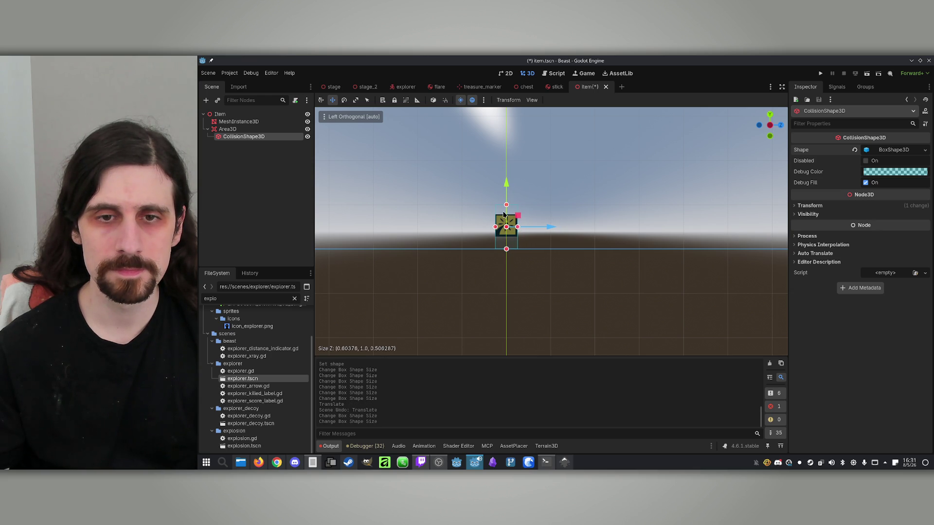
- Lower the box height in Left view and fit its depth to the icon in Top view
{"action": "left_click_drag", "start_coordinate": [507, 250], "coordinate": [506, 242]}
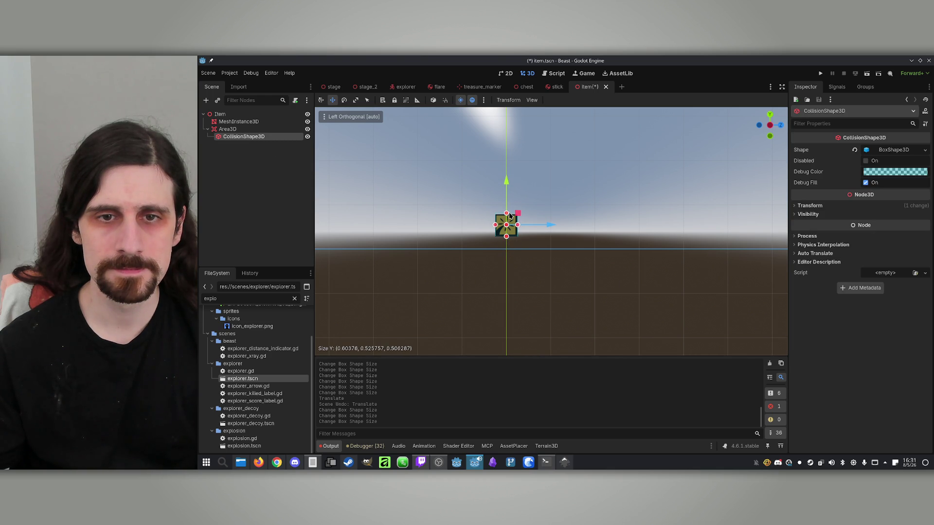
{"action": "left_click", "coordinate": [337, 117]}
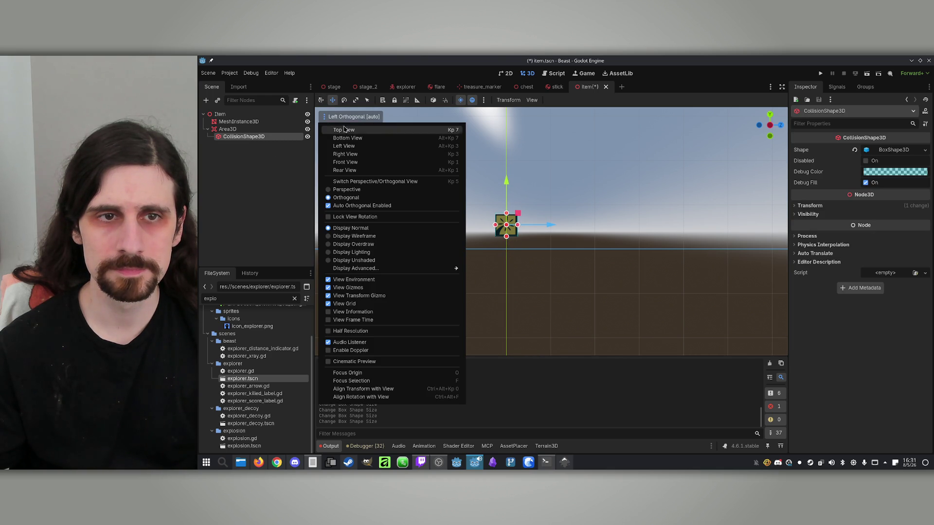
{"action": "left_click", "coordinate": [344, 131]}
{"action": "left_click_drag", "start_coordinate": [614, 198], "coordinate": [613, 201]}
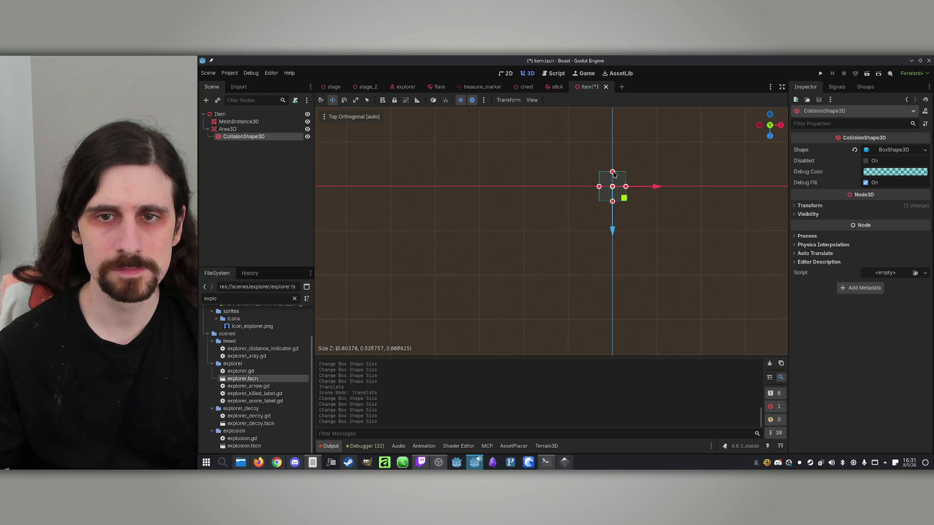
- Select the Item root, return to Perspective view and save the scene
{"action": "left_click", "coordinate": [229, 121]}
{"action": "left_click", "coordinate": [216, 128]}
{"action": "left_click", "coordinate": [208, 129]}
{"action": "left_click", "coordinate": [220, 113]}
{"action": "left_click_drag", "start_coordinate": [497, 163], "coordinate": [525, 121]}
{"action": "left_click", "coordinate": [350, 116]}
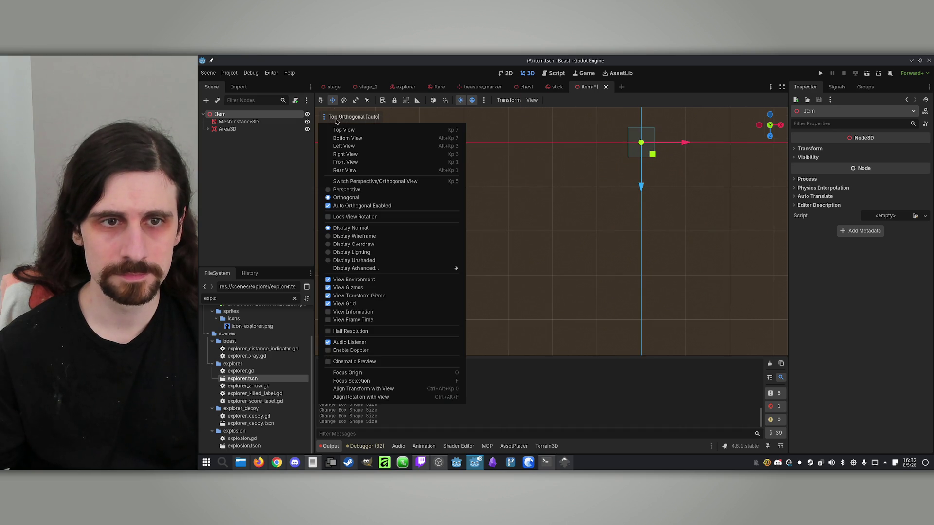
{"action": "left_click", "coordinate": [350, 190]}
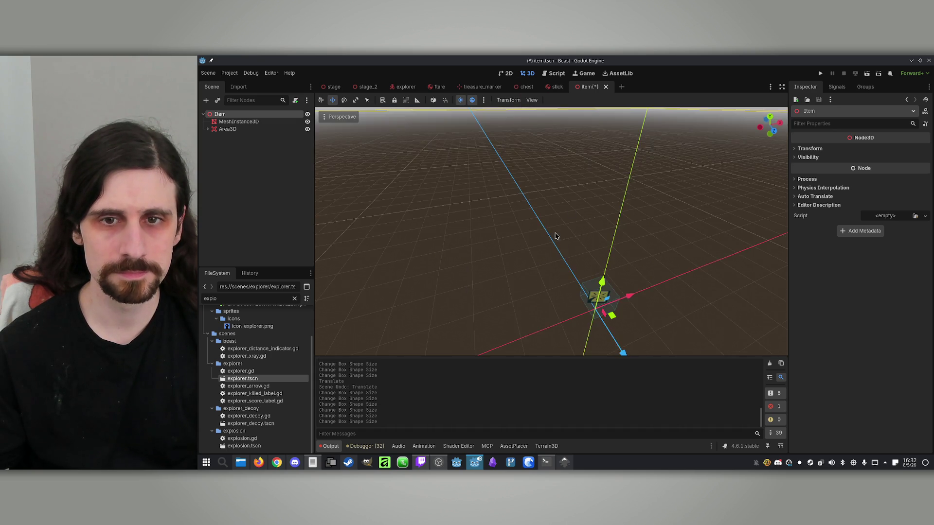
{"action": "key", "text": "ctrl+s"}
- Orbit around the item and review the Area3D node's monitoring and collision settings
{"action": "mouse_move", "coordinate": [534, 208]}
{"action": "left_mouse_down"}
{"action": "mouse_move", "coordinate": [515, 224]}
{"action": "mouse_move", "coordinate": [520, 248]}
{"action": "mouse_move", "coordinate": [525, 214]}
{"action": "mouse_move", "coordinate": [535, 224]}
{"action": "mouse_move", "coordinate": [526, 224]}
{"action": "mouse_move", "coordinate": [530, 197]}
{"action": "left_mouse_up"}
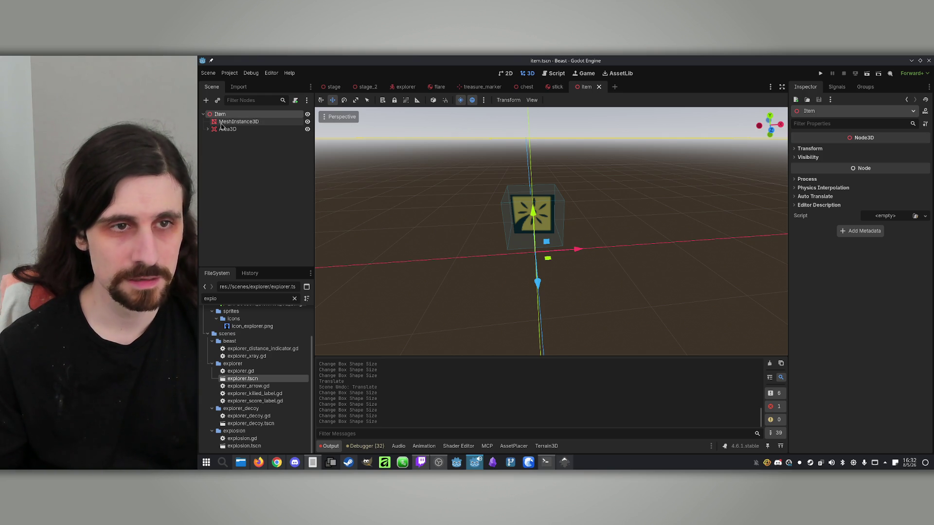
{"action": "left_click", "coordinate": [246, 129]}
{"action": "left_click", "coordinate": [243, 123]}
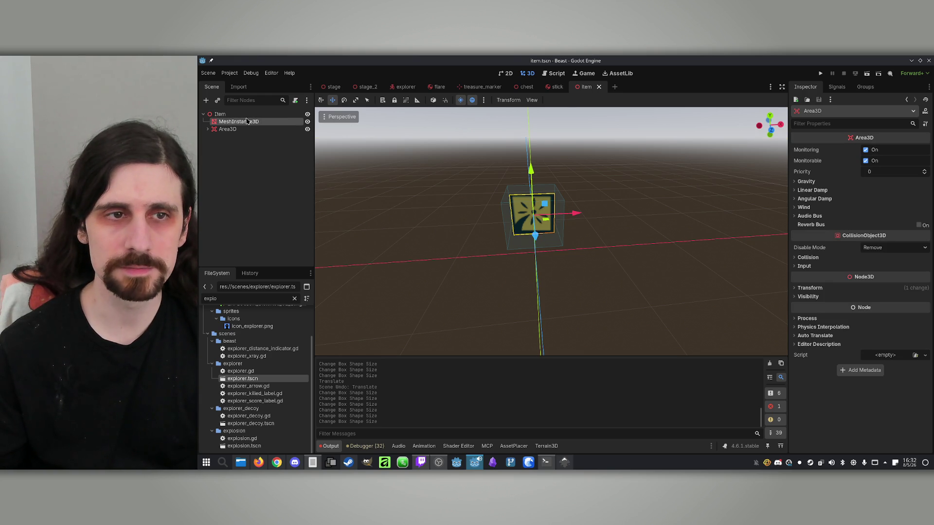
{"action": "left_click", "coordinate": [262, 115]}
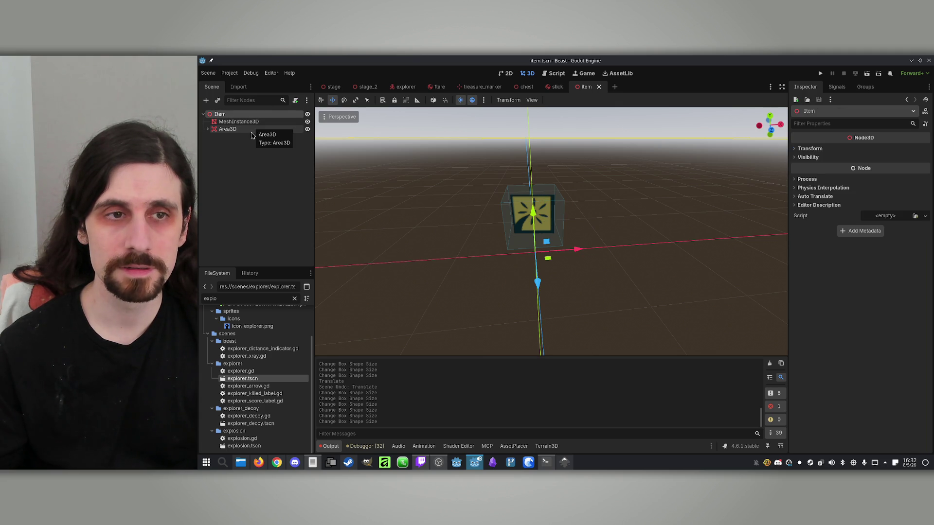
{"action": "left_click", "coordinate": [252, 135]}
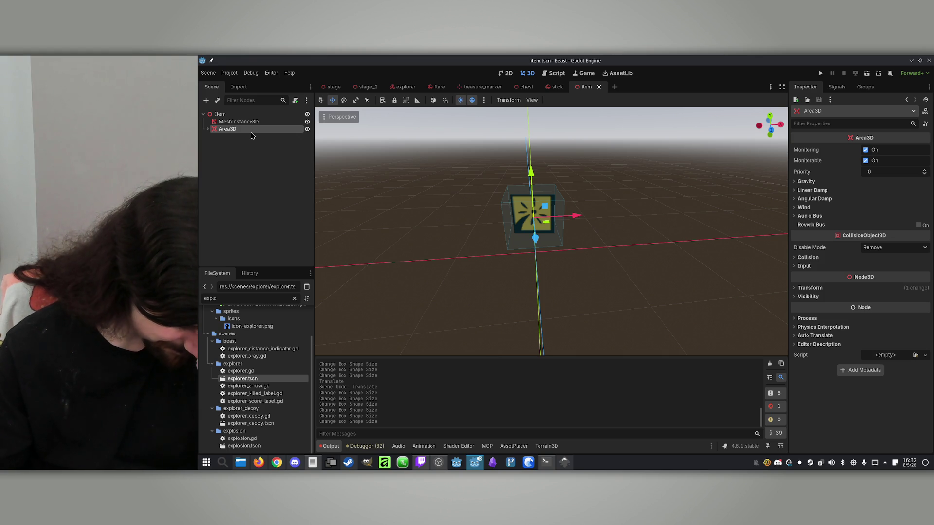
{"action": "left_click", "coordinate": [239, 122]}
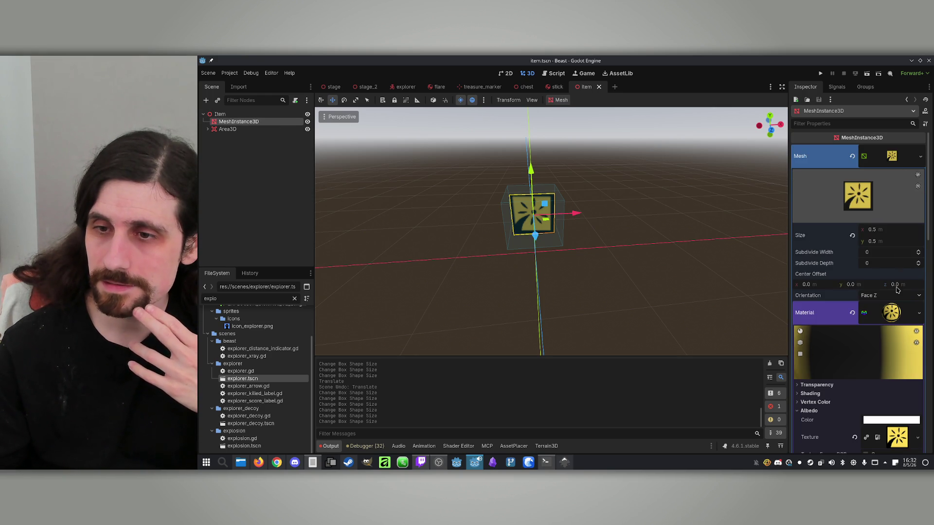
- Save the material as a new file, browsing to res://assets/Materials
{"action": "left_click", "coordinate": [919, 315]}
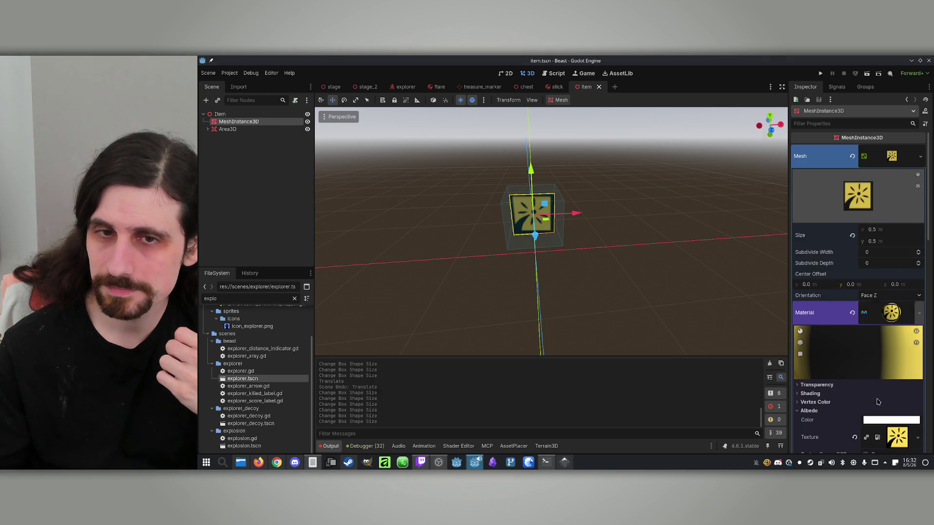
{"action": "left_click", "coordinate": [879, 400]}
{"action": "left_click", "coordinate": [402, 146]}
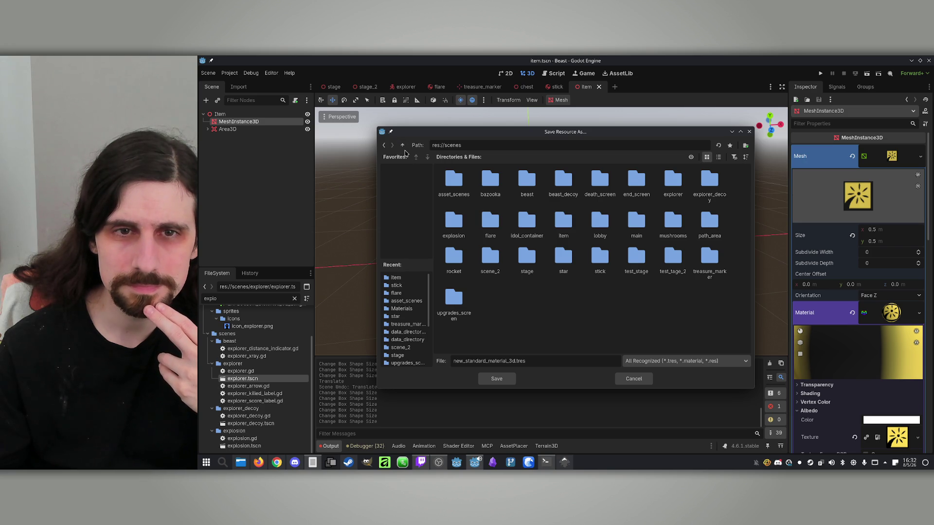
{"action": "left_click", "coordinate": [401, 146]}
{"action": "double_click", "coordinate": [490, 179]}
{"action": "double_click", "coordinate": [454, 180]}
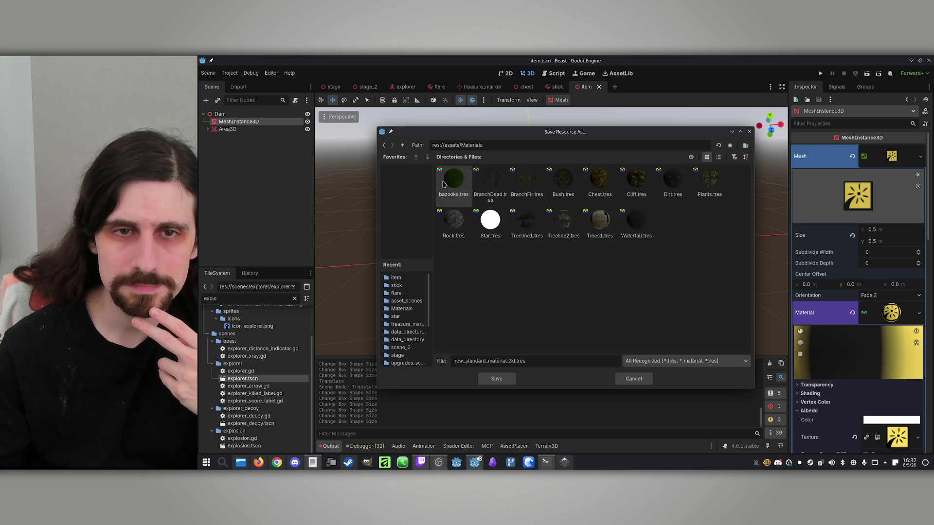
- Create an Items folder there and save the material as flare_material.tres
{"action": "right_click", "coordinate": [603, 292]}
{"action": "left_click", "coordinate": [650, 297]}
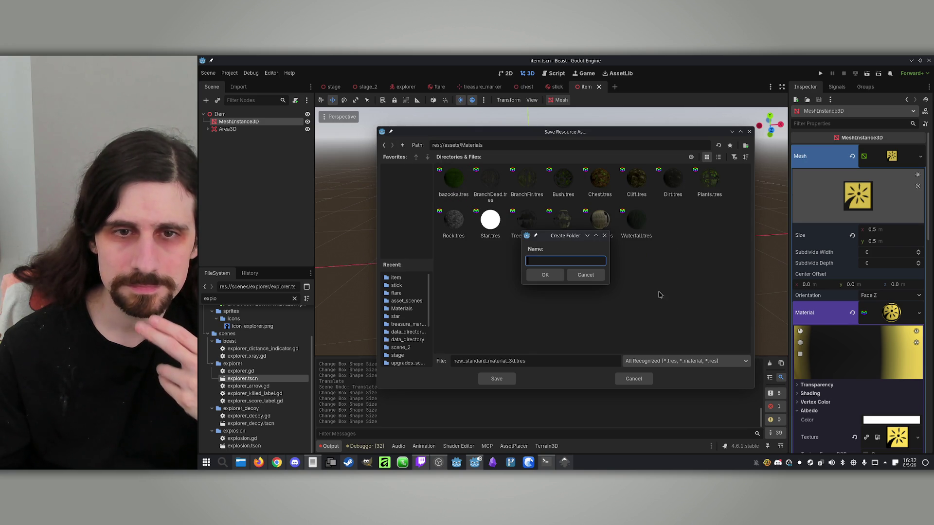
{"action": "type", "text": "Item"}
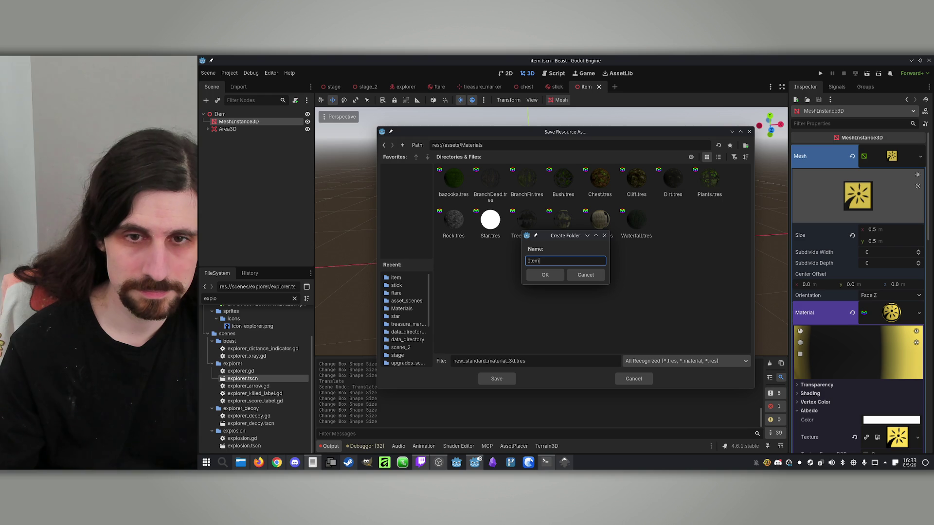
{"action": "type", "text": "s"}
{"action": "key", "text": "Return"}
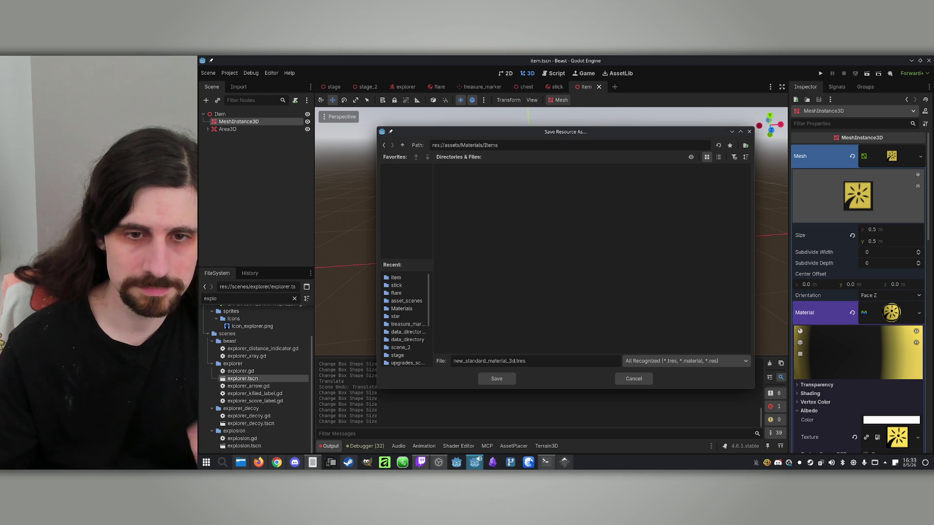
{"action": "double_click", "coordinate": [514, 361]}
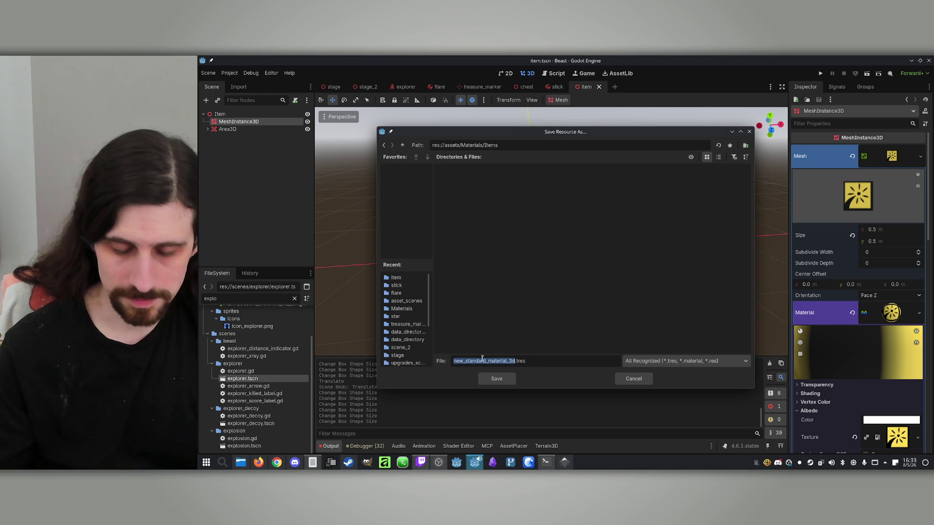
{"action": "type", "text": "flare"}
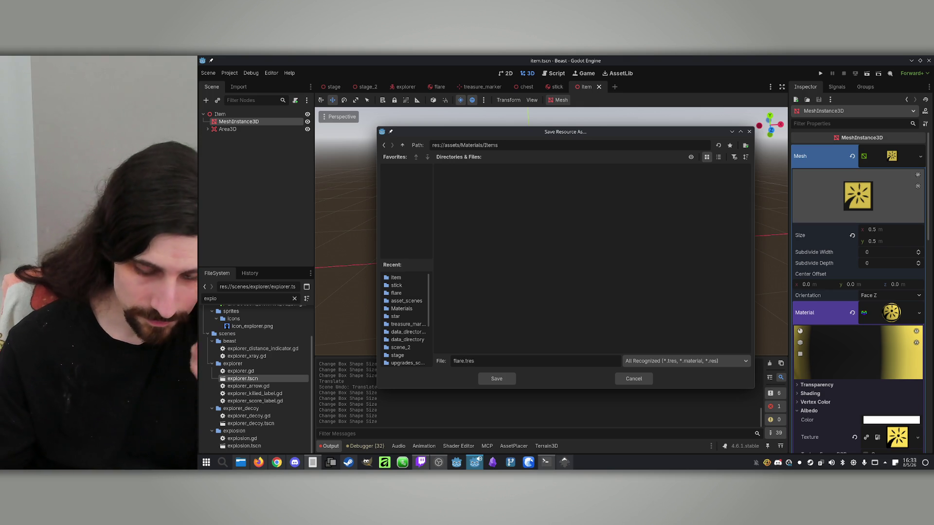
{"action": "type", "text": "aterial"}
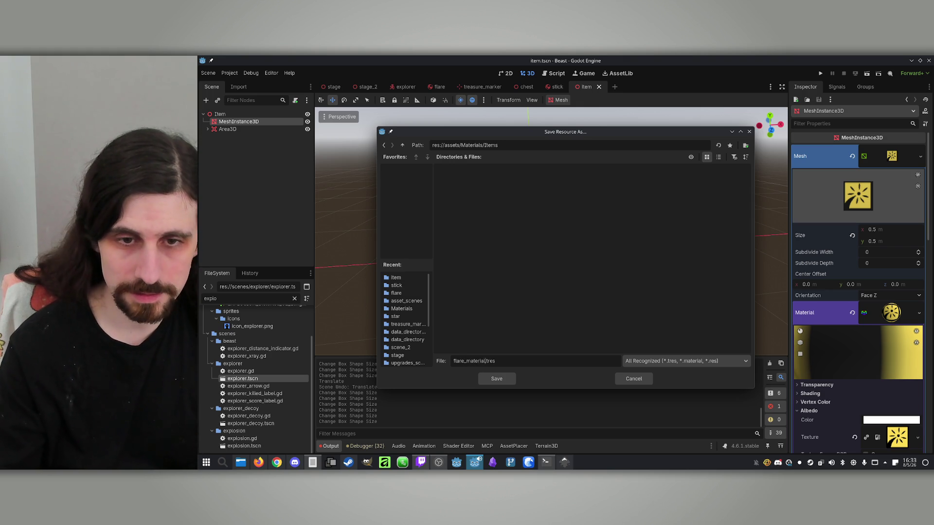
{"action": "left_click", "coordinate": [501, 382]}
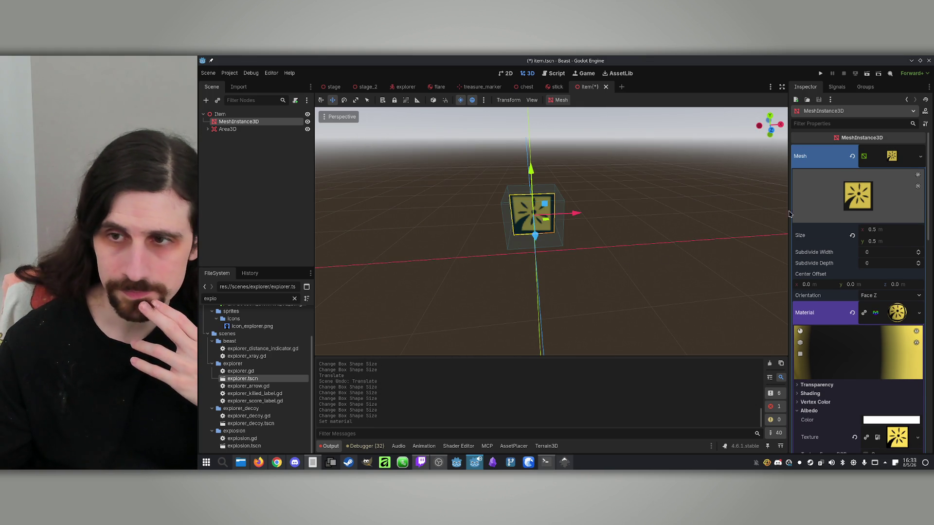
- Switch the albedo texture to icon_stick.png and save the material as stick_material.tres
{"action": "scroll", "coordinate": [854, 356], "scroll_direction": "down", "scroll_amount": 3}
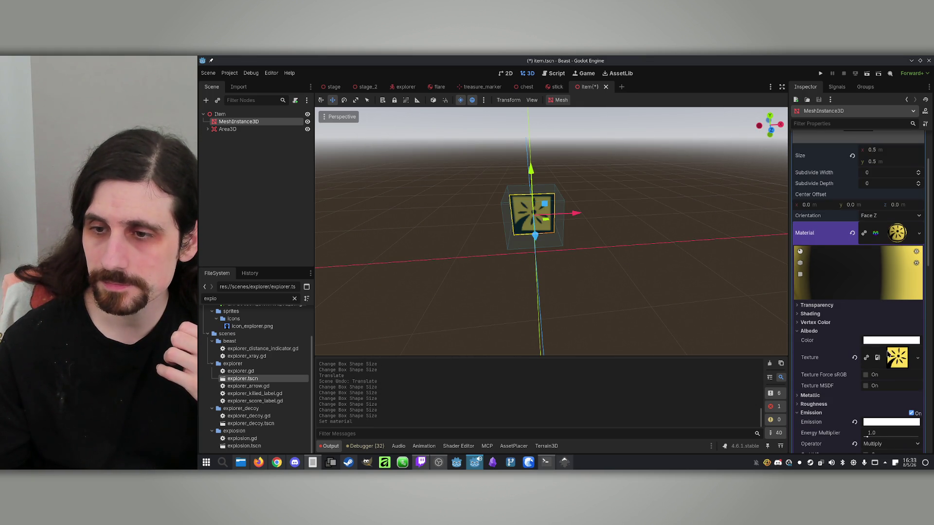
{"action": "left_click", "coordinate": [911, 359]}
{"action": "left_click", "coordinate": [865, 352]}
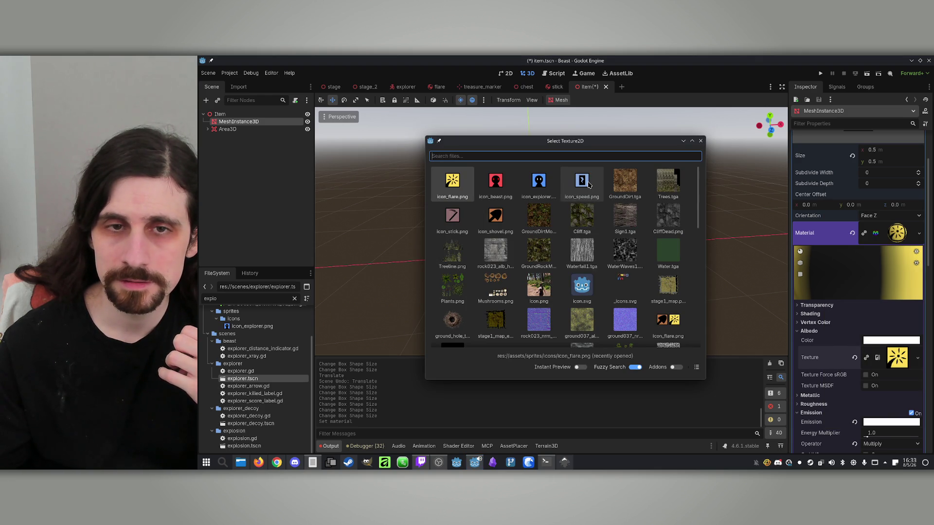
{"action": "left_click", "coordinate": [452, 216]}
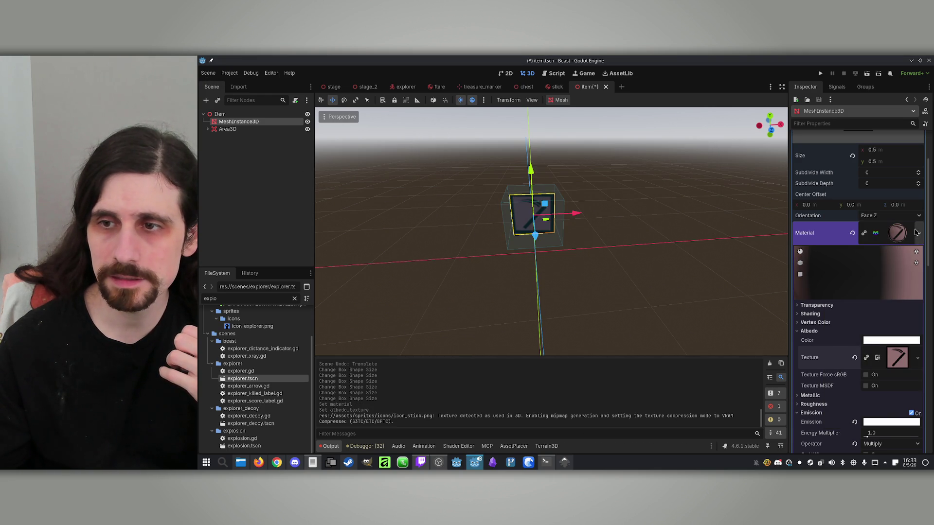
{"action": "left_click", "coordinate": [916, 232]}
{"action": "left_click", "coordinate": [882, 344]}
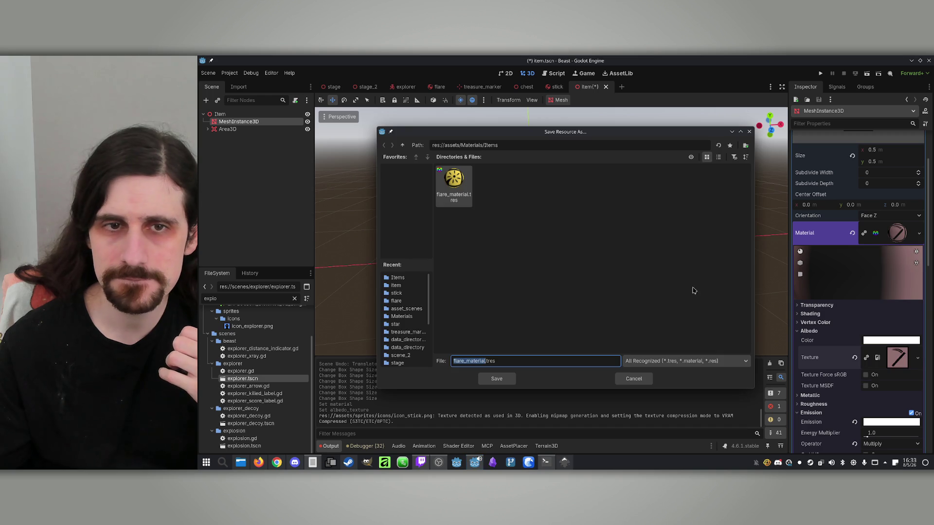
{"action": "left_click", "coordinate": [463, 360]}
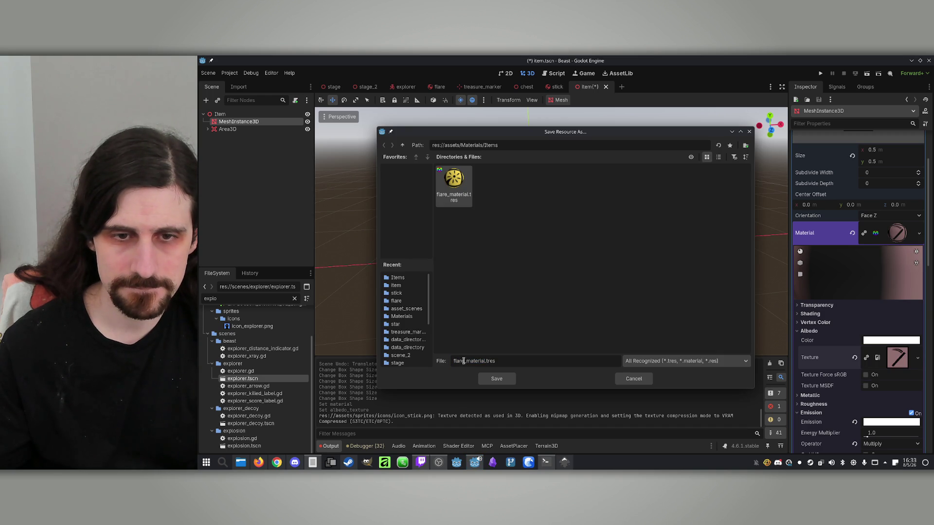
{"action": "type", "text": "stick"}
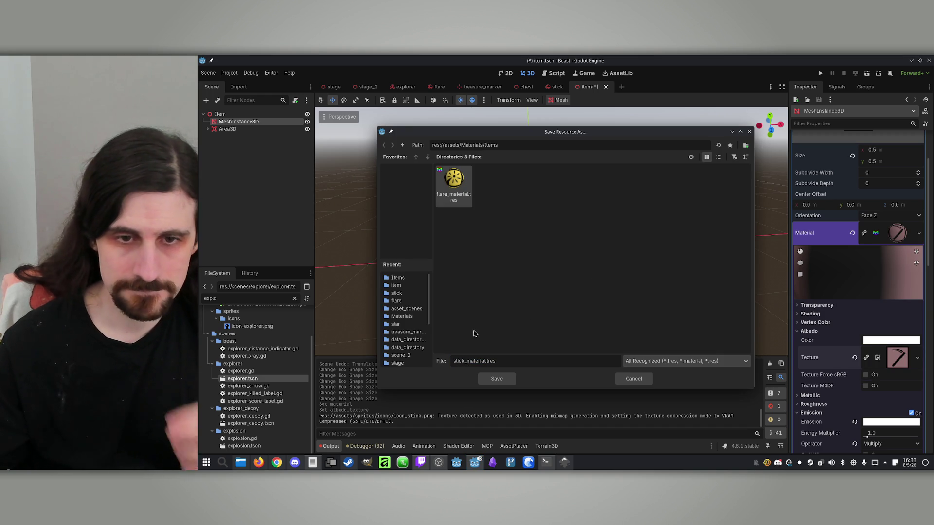
{"action": "left_click", "coordinate": [497, 379]}
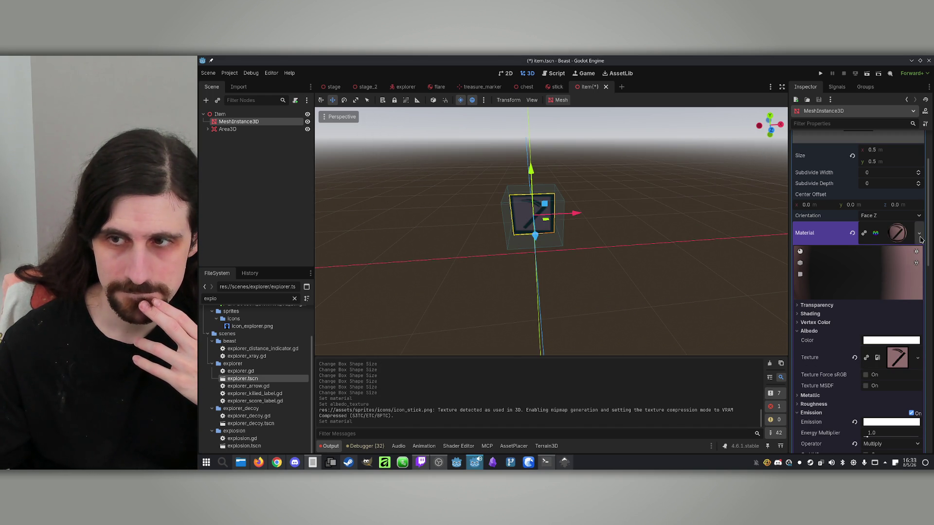
- Switch the albedo texture to icon_speed.png and save the material as speed_material.tres
{"action": "left_click", "coordinate": [911, 360]}
{"action": "left_click", "coordinate": [870, 351]}
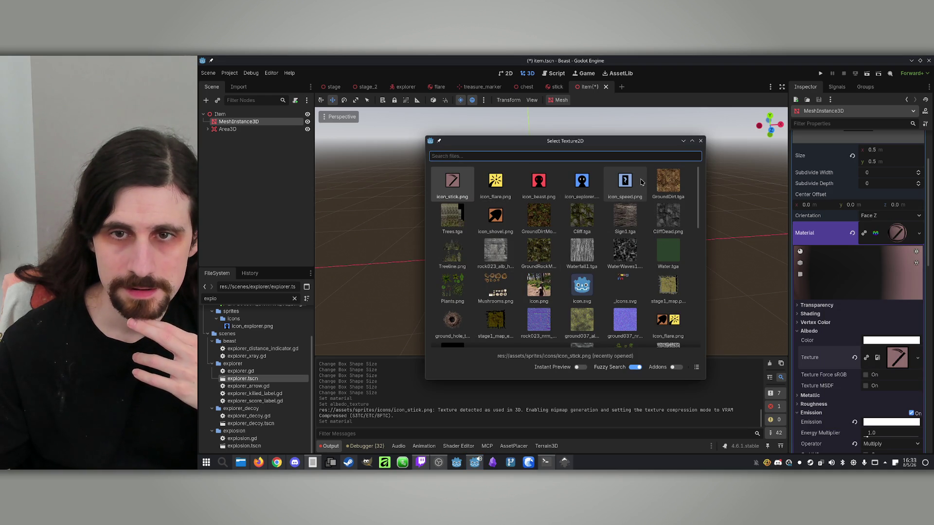
{"action": "left_click", "coordinate": [627, 183]}
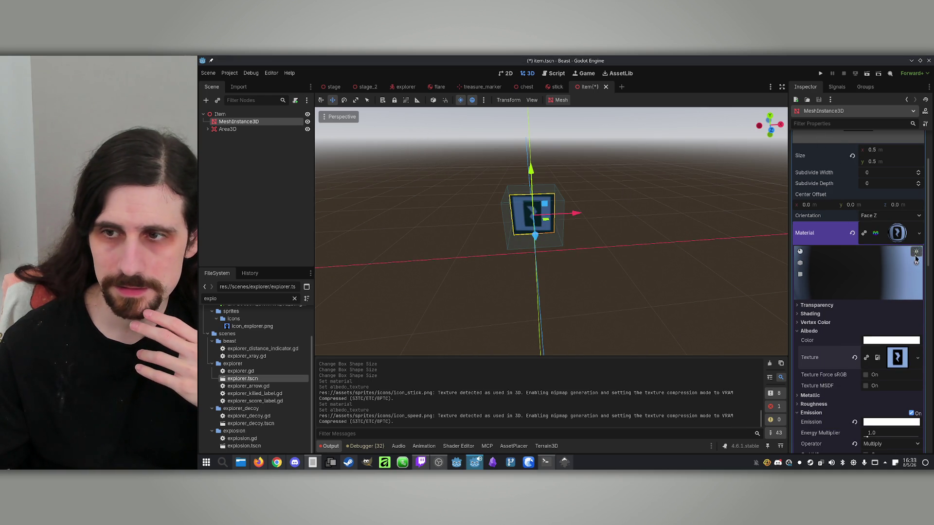
{"action": "left_click", "coordinate": [918, 233]}
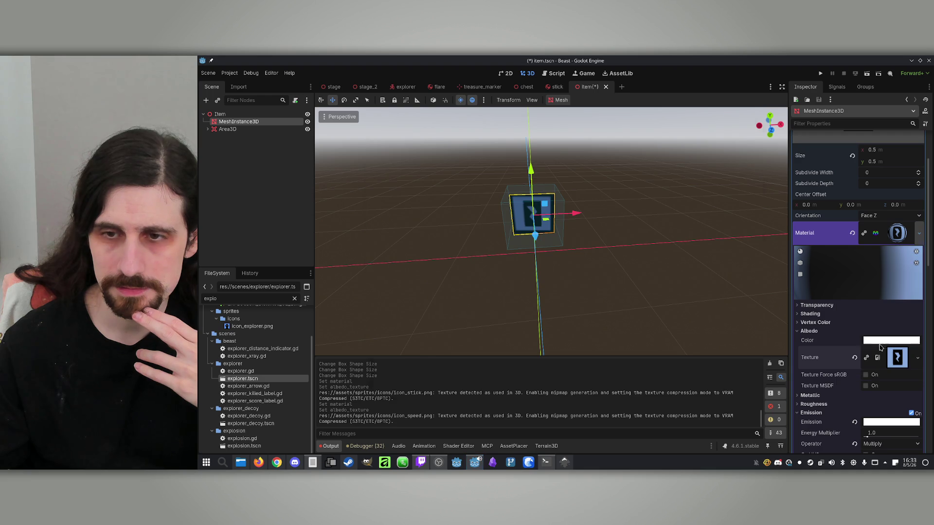
{"action": "left_click", "coordinate": [879, 343]}
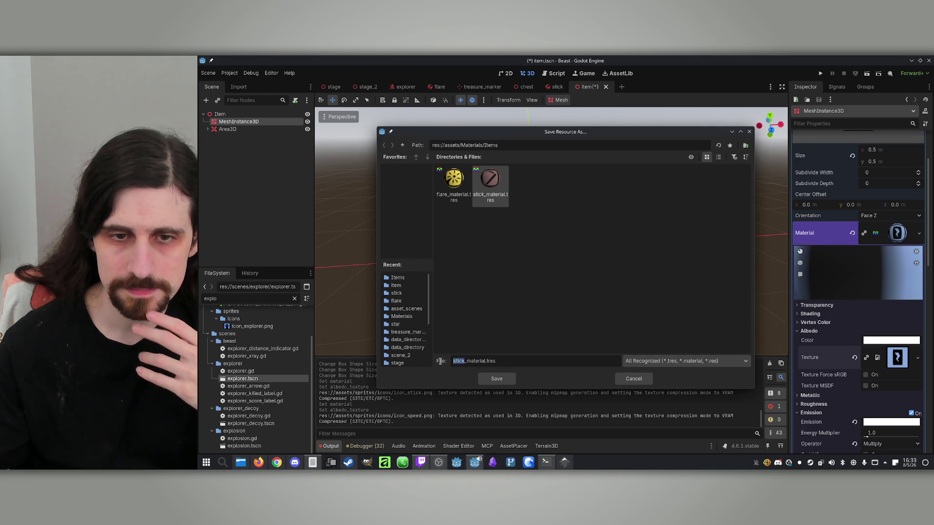
{"action": "type", "text": "speed"}
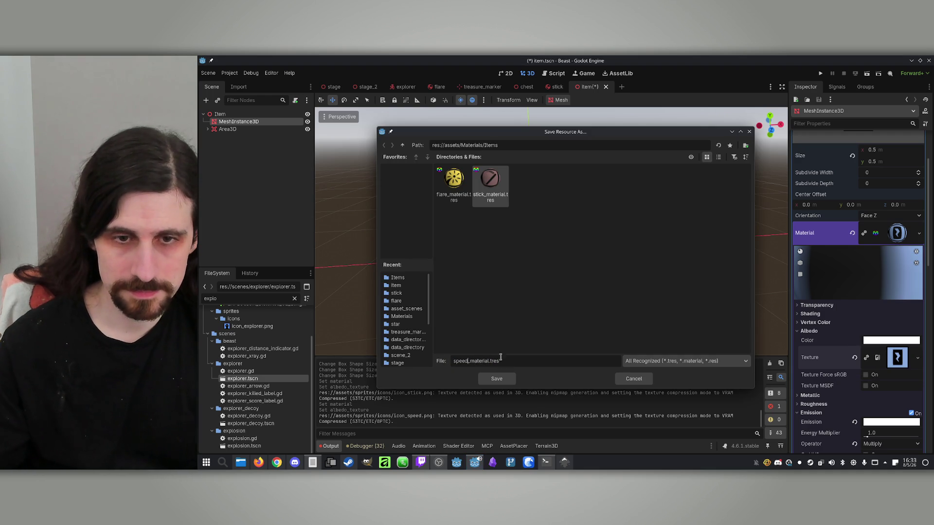
{"action": "left_click", "coordinate": [497, 379]}
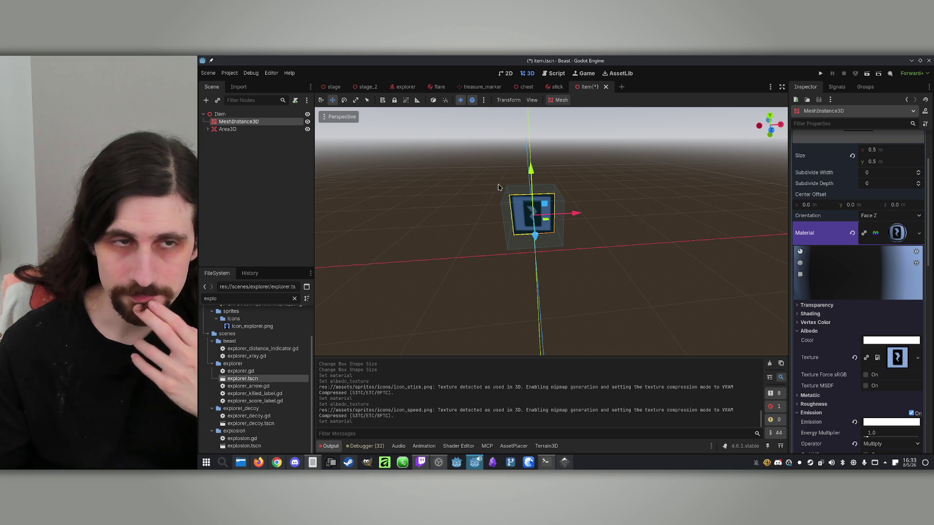
- Load flare_material back onto the mesh and save the Item scene
{"action": "left_click", "coordinate": [918, 234]}
{"action": "left_click", "coordinate": [870, 287]}
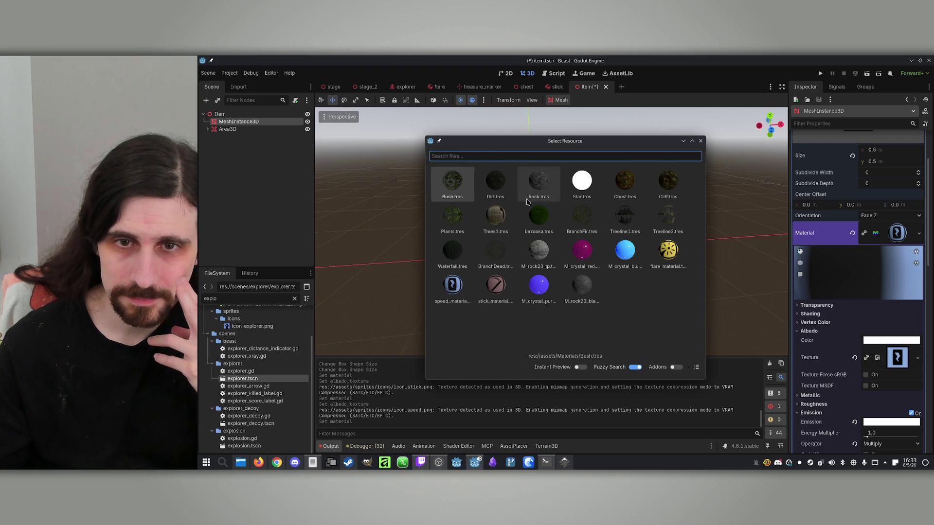
{"action": "left_click", "coordinate": [457, 154]}
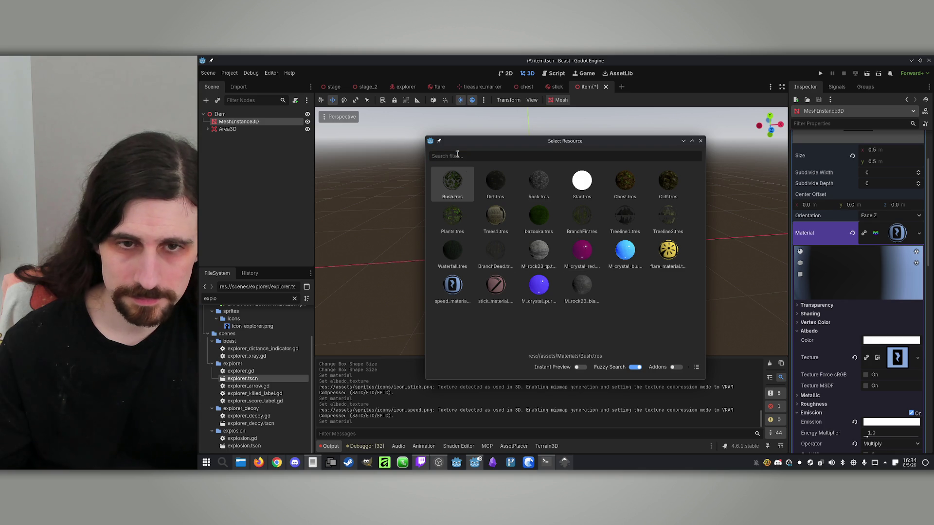
{"action": "double_click", "coordinate": [662, 251]}
{"action": "key", "text": "ctrl+s"}
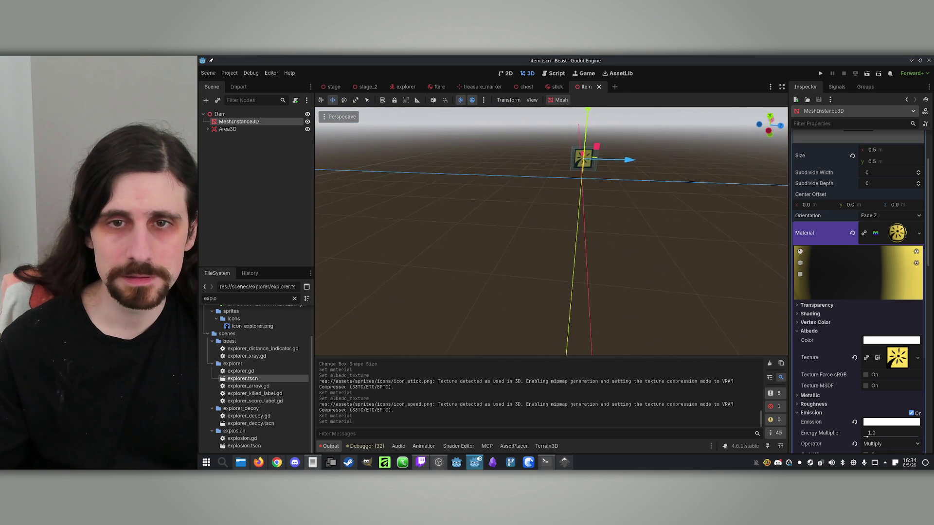
- Frame the mesh, tilt down and zoom out, then select the Item root
{"action": "key", "text": "f"}
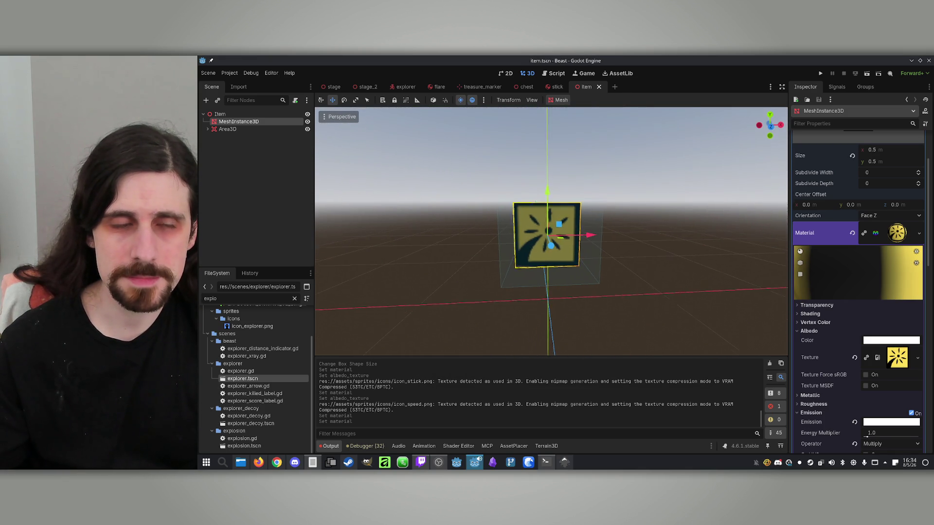
{"action": "mouse_move", "coordinate": [551, 218]}
{"action": "left_mouse_down"}
{"action": "mouse_move", "coordinate": [550, 199]}
{"action": "mouse_move", "coordinate": [541, 228]}
{"action": "left_mouse_up"}
{"action": "scroll", "coordinate": [547, 238], "scroll_direction": "down", "scroll_amount": 3}
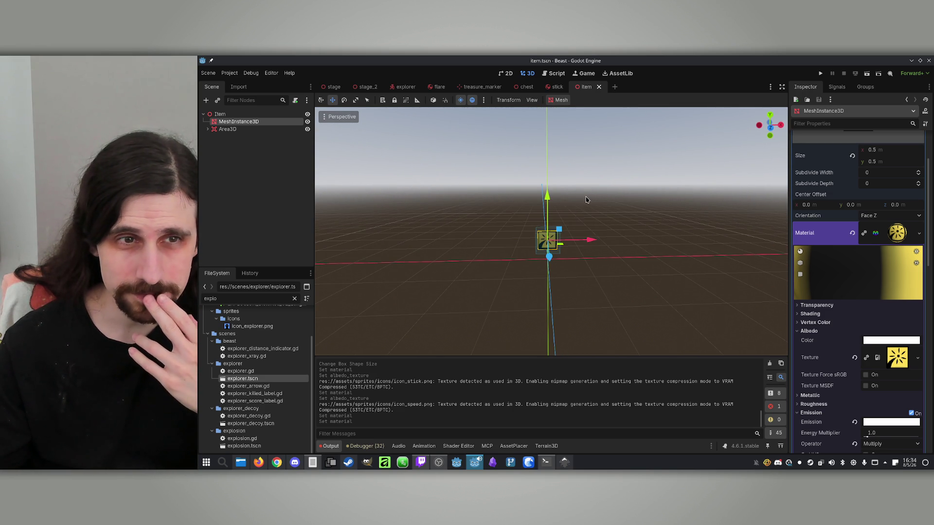
{"action": "left_click", "coordinate": [236, 129]}
{"action": "left_click", "coordinate": [238, 114]}
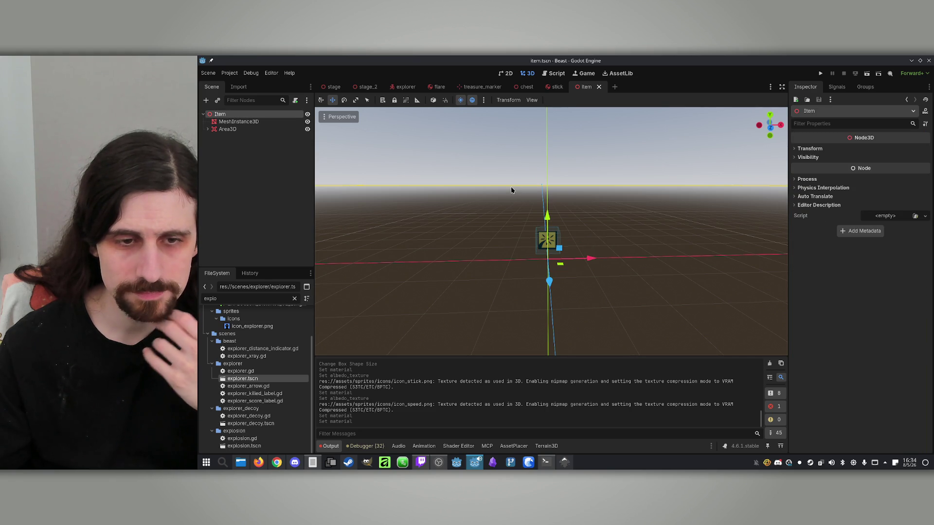
- Add an AudioStreamPlayer3D under Item in place of an undone RigidBody3D, and show the sfx folder in Dolphin
{"action": "key", "text": "ctrl+a"}
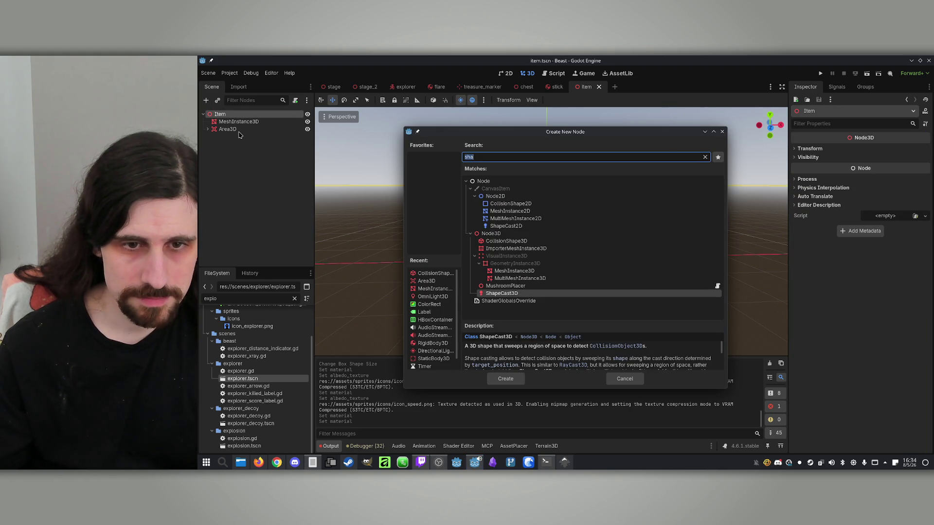
{"action": "left_click", "coordinate": [433, 343]}
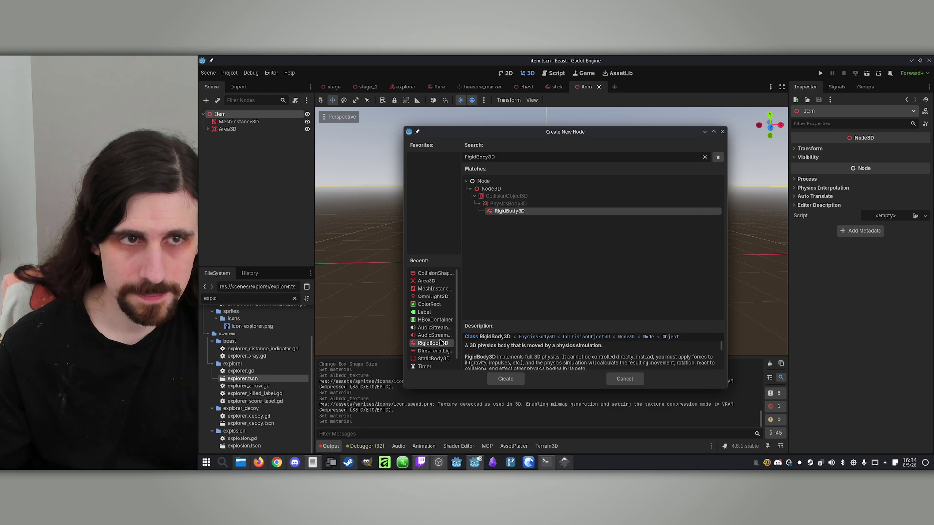
{"action": "double_click", "coordinate": [496, 212]}
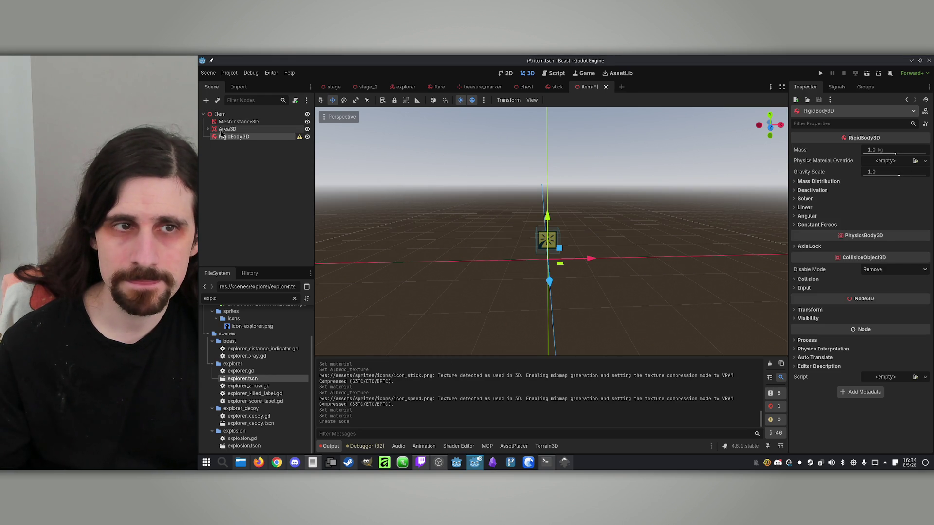
{"action": "key", "text": "ctrl+z"}
{"action": "key", "text": "ctrl+a"}
{"action": "double_click", "coordinate": [435, 335]}
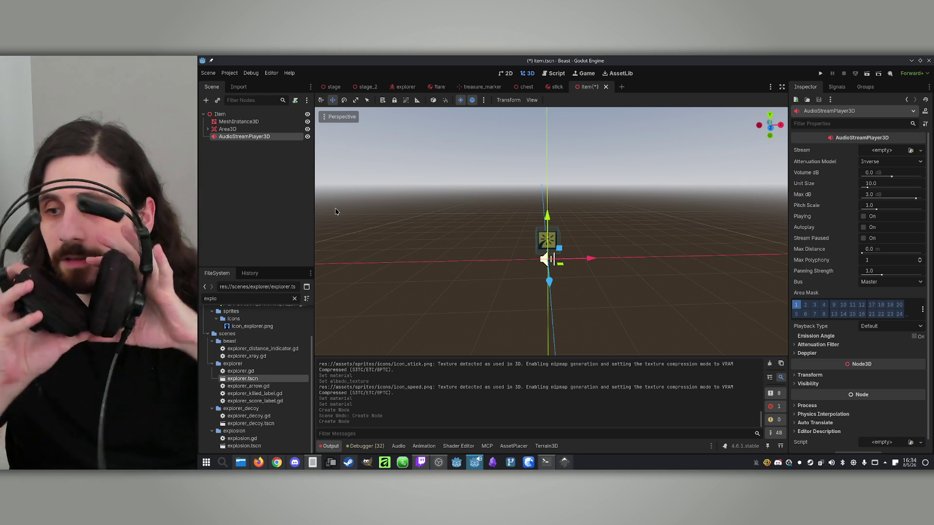
{"action": "left_click", "coordinate": [242, 464]}
{"action": "left_click", "coordinate": [444, 89]}
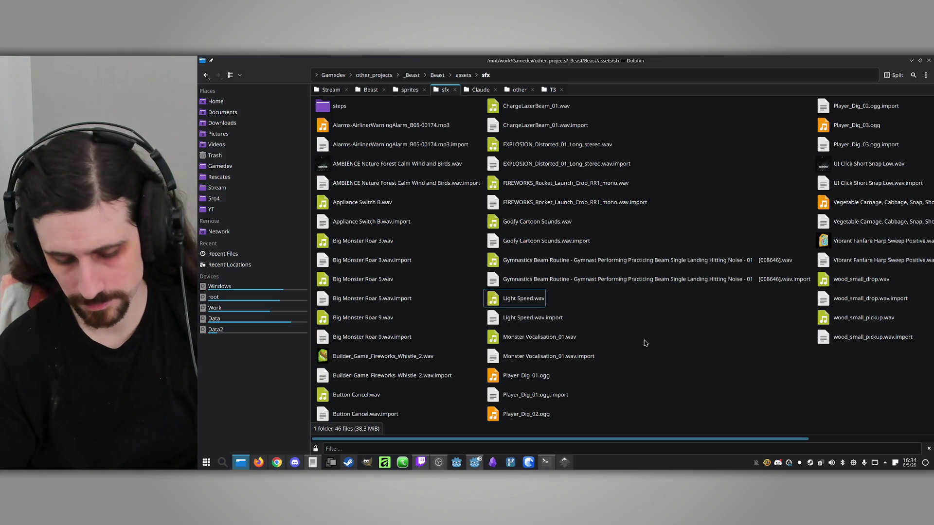
- Preview UI Click Short Snap Low.wav, the Vegetable Carnage cabbage snap and wood_small_pickup.wav
{"action": "key", "text": "p"}
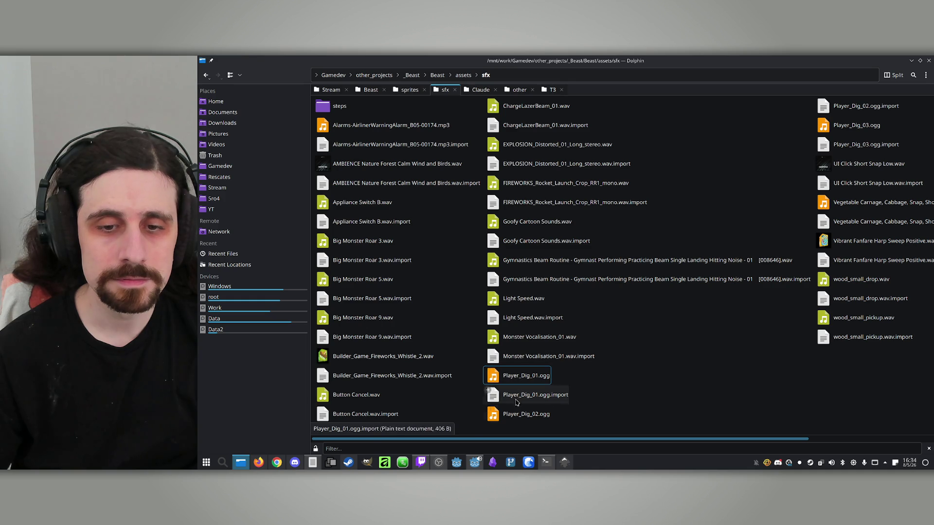
{"action": "double_click", "coordinate": [844, 164]}
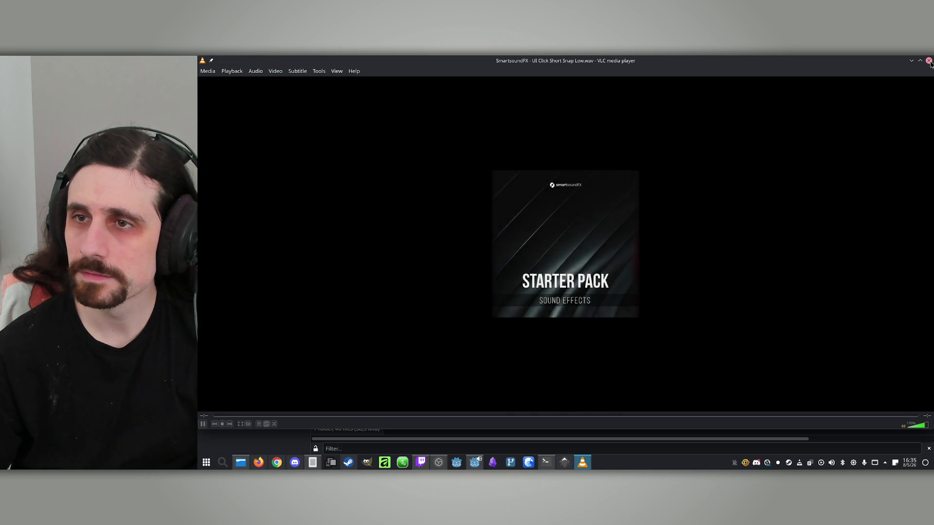
{"action": "left_click", "coordinate": [929, 61]}
{"action": "double_click", "coordinate": [839, 208]}
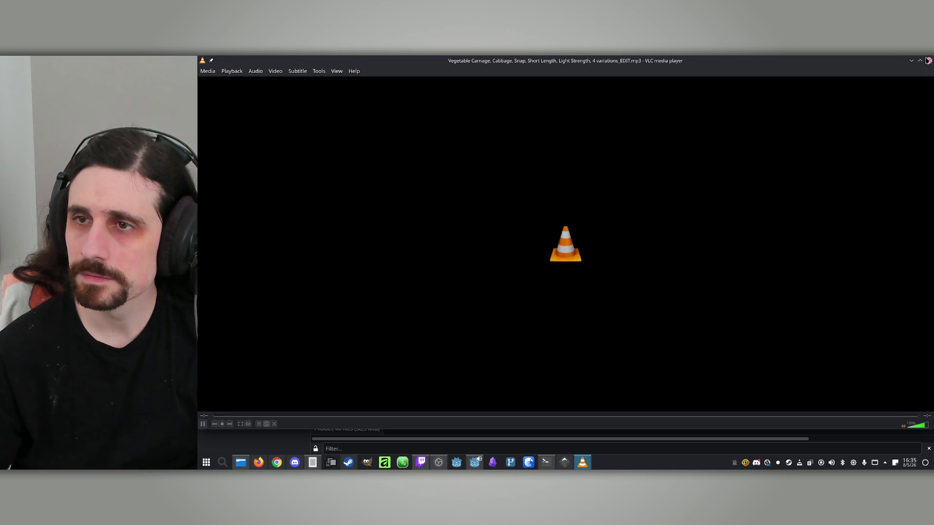
{"action": "left_click", "coordinate": [929, 62]}
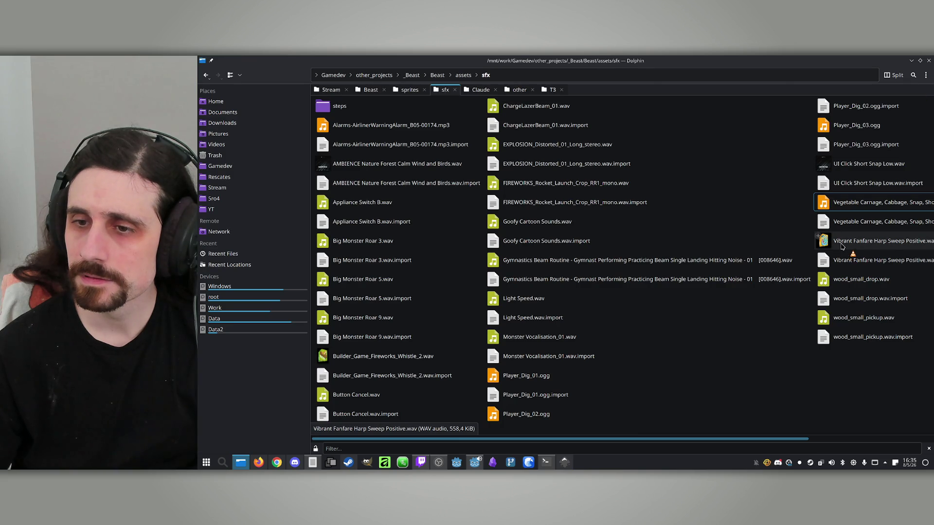
{"action": "double_click", "coordinate": [821, 318]}
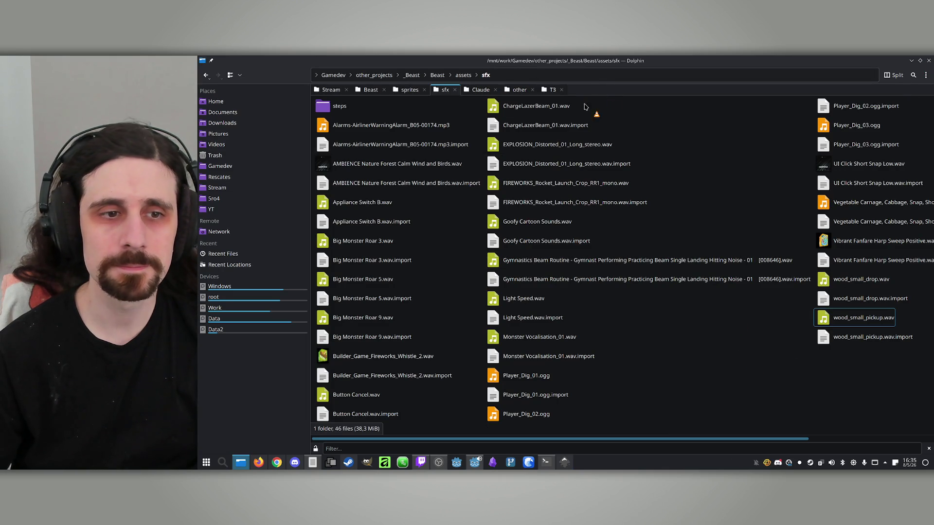
- Open the Work and Data drives in new Dolphin tabs, then close the Work tab
{"action": "middle_click", "coordinate": [216, 308]}
{"action": "middle_click", "coordinate": [222, 318]}
{"action": "middle_click", "coordinate": [514, 90]}
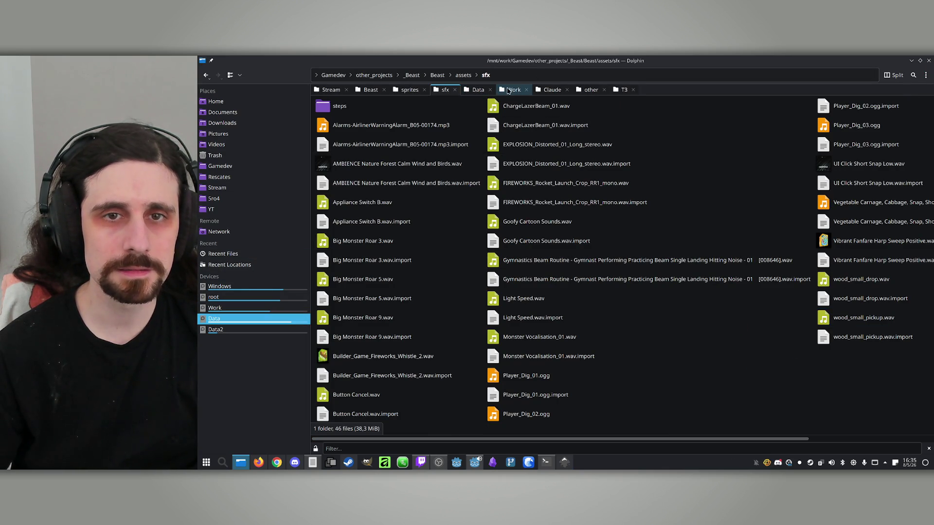
- Search the Data drive's Assets/SFX library for 'pick'
{"action": "left_click", "coordinate": [478, 89]}
{"action": "double_click", "coordinate": [348, 168]}
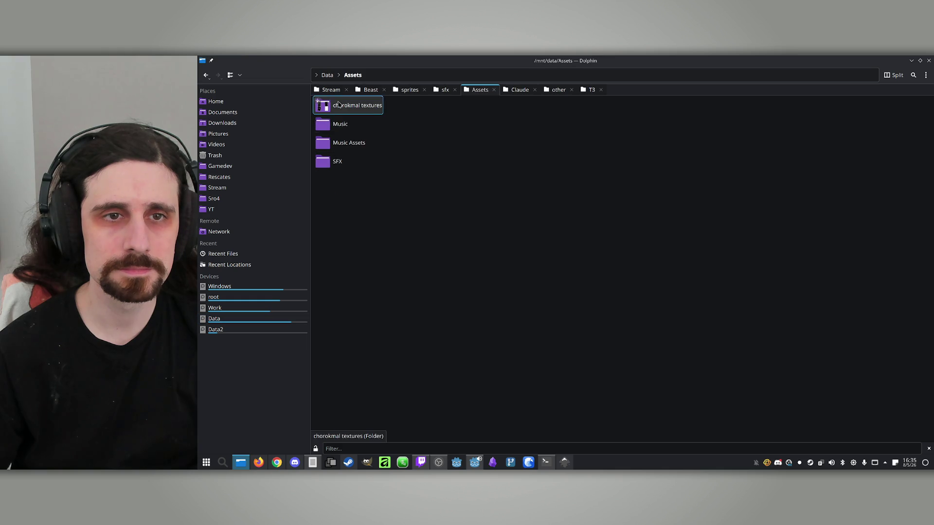
{"action": "double_click", "coordinate": [322, 161]}
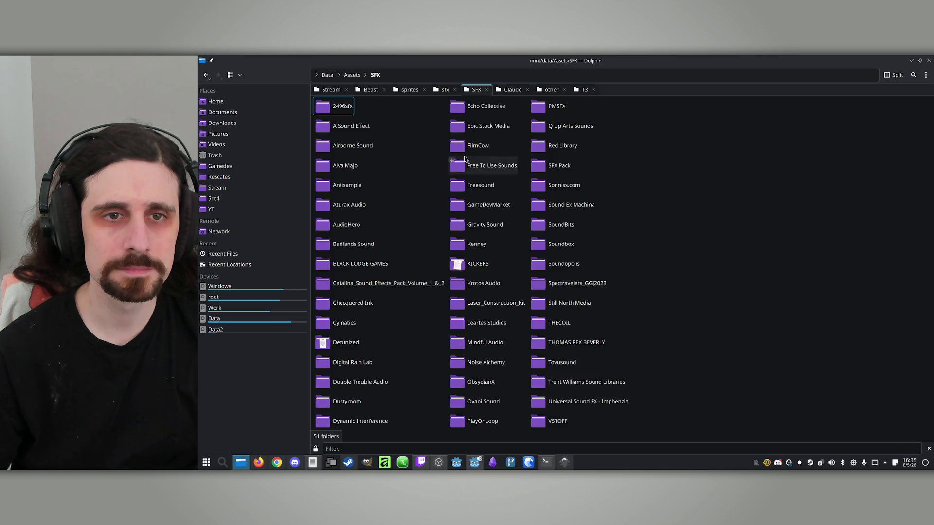
{"action": "key", "text": "ctrl+f"}
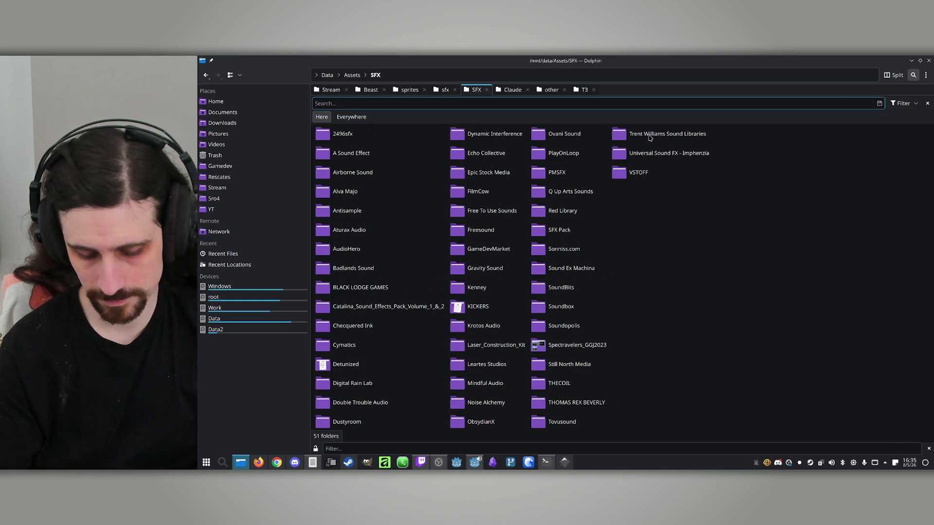
{"action": "type", "text": "pick"}
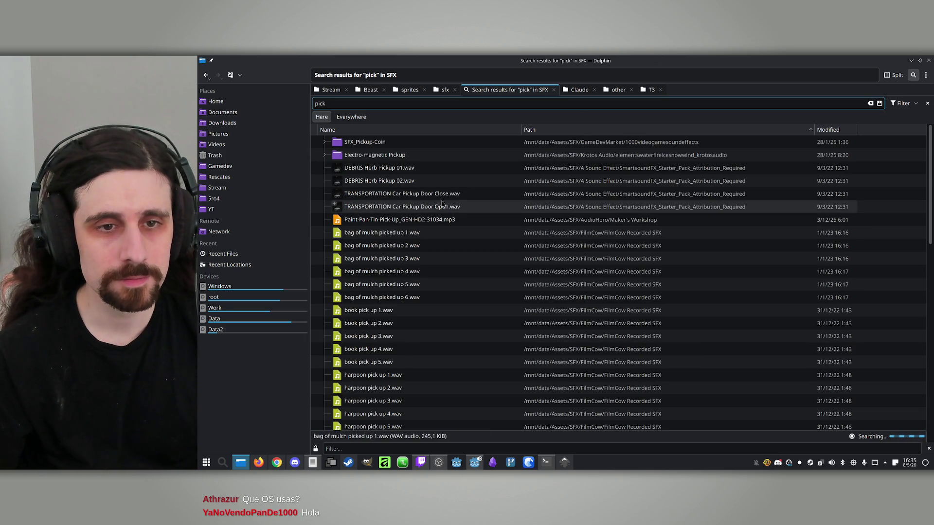
- Preview bag of mulch picked up 1.wav, aluminium_can_pick_up.wav and Chip_Board_Pick_Up_08.wav
{"action": "double_click", "coordinate": [440, 233]}
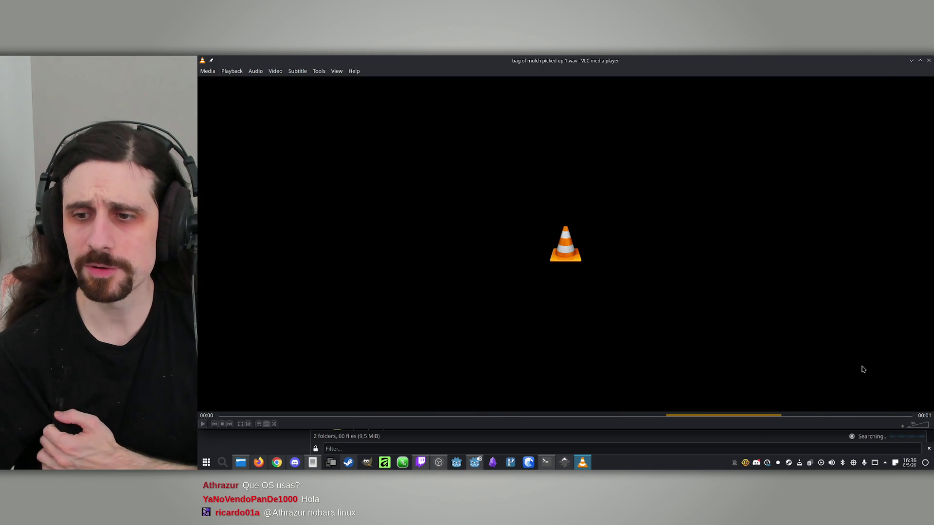
{"action": "left_click_drag", "start_coordinate": [769, 429], "coordinate": [767, 235]}
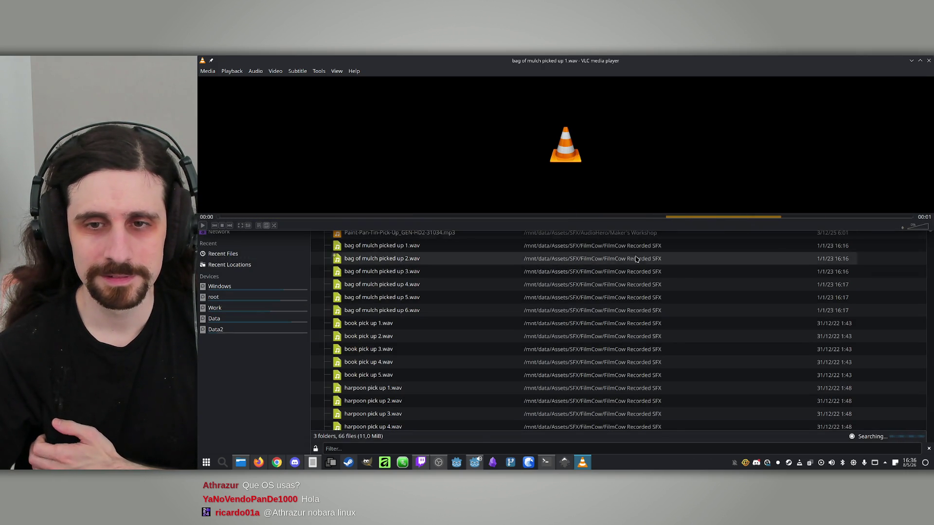
{"action": "left_click", "coordinate": [928, 61]}
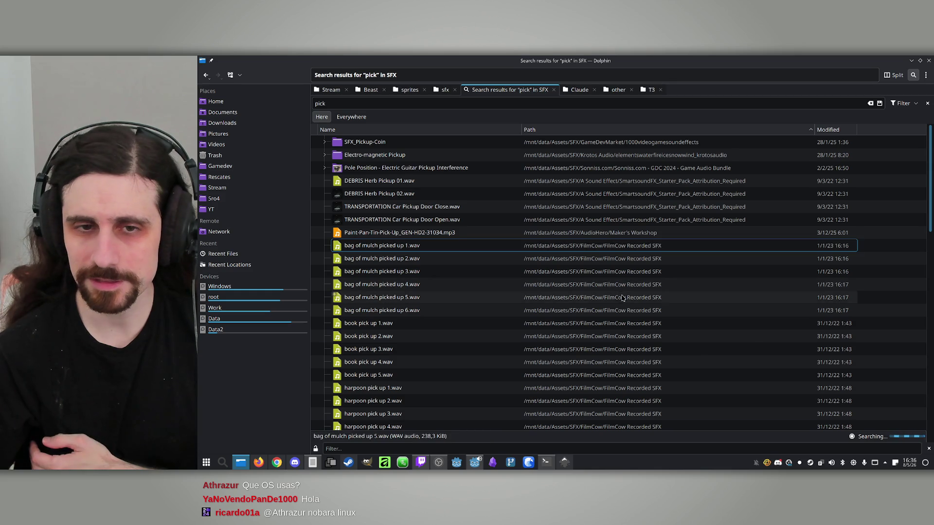
{"action": "left_click", "coordinate": [407, 379]}
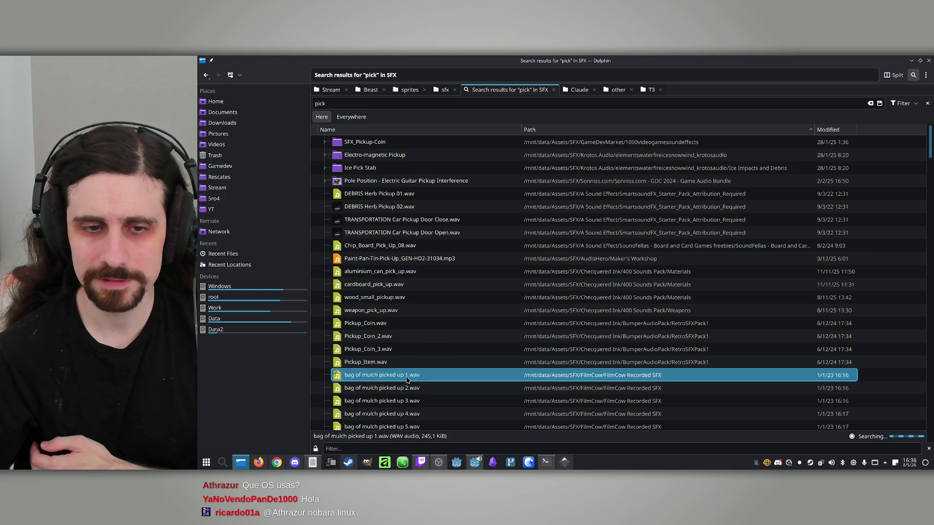
{"action": "double_click", "coordinate": [395, 379]}
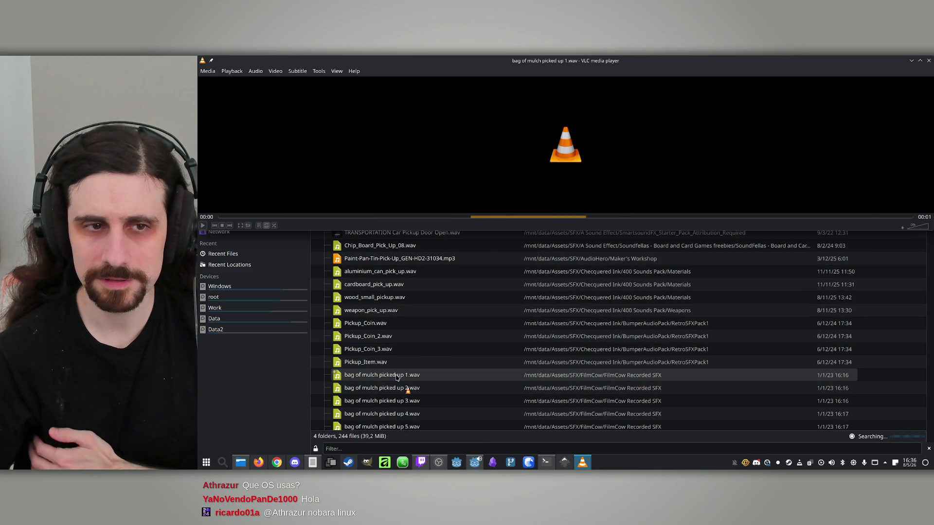
{"action": "left_click", "coordinate": [926, 63]}
{"action": "left_click", "coordinate": [412, 286]}
{"action": "double_click", "coordinate": [412, 286]}
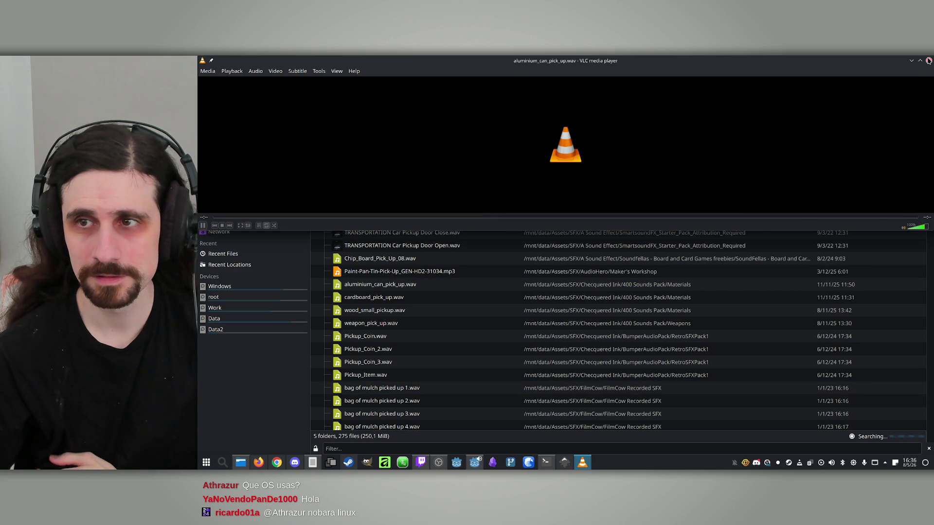
{"action": "left_click", "coordinate": [928, 60]}
{"action": "left_click", "coordinate": [395, 260]}
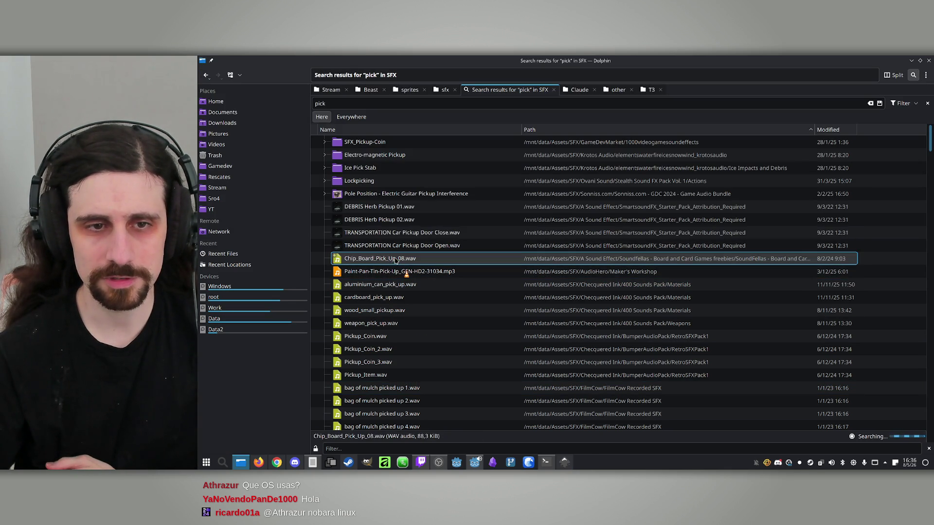
{"action": "double_click", "coordinate": [396, 260]}
{"action": "left_click", "coordinate": [929, 60]}
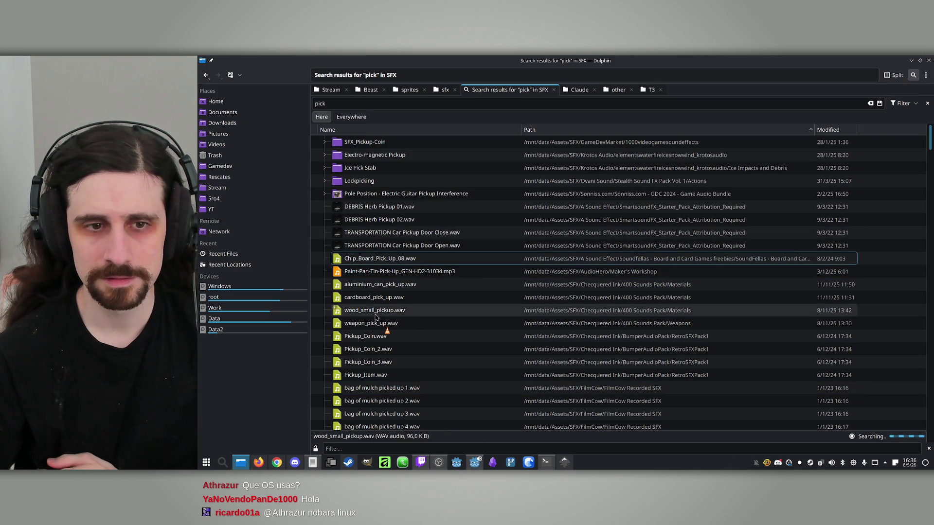
- Preview the Paint-Pan-Tin, wood_small_pickup, cardboard_pick_up, weapon_pick_up and aluminium can sounds
{"action": "left_click", "coordinate": [382, 271]}
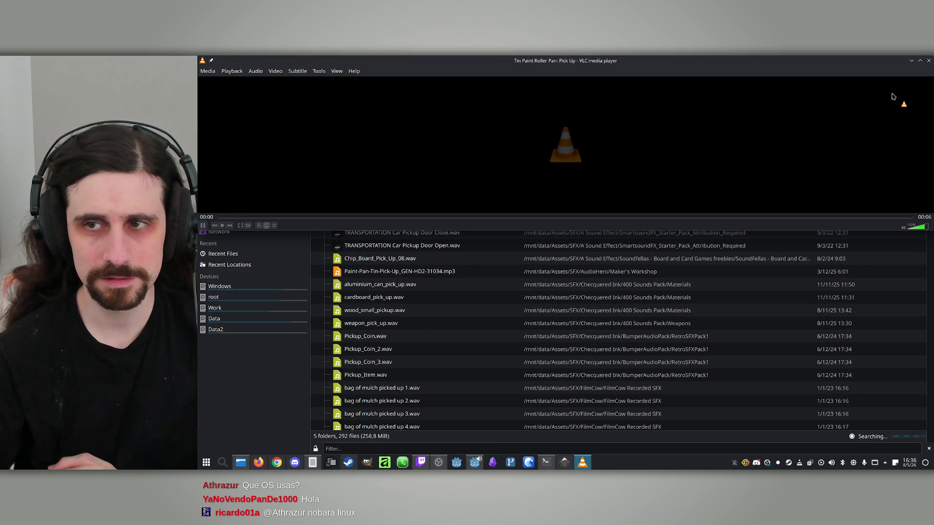
{"action": "left_click", "coordinate": [928, 60]}
{"action": "double_click", "coordinate": [384, 311]}
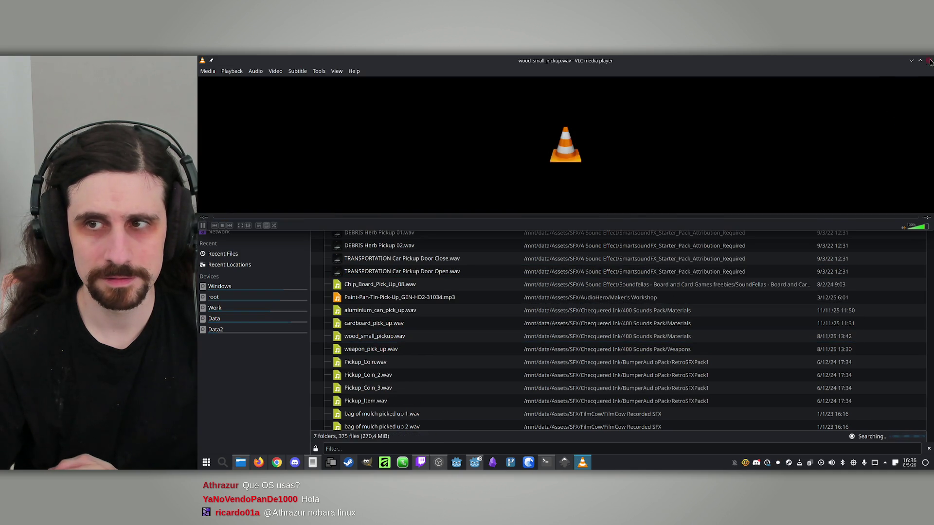
{"action": "left_click", "coordinate": [929, 60]}
{"action": "double_click", "coordinate": [375, 323]}
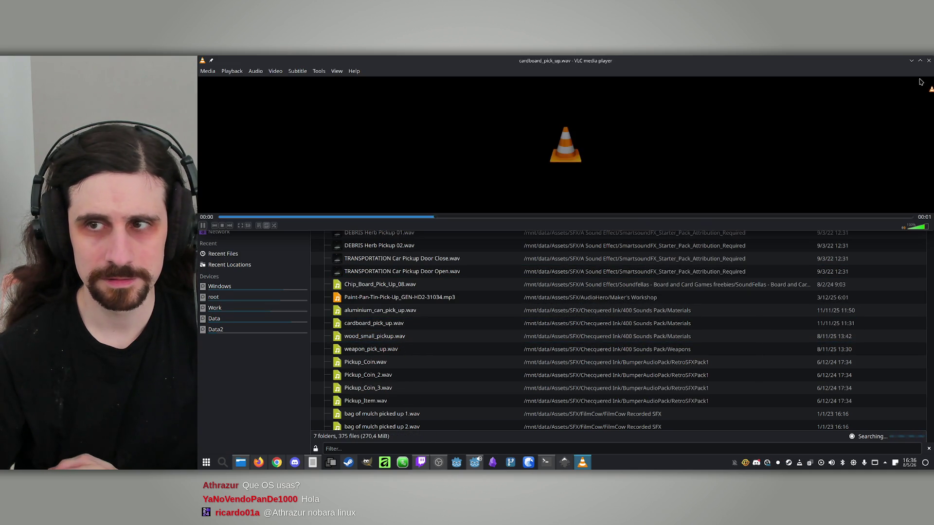
{"action": "left_click", "coordinate": [929, 60]}
{"action": "double_click", "coordinate": [377, 348]}
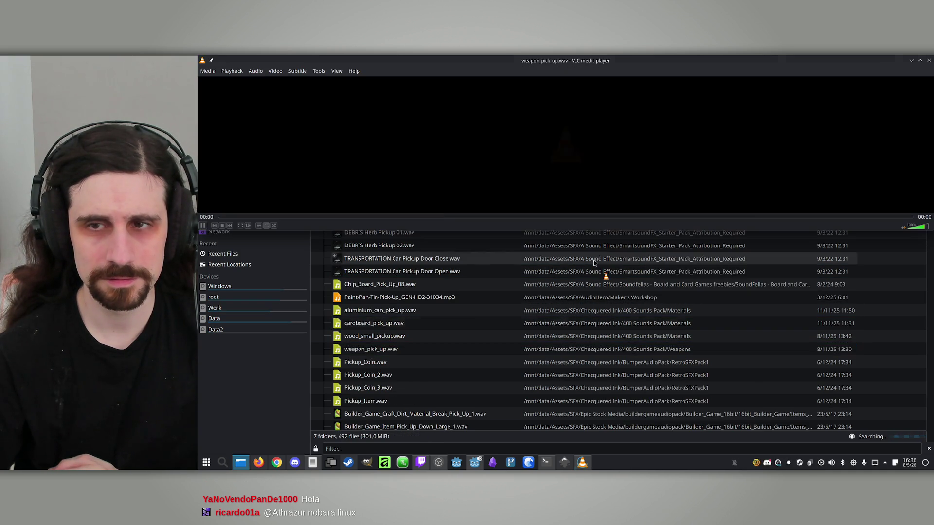
{"action": "left_click", "coordinate": [928, 60]}
{"action": "double_click", "coordinate": [414, 325]}
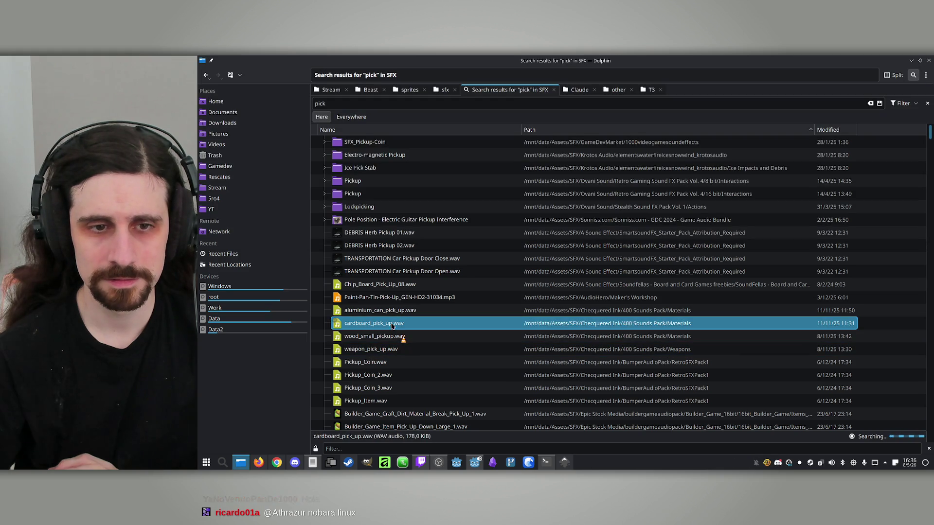
{"action": "double_click", "coordinate": [389, 311]}
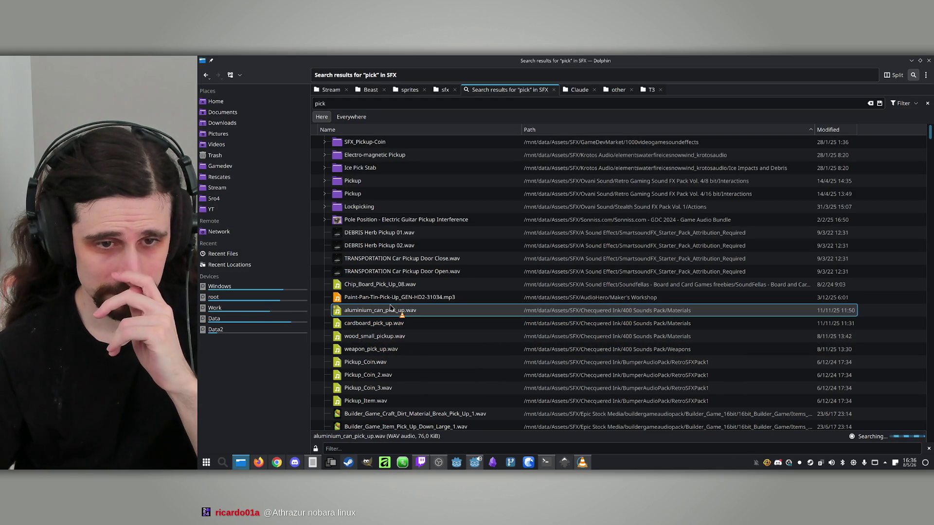
{"action": "left_click", "coordinate": [928, 60]}
{"action": "double_click", "coordinate": [389, 311]}
- Preview Chip_Board_Pick_Up_08, Pickup_Coin, Pickup_Item and Builder_Game_Craft_Dirt_Material_Break_Pick_Up_1 sounds
{"action": "double_click", "coordinate": [406, 287]}
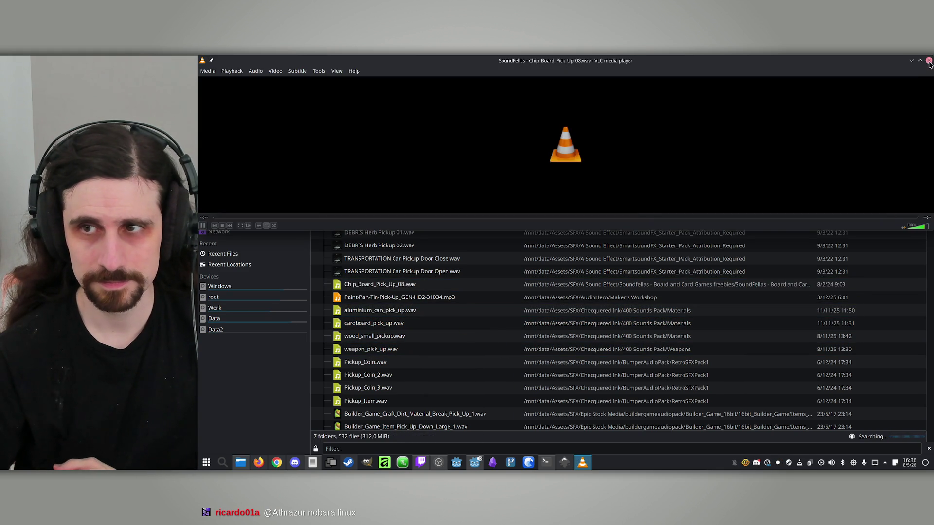
{"action": "left_click", "coordinate": [929, 61]}
{"action": "double_click", "coordinate": [374, 366]}
{"action": "left_click", "coordinate": [928, 61]}
{"action": "double_click", "coordinate": [369, 400]}
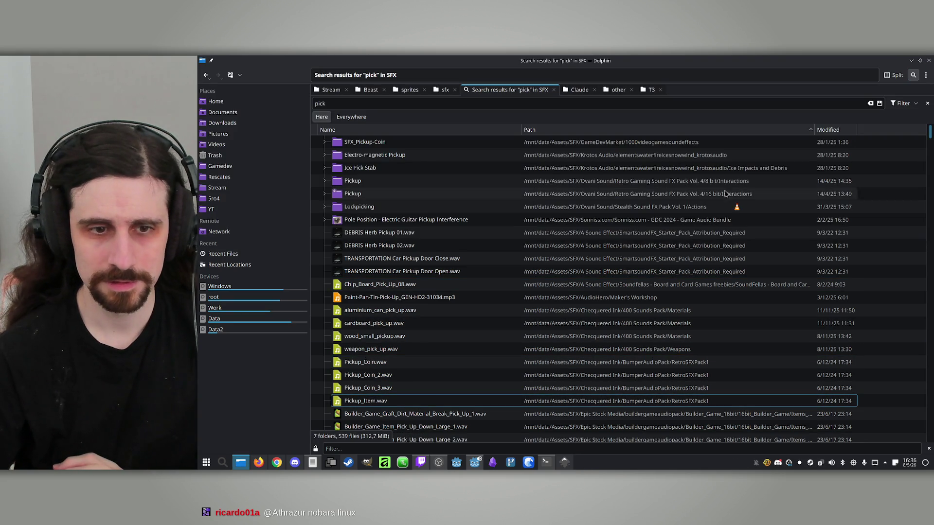
{"action": "left_click", "coordinate": [384, 350]}
{"action": "left_click", "coordinate": [354, 285]}
{"action": "scroll", "coordinate": [430, 323], "scroll_direction": "down", "scroll_amount": 1}
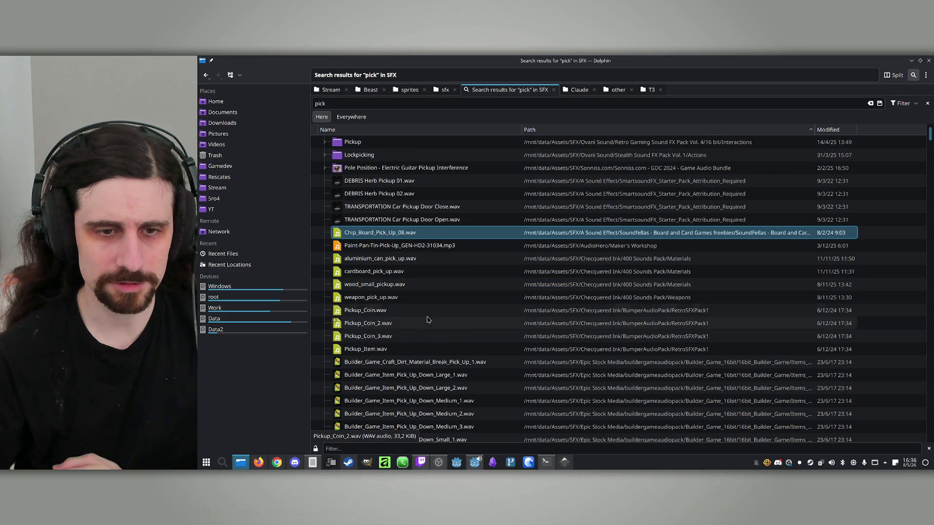
{"action": "double_click", "coordinate": [355, 350]}
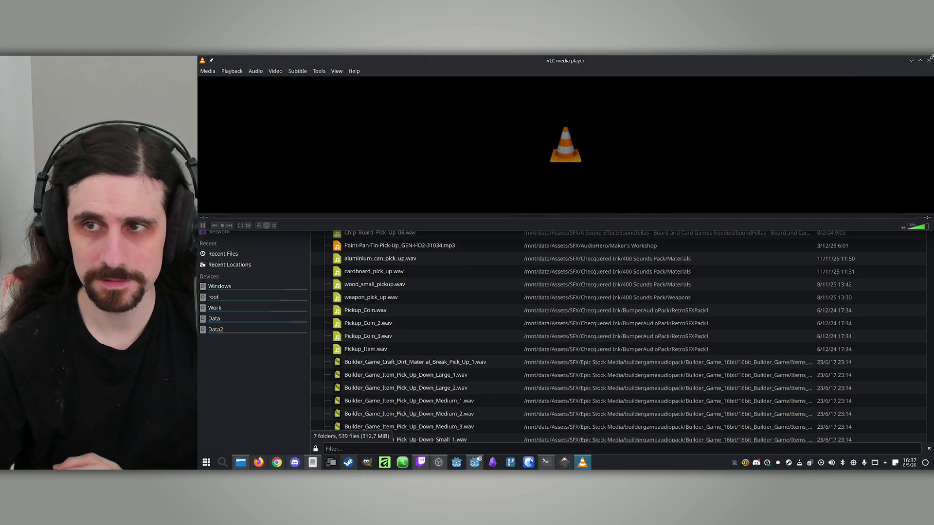
{"action": "double_click", "coordinate": [422, 362]}
{"action": "scroll", "coordinate": [422, 360], "scroll_direction": "down", "scroll_amount": 1}
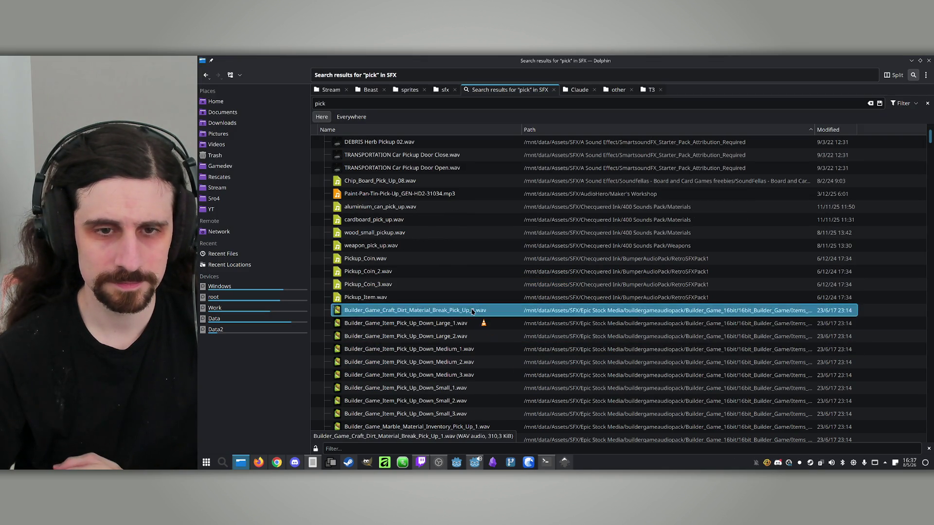
- Preview Builder_Game_Item_Pick_Up_Down_Large_1, both Fantasy_Game_Crafting_Inventory_Material_Pick_Up sounds and Vibrant Game Cute Pick Up 1
{"action": "double_click", "coordinate": [433, 324]}
{"action": "scroll", "coordinate": [437, 321], "scroll_direction": "down", "scroll_amount": 3}
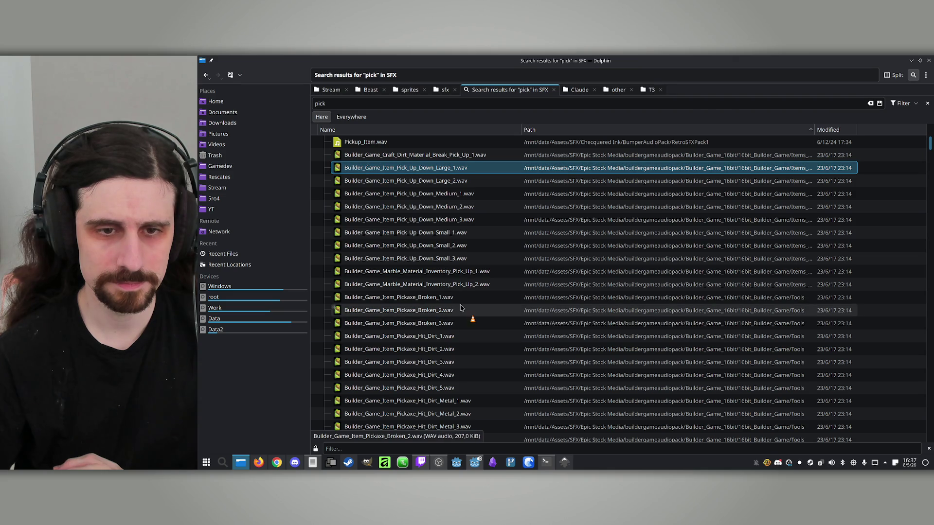
{"action": "scroll", "coordinate": [450, 311], "scroll_direction": "down", "scroll_amount": 9}
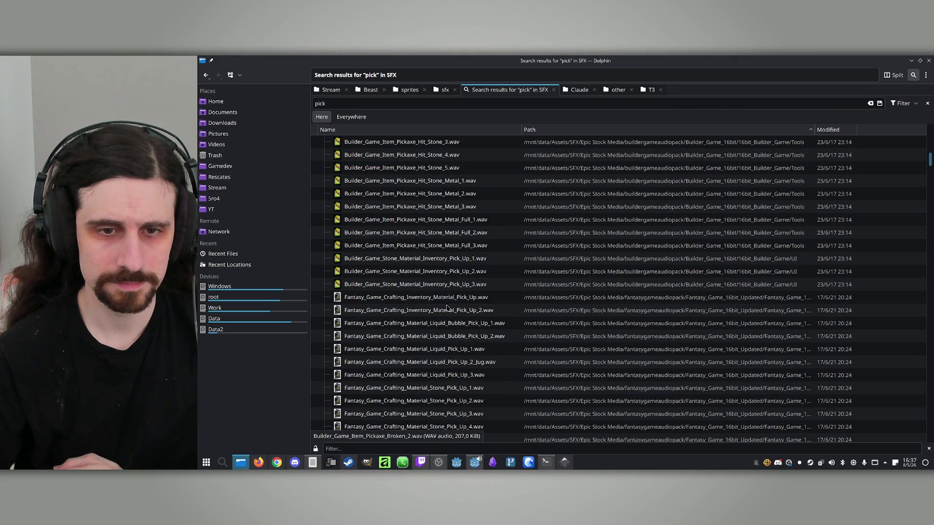
{"action": "scroll", "coordinate": [443, 310], "scroll_direction": "down", "scroll_amount": 3}
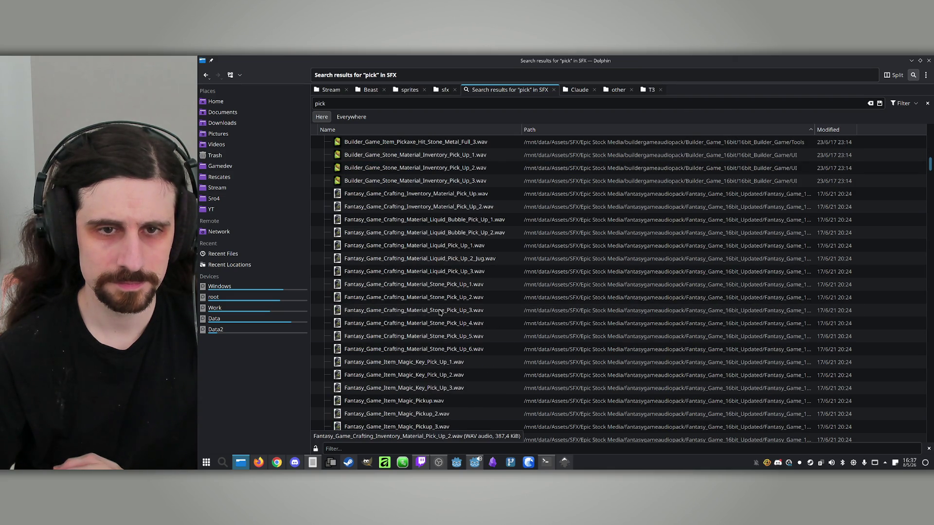
{"action": "double_click", "coordinate": [413, 193]}
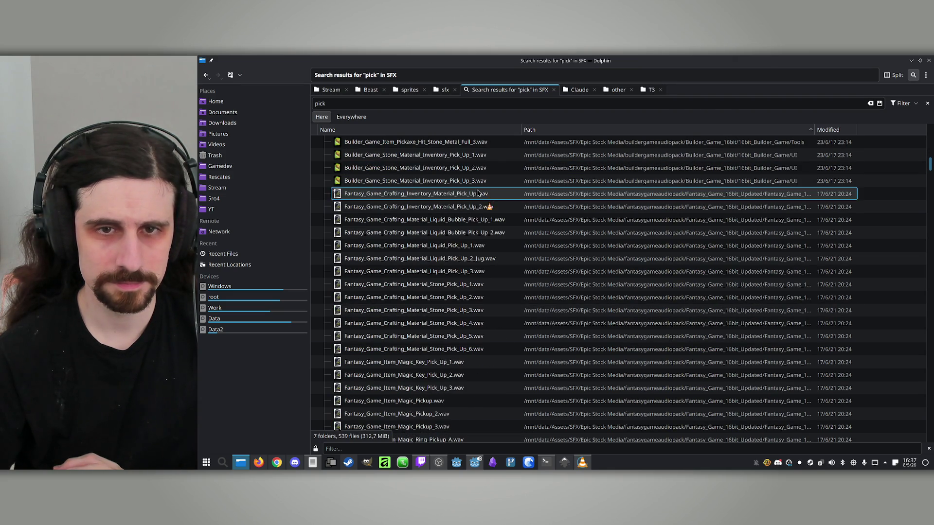
{"action": "left_click", "coordinate": [929, 60]}
{"action": "double_click", "coordinate": [448, 208]}
{"action": "left_click", "coordinate": [928, 61]}
{"action": "scroll", "coordinate": [457, 322], "scroll_direction": "down", "scroll_amount": 3}
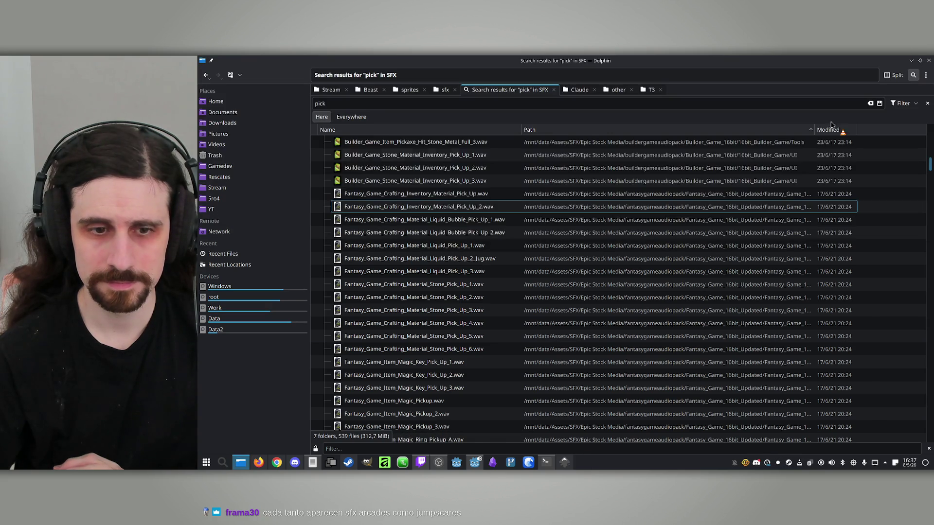
{"action": "scroll", "coordinate": [442, 308], "scroll_direction": "down", "scroll_amount": 8}
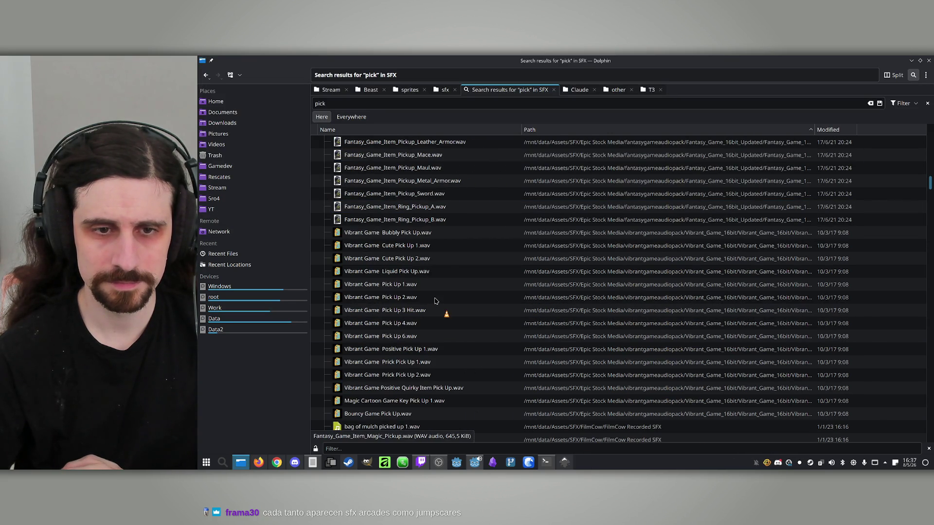
{"action": "double_click", "coordinate": [428, 246]}
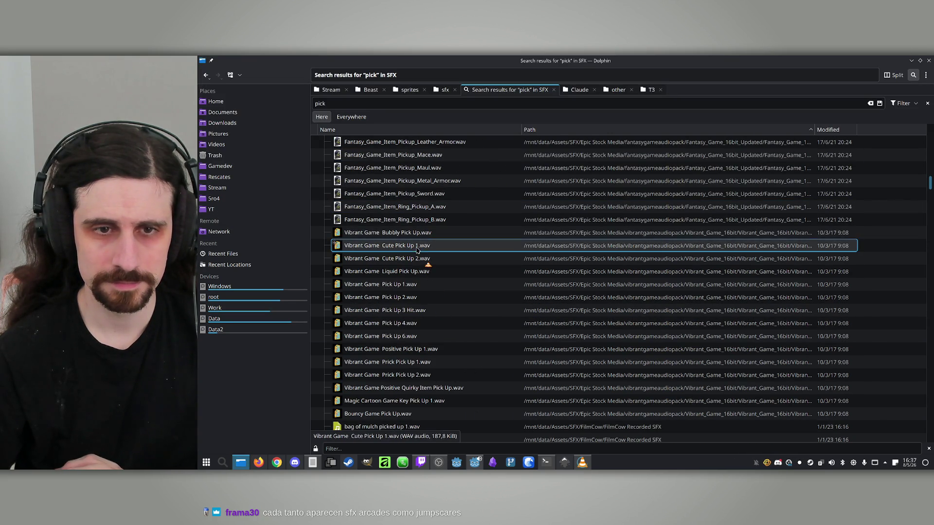
{"action": "left_click", "coordinate": [928, 61]}
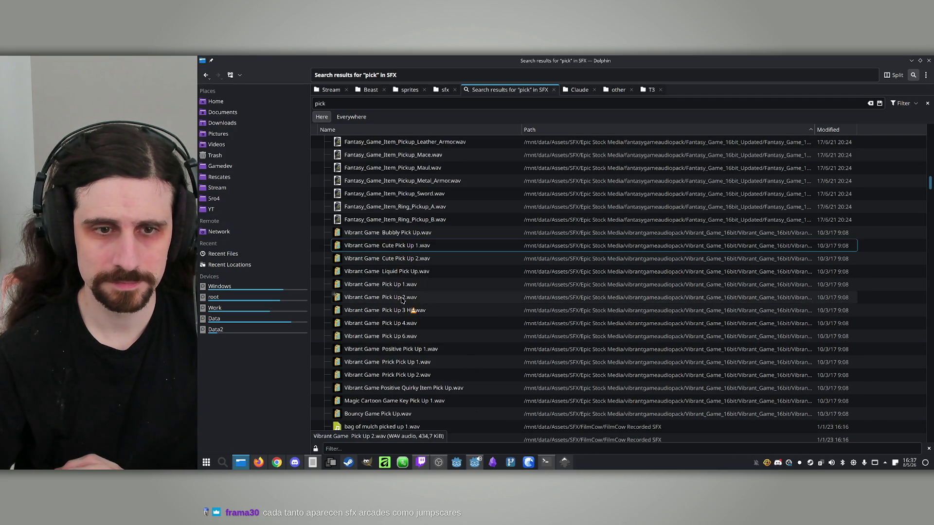
- Preview harpoon pick up 1.wav, paper picked up 1.wav and Pickup_coin 2.wav
{"action": "scroll", "coordinate": [417, 295], "scroll_direction": "down", "scroll_amount": 5}
{"action": "double_click", "coordinate": [389, 310]}
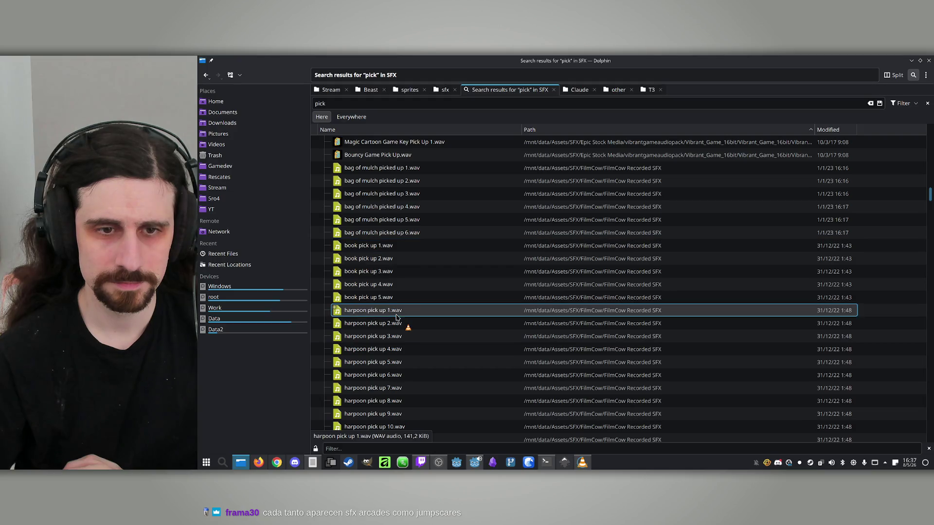
{"action": "left_click", "coordinate": [927, 60]}
{"action": "scroll", "coordinate": [438, 292], "scroll_direction": "down", "scroll_amount": 8}
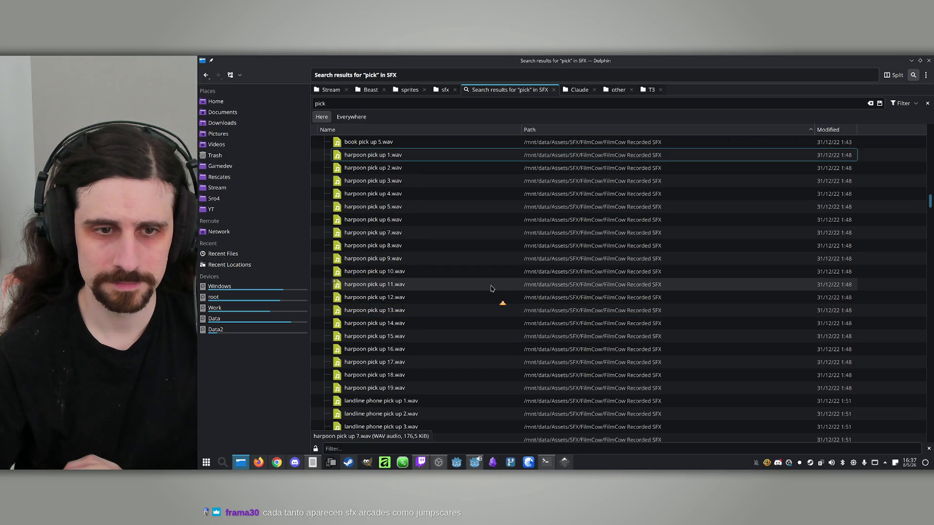
{"action": "double_click", "coordinate": [384, 310]}
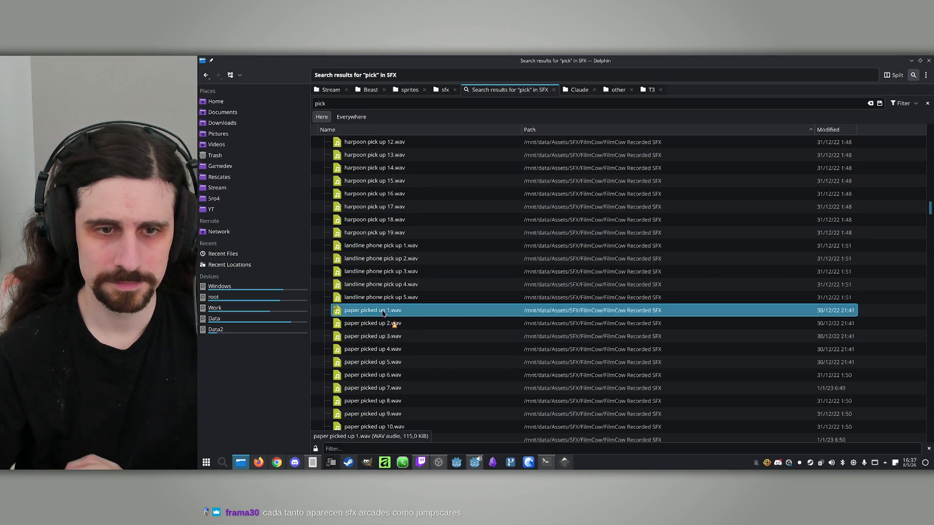
{"action": "left_click", "coordinate": [928, 60]}
{"action": "scroll", "coordinate": [394, 310], "scroll_direction": "down", "scroll_amount": 5}
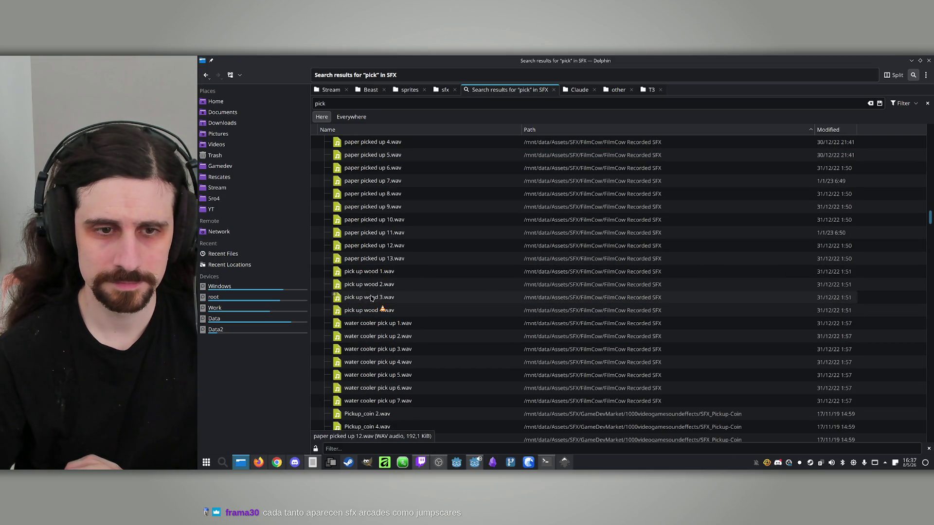
{"action": "scroll", "coordinate": [395, 310], "scroll_direction": "down", "scroll_amount": 4}
{"action": "double_click", "coordinate": [395, 260]}
{"action": "left_click", "coordinate": [929, 61]}
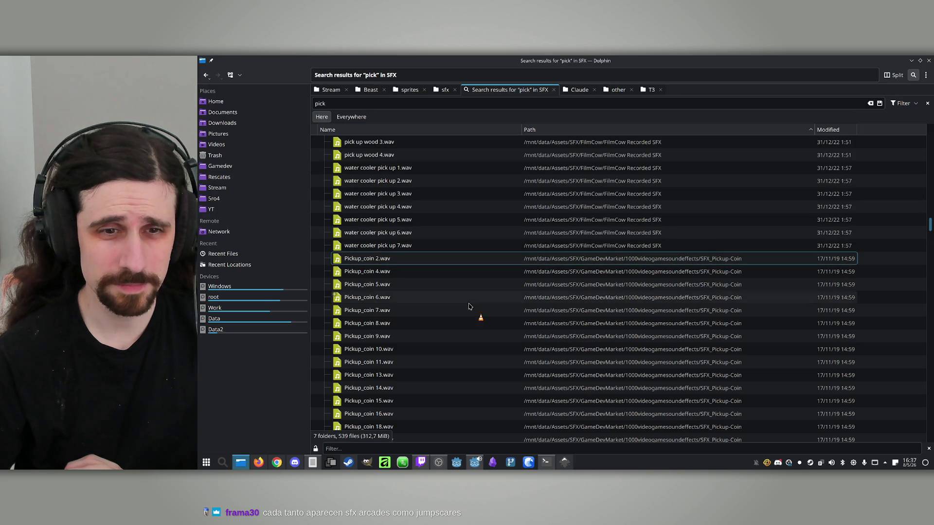
- Preview pickup_gem_01.wav and foley_object_grab_pickup_02 and _03
{"action": "scroll", "coordinate": [486, 302], "scroll_direction": "down", "scroll_amount": 4}
{"action": "scroll", "coordinate": [446, 301], "scroll_direction": "down", "scroll_amount": 8}
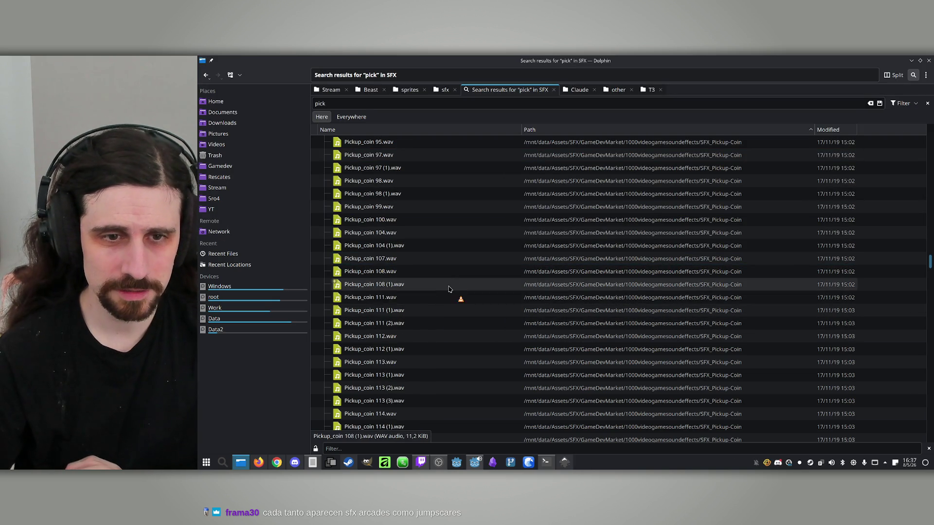
{"action": "scroll", "coordinate": [452, 289], "scroll_direction": "down", "scroll_amount": 9}
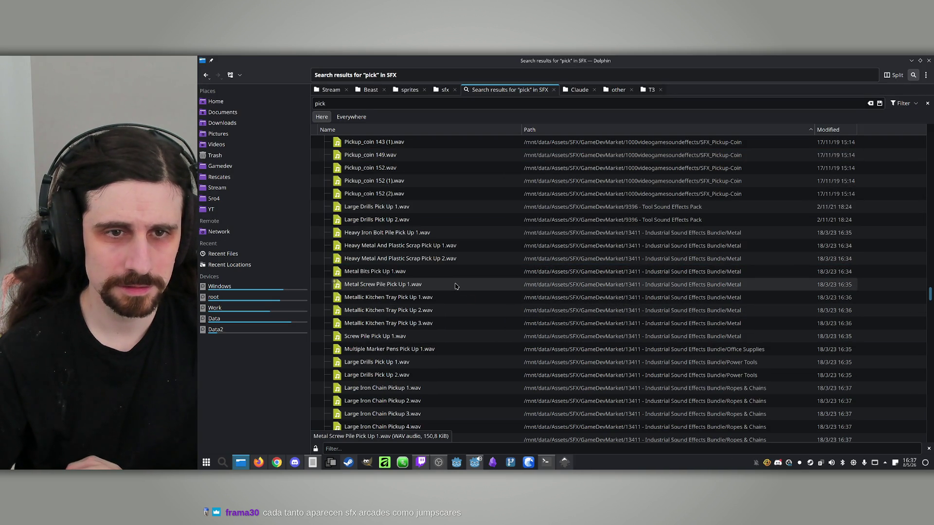
{"action": "scroll", "coordinate": [456, 286], "scroll_direction": "down", "scroll_amount": 5}
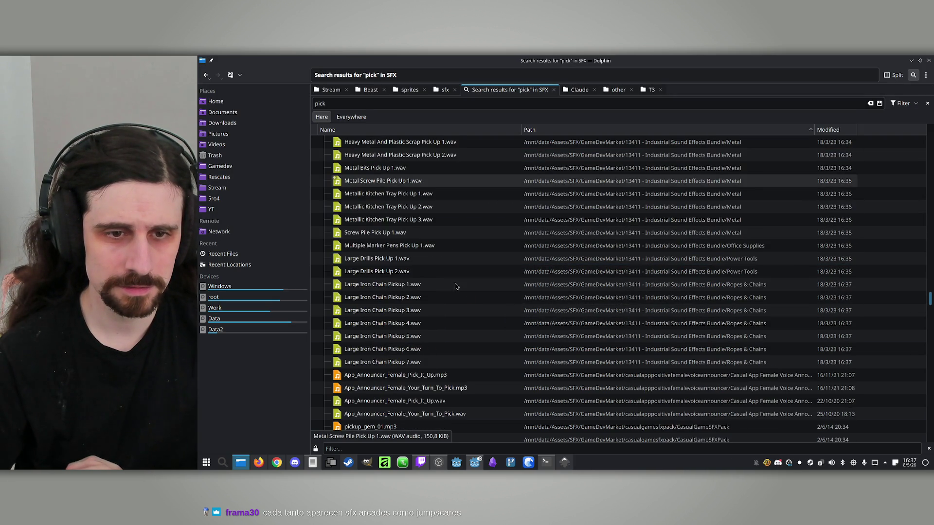
{"action": "scroll", "coordinate": [455, 285], "scroll_direction": "down", "scroll_amount": 1}
{"action": "double_click", "coordinate": [389, 284]}
{"action": "left_click", "coordinate": [928, 60]}
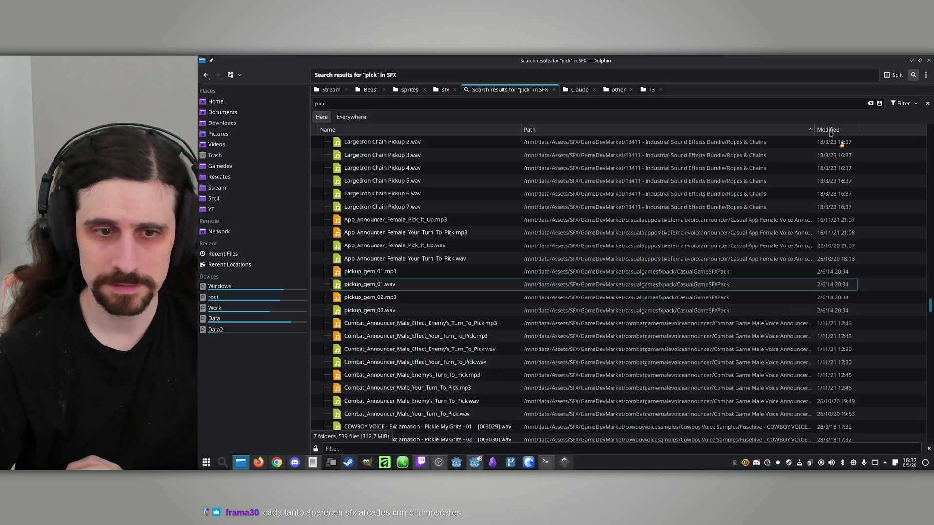
{"action": "scroll", "coordinate": [447, 273], "scroll_direction": "down", "scroll_amount": 7}
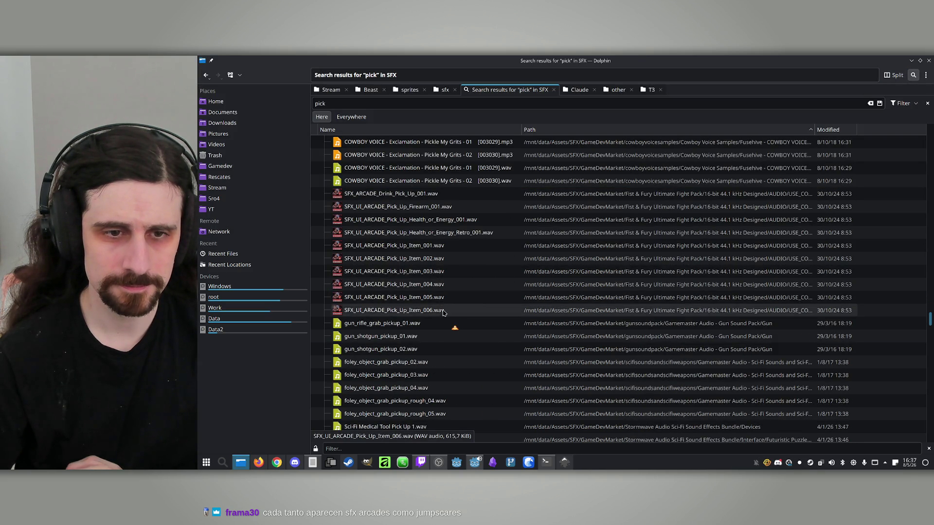
{"action": "scroll", "coordinate": [451, 316], "scroll_direction": "down", "scroll_amount": 1}
{"action": "double_click", "coordinate": [396, 313]}
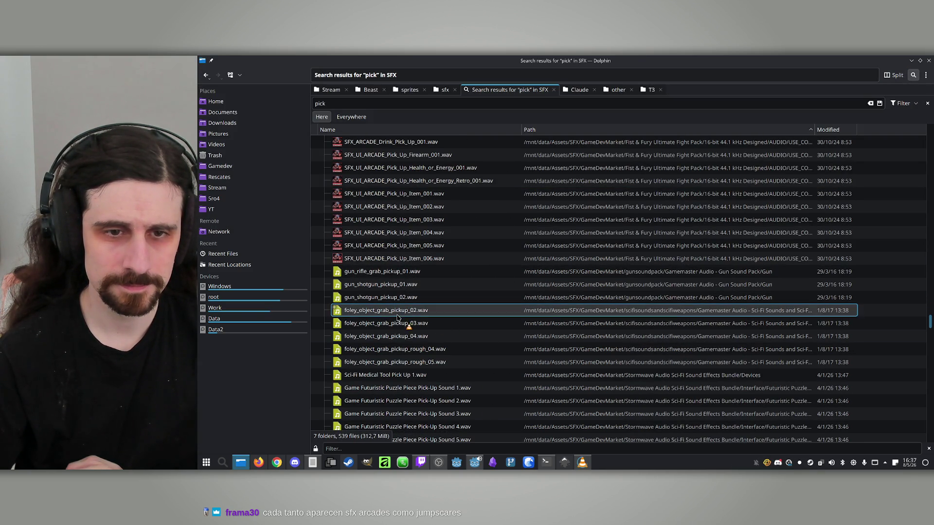
{"action": "left_click", "coordinate": [930, 59]}
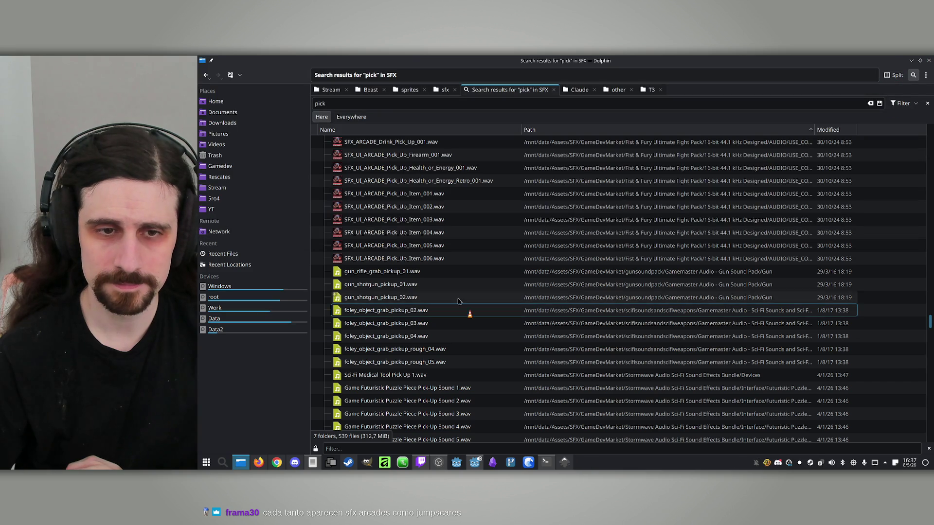
{"action": "double_click", "coordinate": [411, 324]}
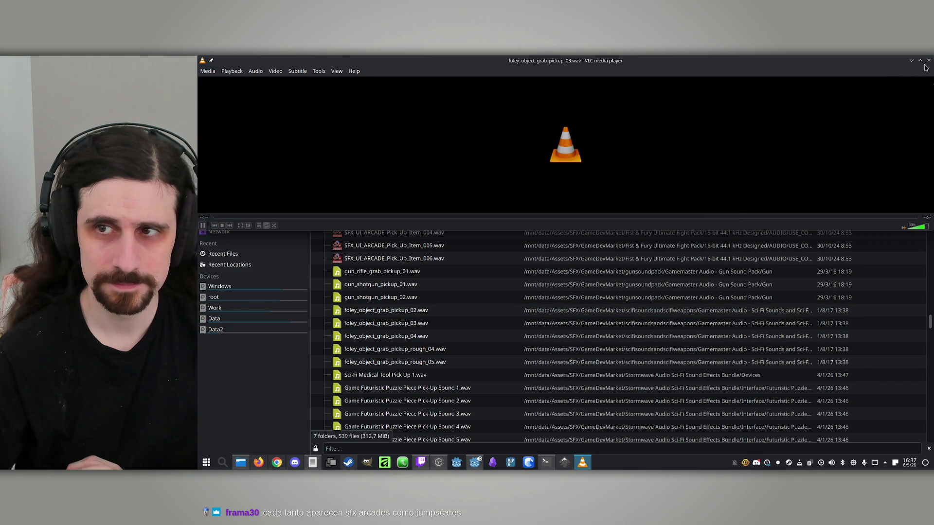
{"action": "left_click", "coordinate": [928, 60]}
- Compare foley_object_grab_pickup_04 with _02, then paste _02.wav into the project's sfx folder
{"action": "double_click", "coordinate": [411, 336]}
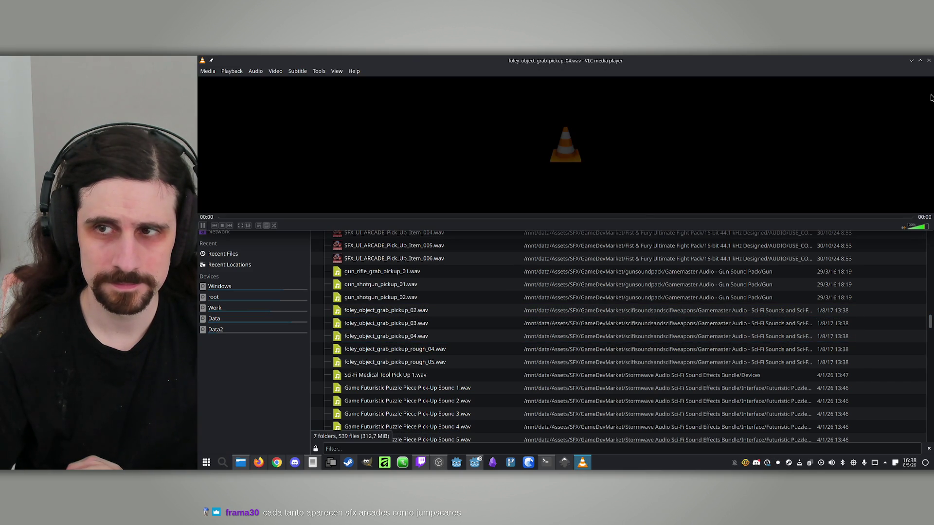
{"action": "left_click", "coordinate": [928, 60]}
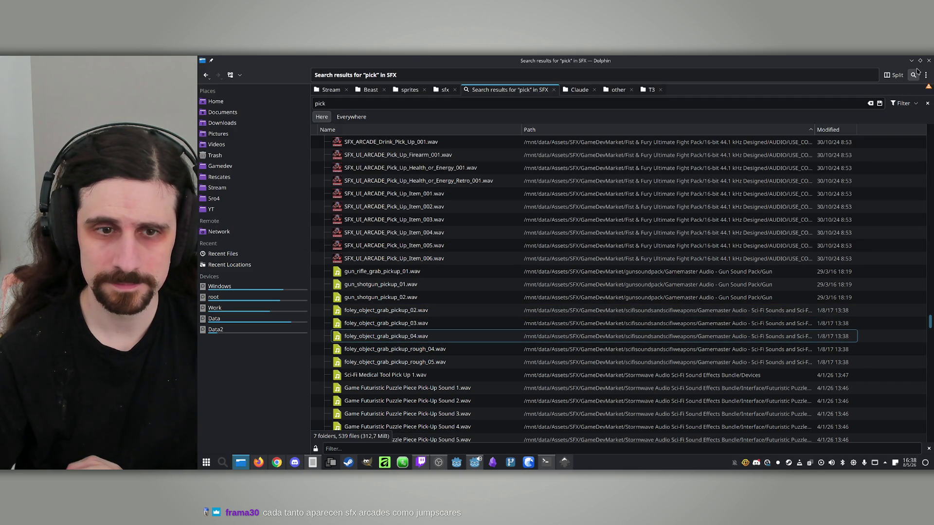
{"action": "double_click", "coordinate": [407, 311]}
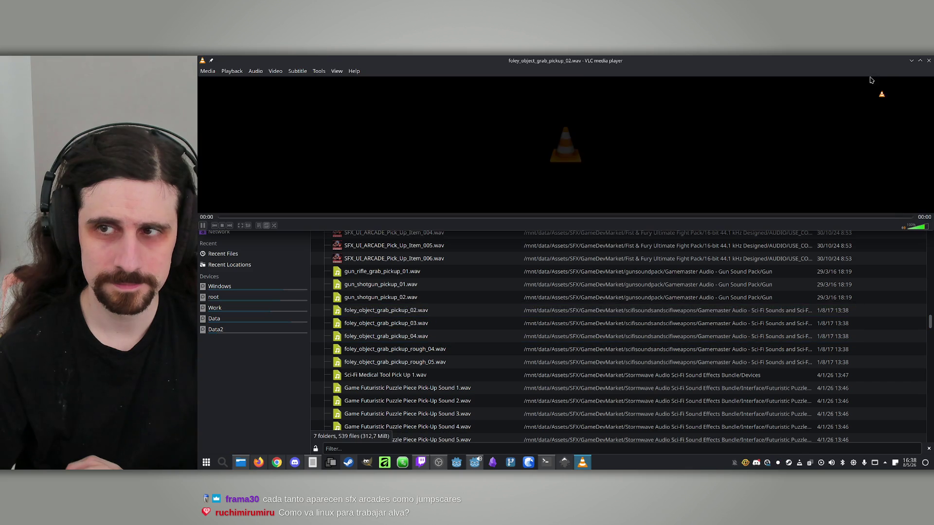
{"action": "left_click", "coordinate": [929, 60]}
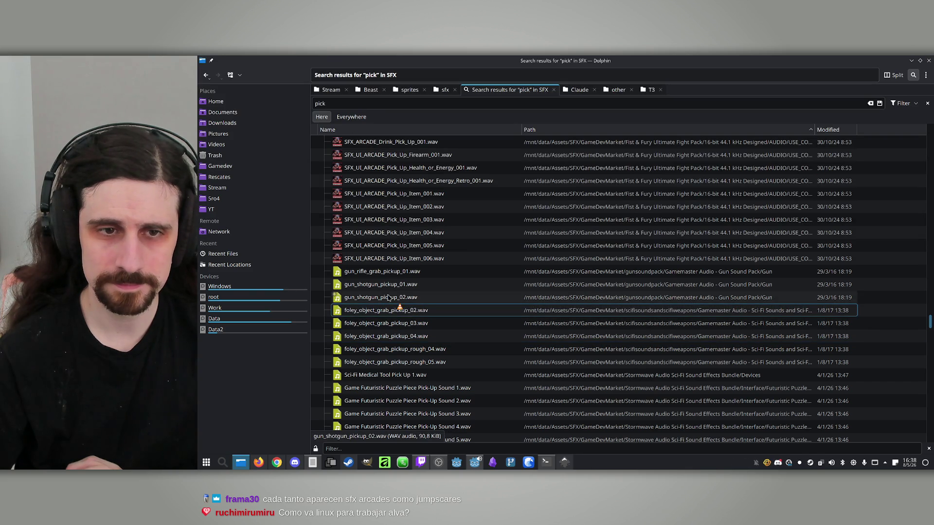
{"action": "left_click", "coordinate": [445, 92]}
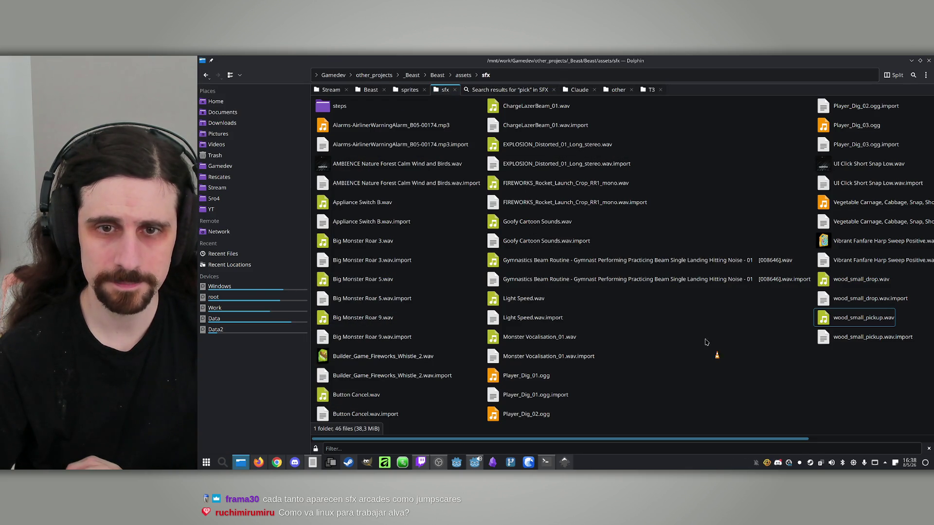
{"action": "key", "text": "ctrl+v"}
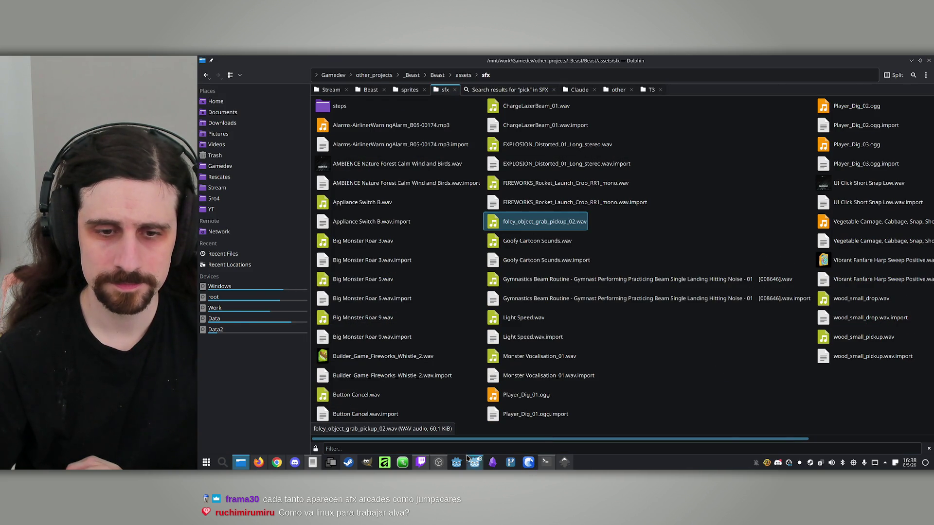
{"action": "left_click", "coordinate": [471, 465]}
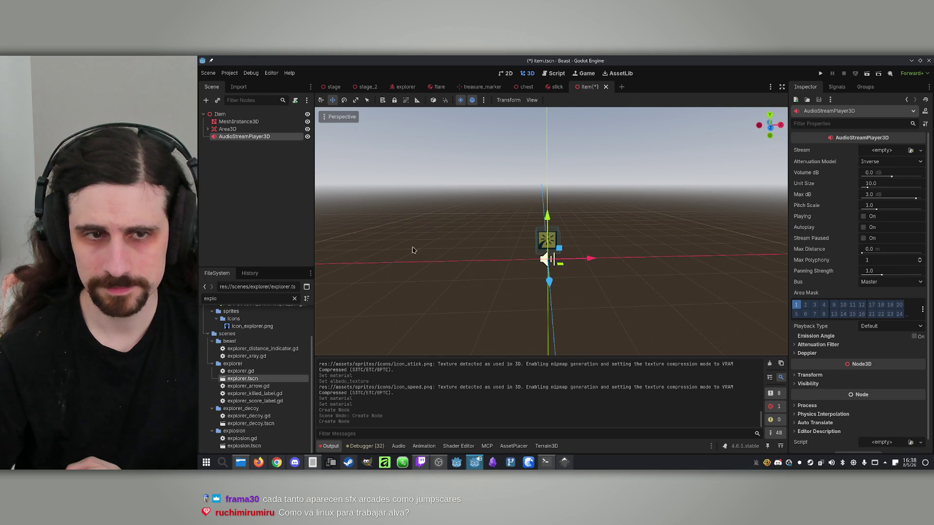
- Quick-load foley_object_grab_pickup_02.wav as the AudioStreamPlayer3D's stream
{"action": "left_click", "coordinate": [919, 151]}
{"action": "left_click", "coordinate": [867, 263]}
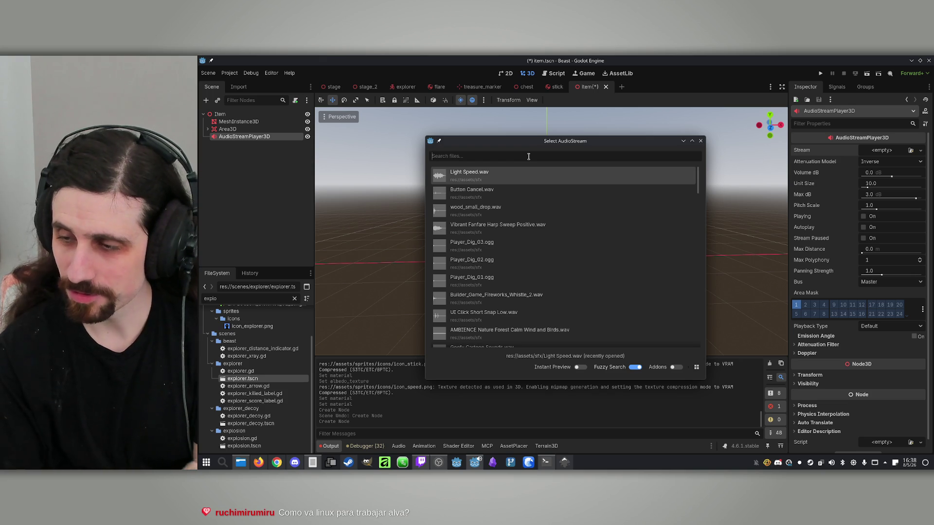
{"action": "type", "text": "picku"}
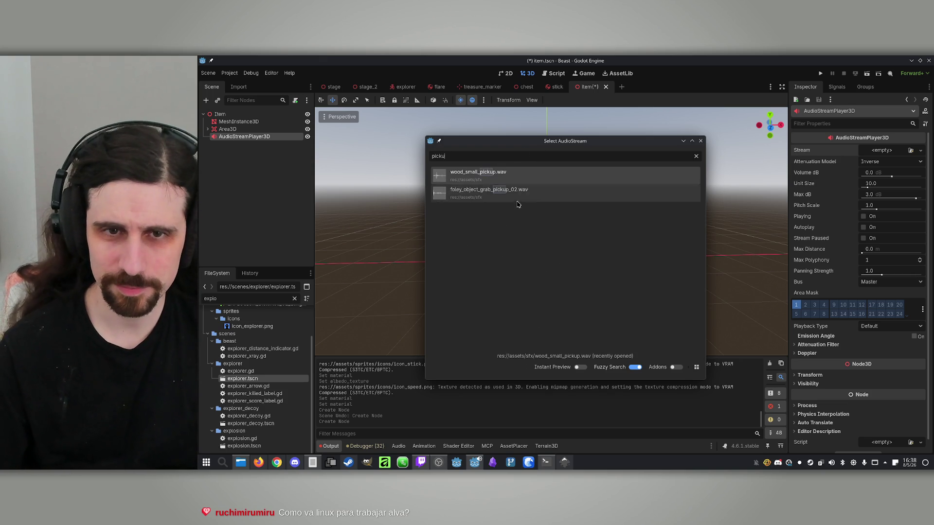
{"action": "double_click", "coordinate": [511, 196]}
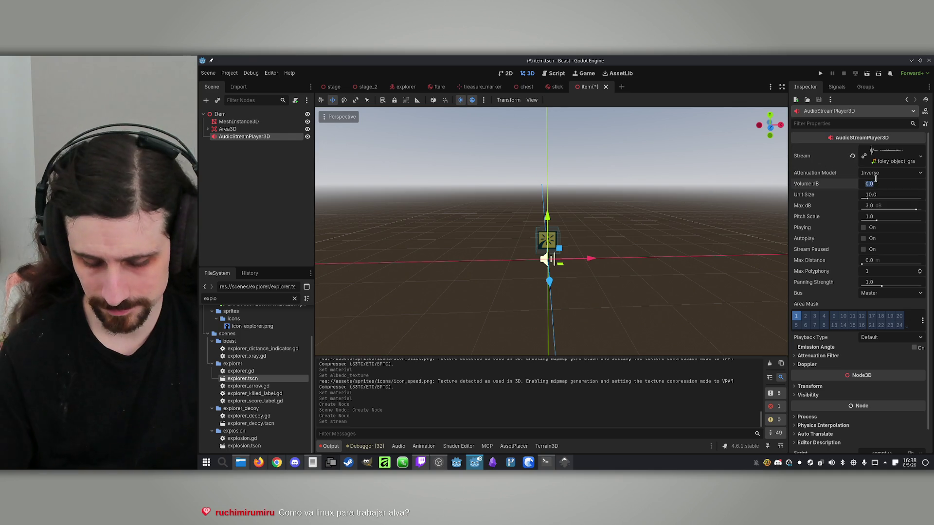
{"action": "left_click", "coordinate": [892, 183]}
- Set the player's volume to -15 dB and save item.tscn
{"action": "type", "text": "-15"}
{"action": "key", "text": "Return"}
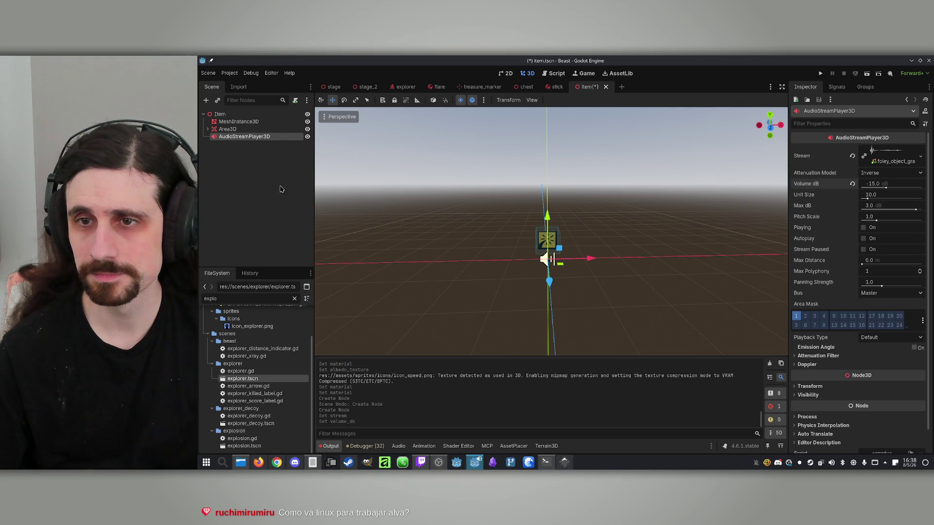
{"action": "left_click", "coordinate": [225, 204]}
{"action": "left_click", "coordinate": [253, 137]}
{"action": "left_click", "coordinate": [244, 177]}
{"action": "key", "text": "ctrl+s"}
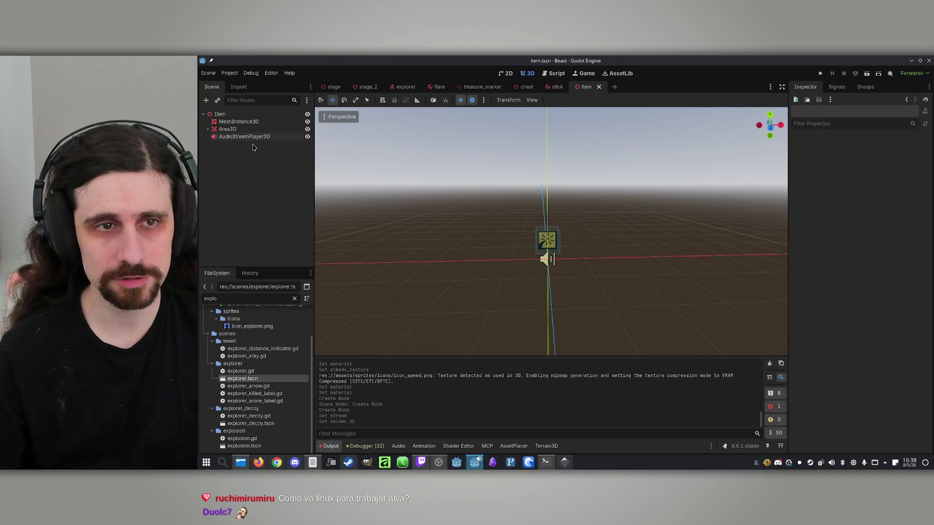
{"action": "left_click", "coordinate": [258, 138]}
{"action": "left_click", "coordinate": [231, 129]}
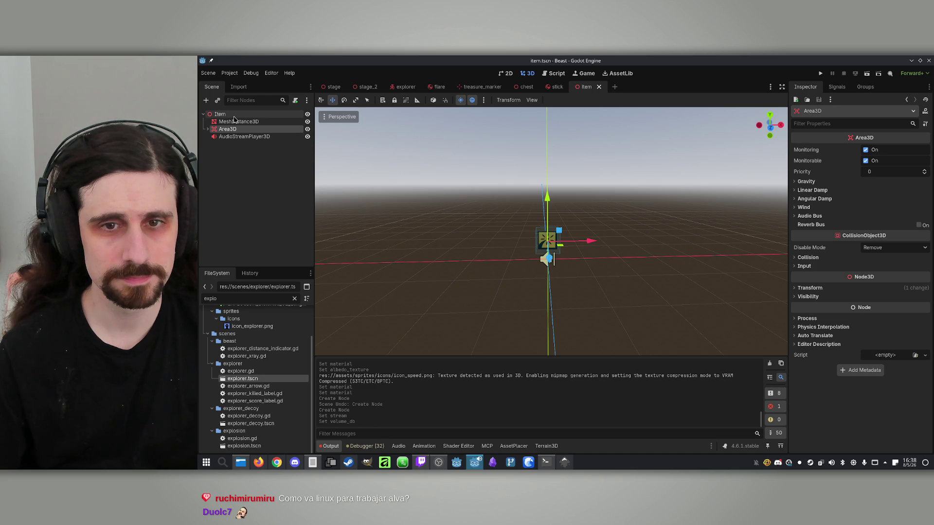
{"action": "left_click", "coordinate": [234, 117]}
{"action": "left_click", "coordinate": [238, 183]}
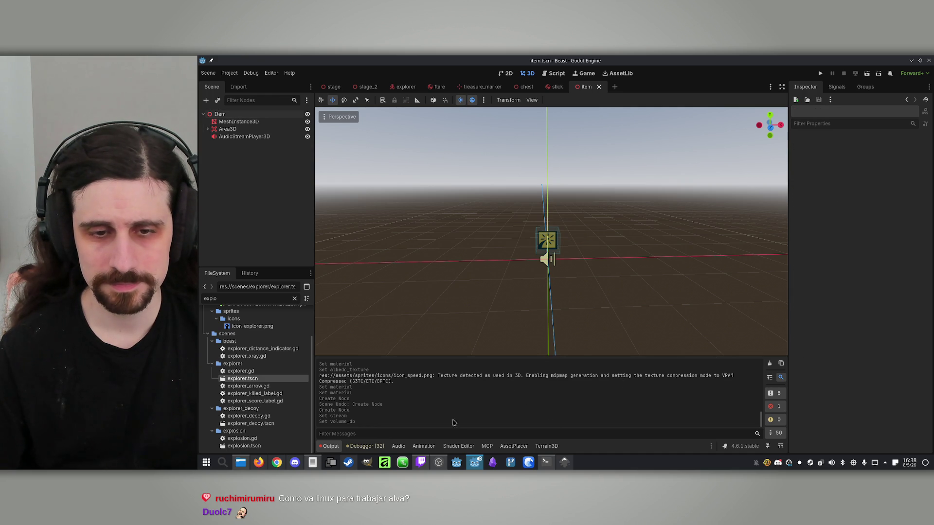
{"action": "mouse_move", "coordinate": [520, 296]}
{"action": "left_mouse_down"}
{"action": "mouse_move", "coordinate": [505, 297]}
{"action": "mouse_move", "coordinate": [545, 291]}
{"action": "mouse_move", "coordinate": [486, 299]}
{"action": "mouse_move", "coordinate": [511, 284]}
{"action": "left_mouse_up"}
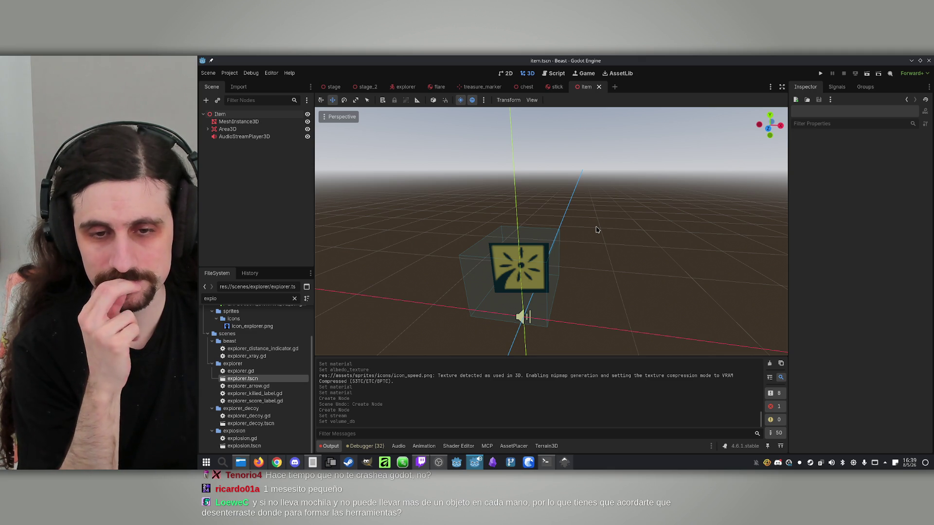
- In Claude Code, describe the pickup Item scene and the random items surrounding a risen chest
{"action": "left_click", "coordinate": [546, 464]}
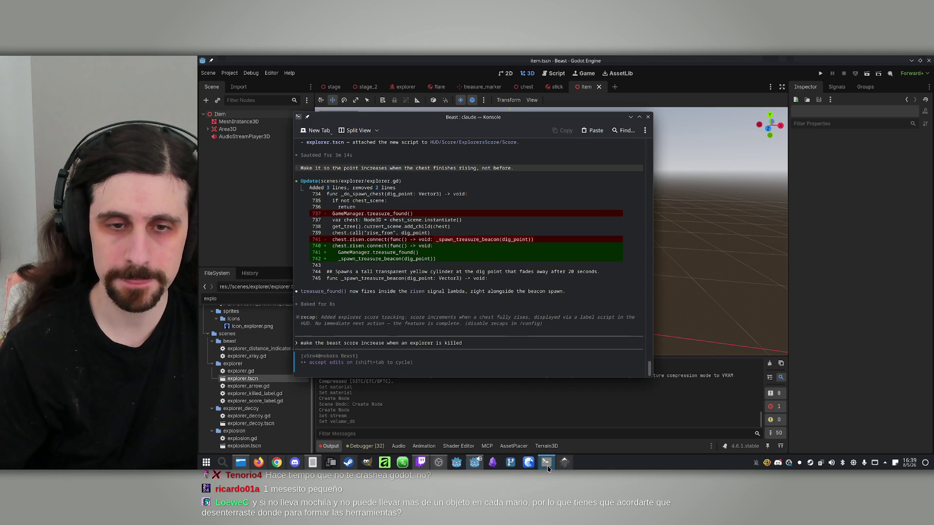
{"action": "type", "text": "I've c"}
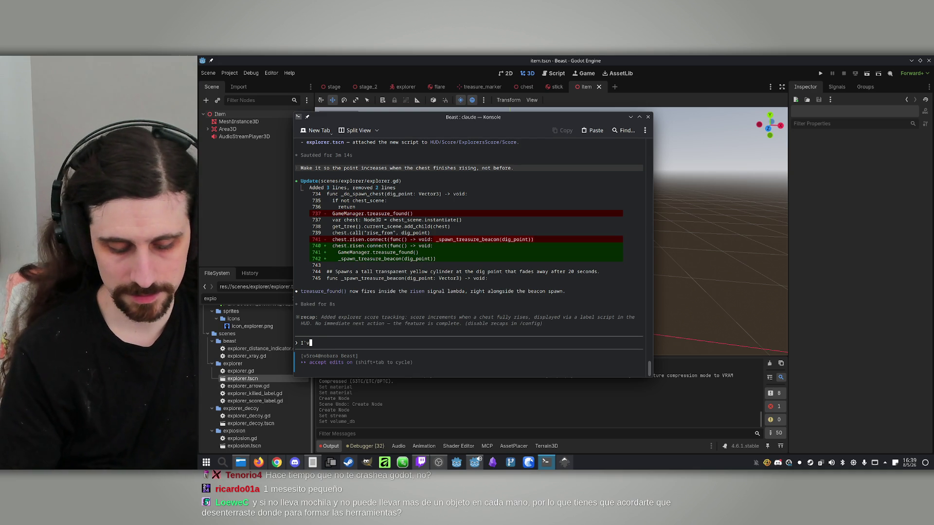
{"action": "type", "text": "reated a"}
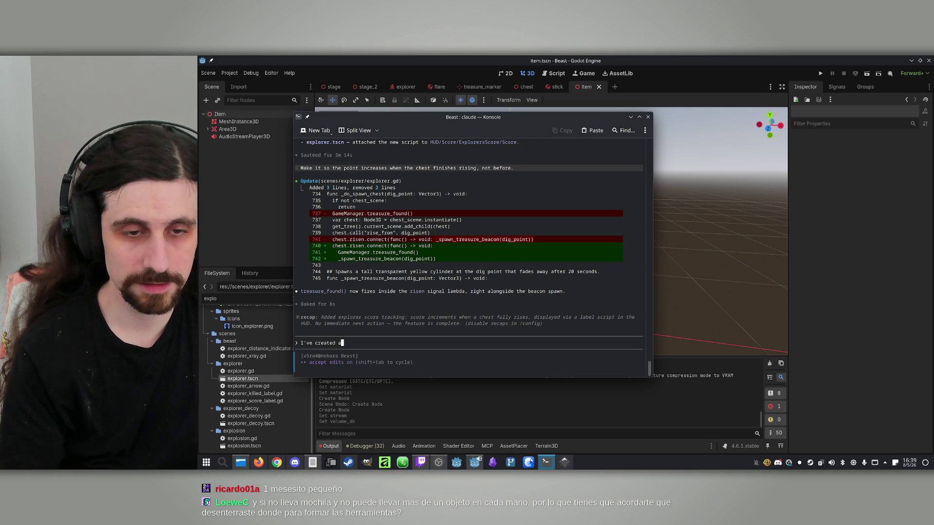
{"action": "type", "text": "n It"}
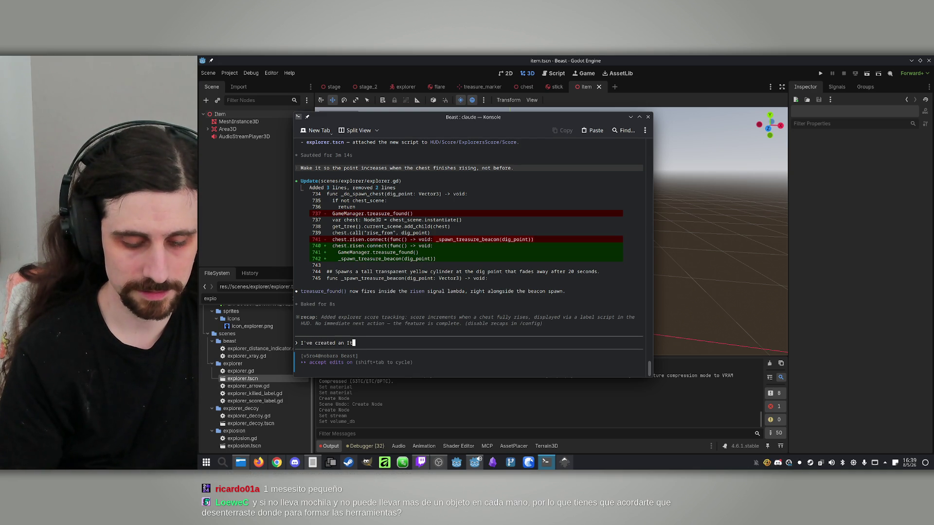
{"action": "type", "text": "em scene"}
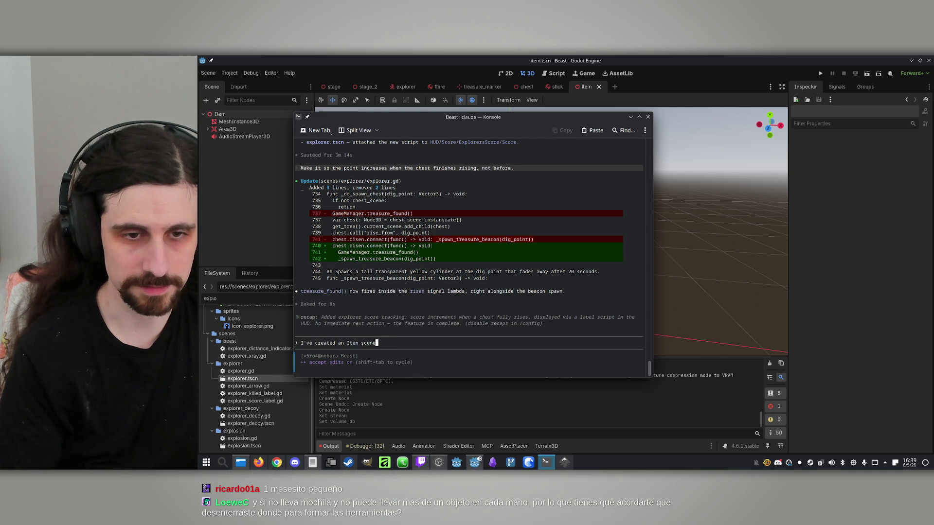
{"action": "type", "text": ". It is "}
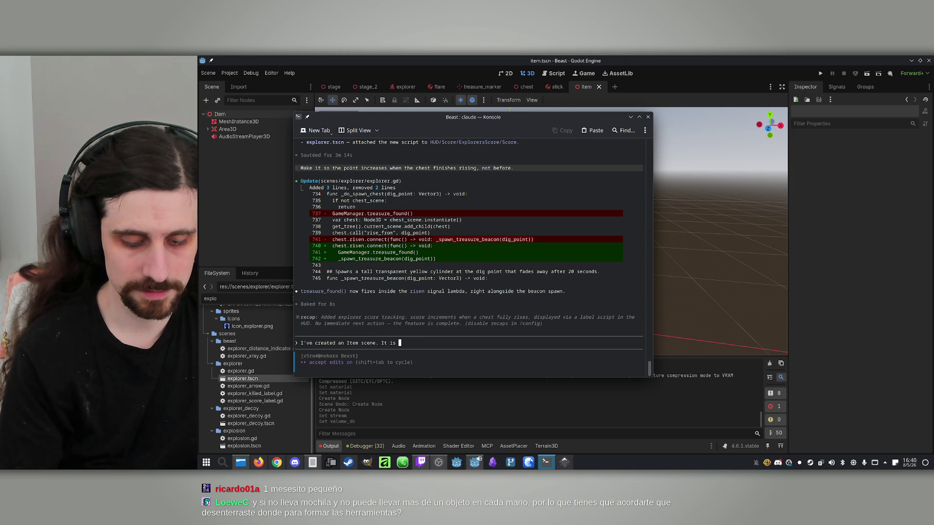
{"action": "type", "text": "for picku"}
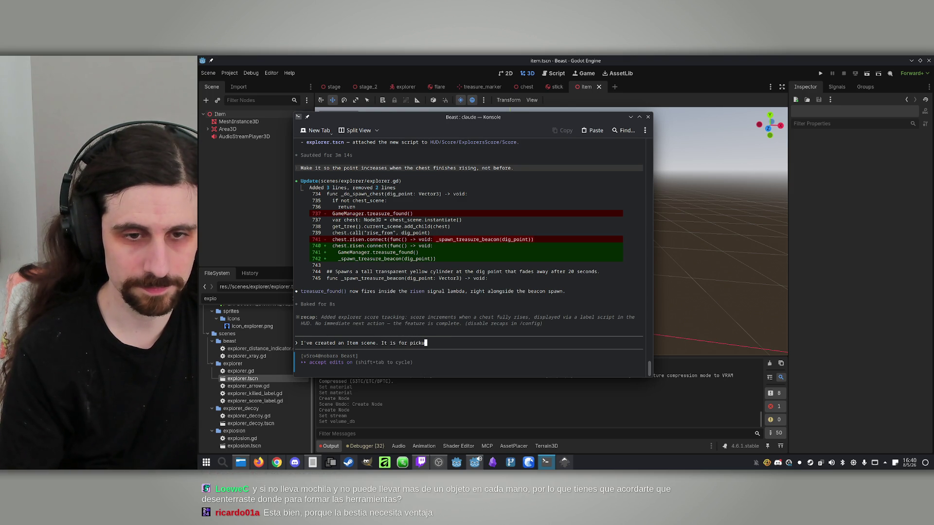
{"action": "type", "text": "p items"}
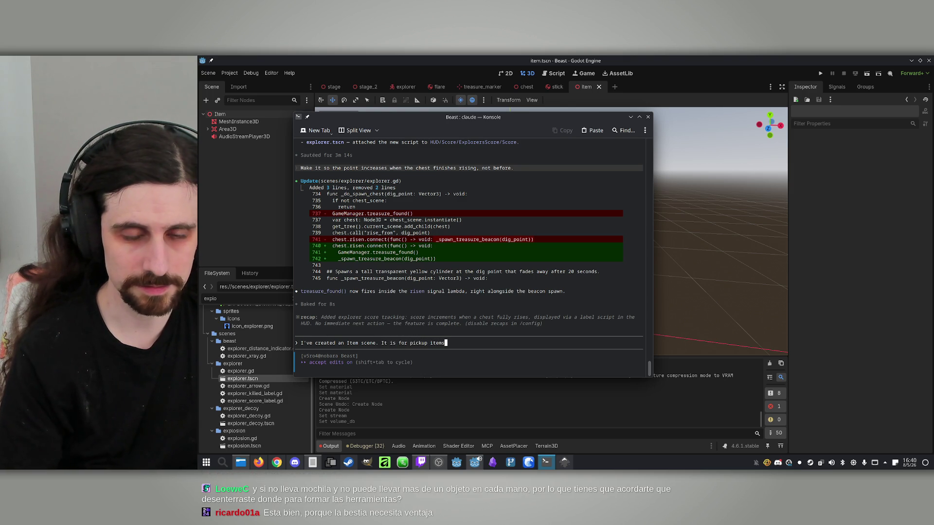
{"action": "type", "text": ". "}
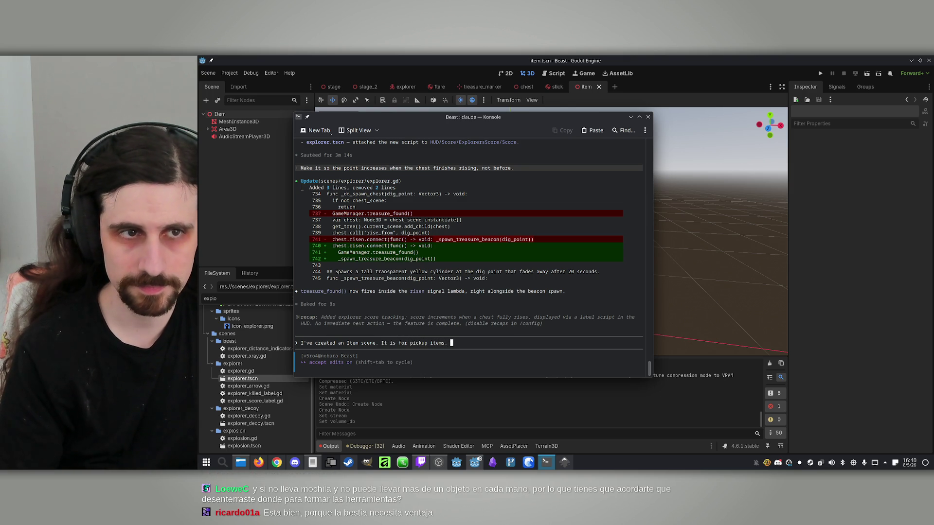
{"action": "type", "text": "The mat"}
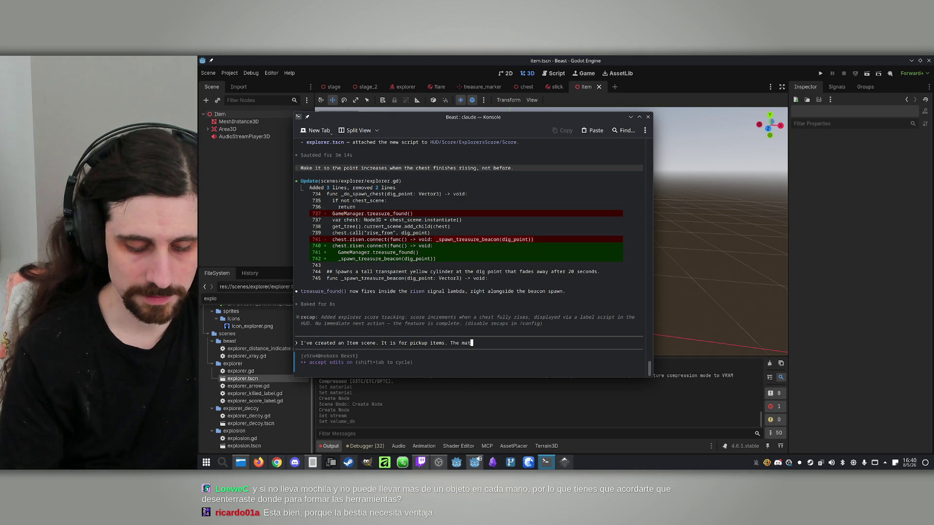
{"action": "type", "text": "erial of the mesh can be changed"}
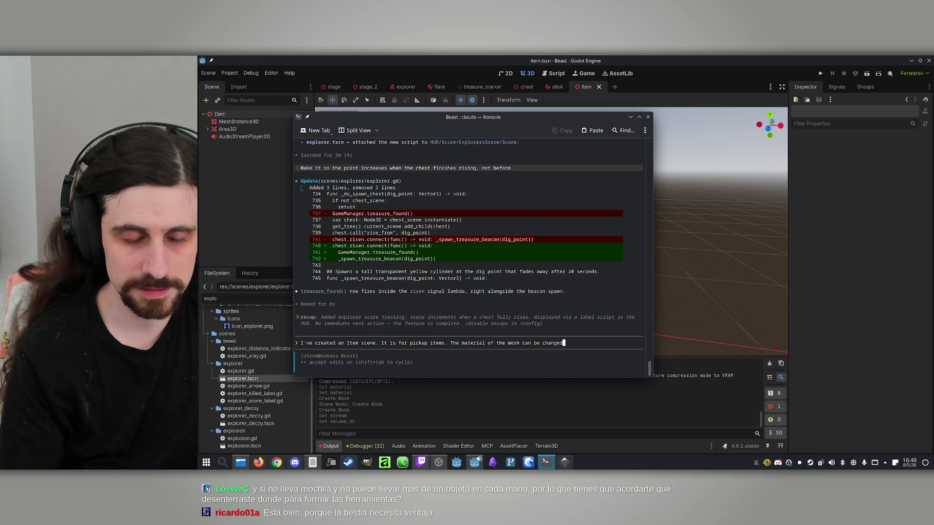
{"action": "type", "text": " to represent "}
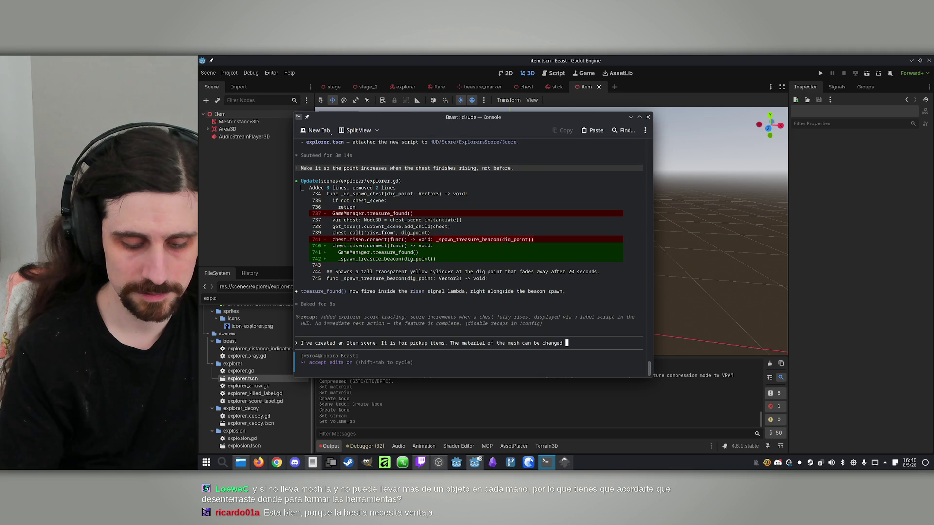
{"action": "type", "text": "different it"}
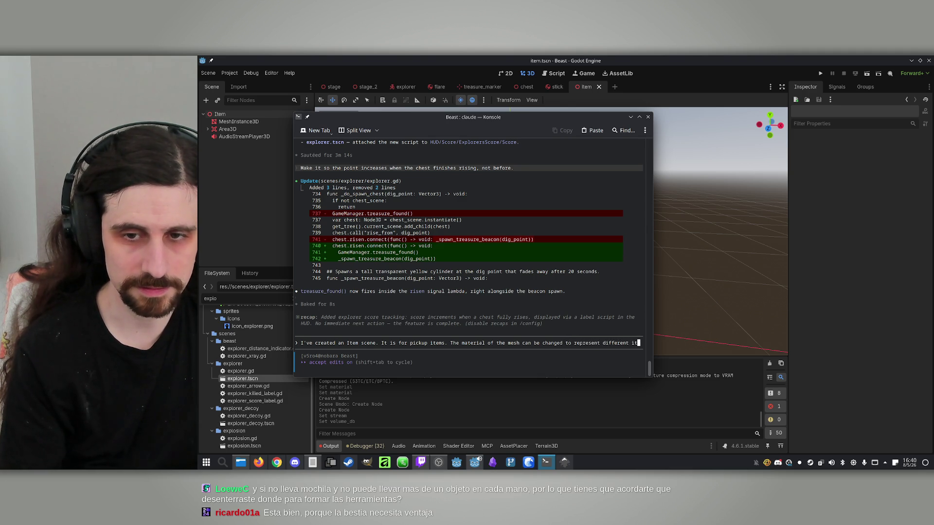
{"action": "type", "text": "ems (materials a"}
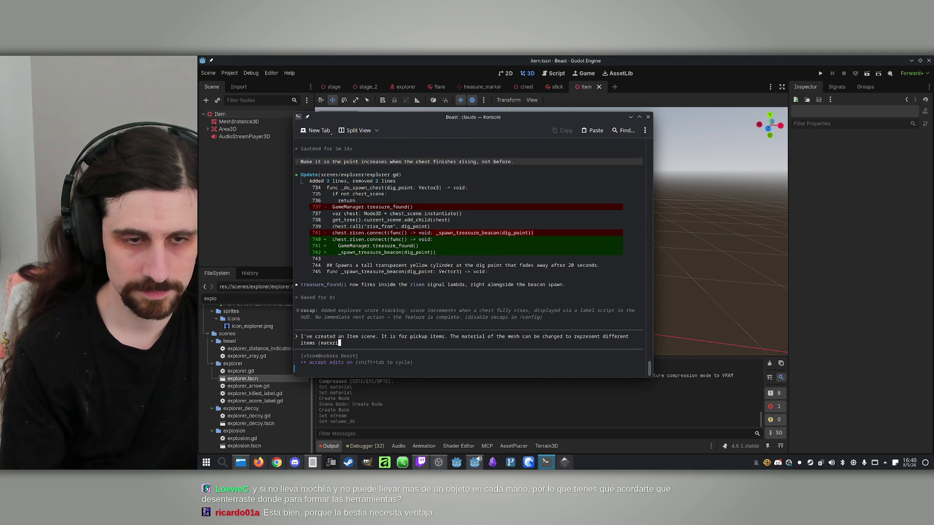
{"action": "type", "text": "lread"}
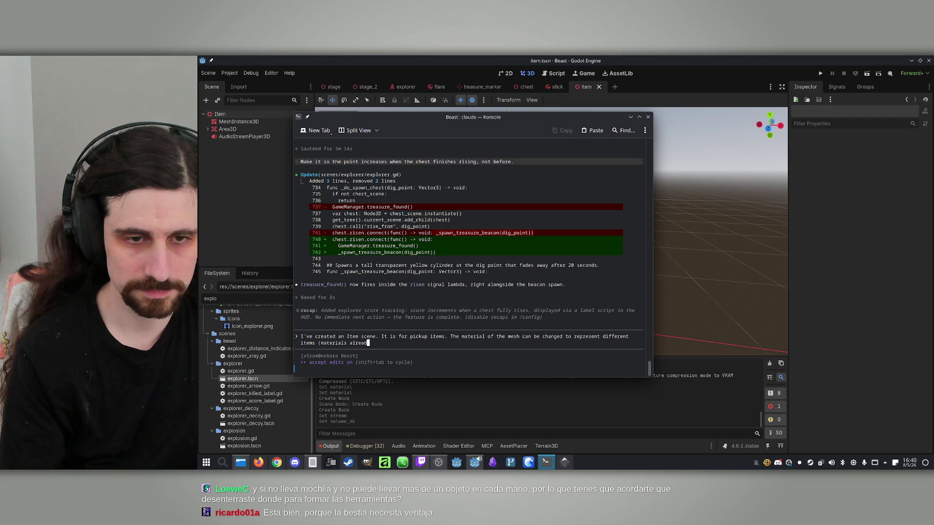
{"action": "type", "text": "y created"}
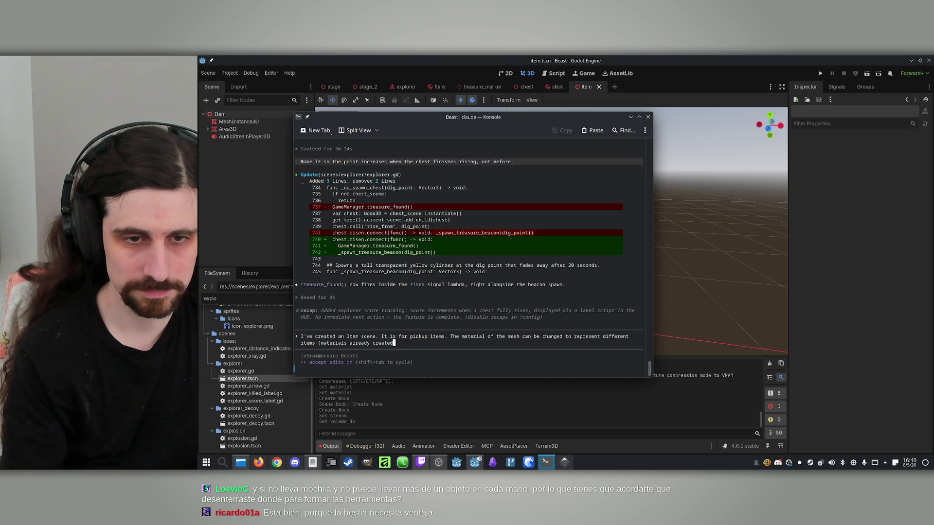
{"action": "type", "text": " in mater"}
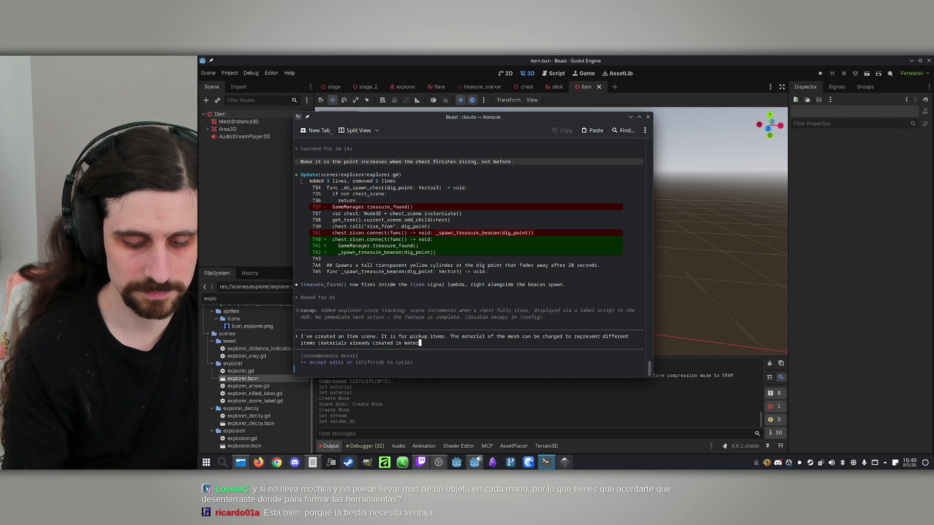
{"action": "type", "text": "ials/it"}
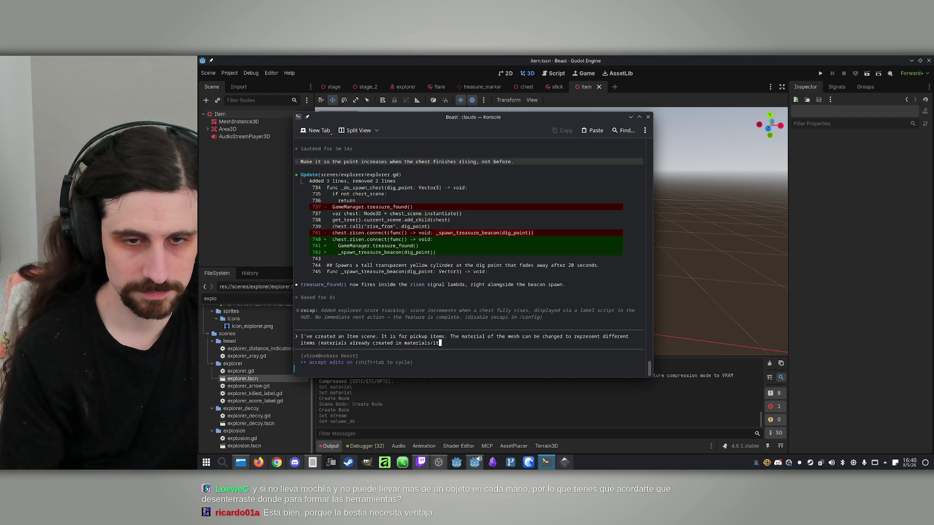
{"action": "type", "text": "ems). "}
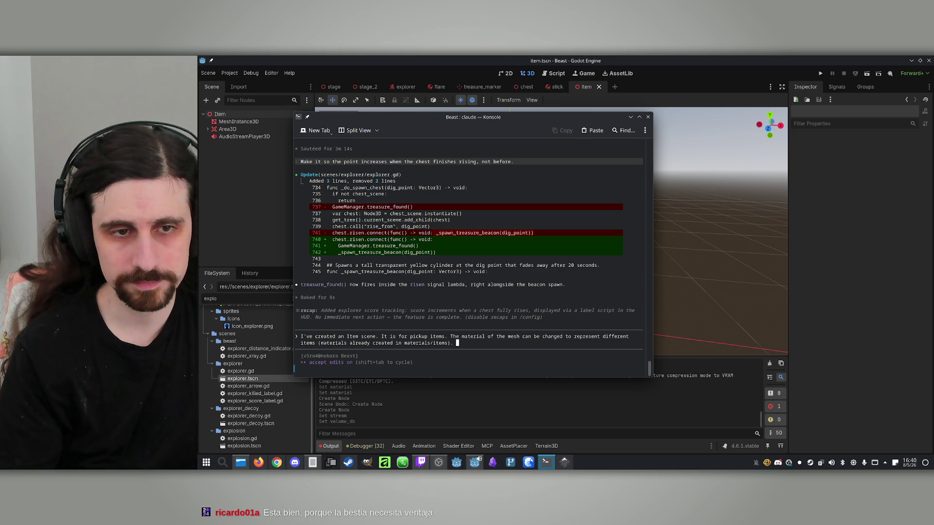
{"action": "type", "text": "Make it so when a chest "}
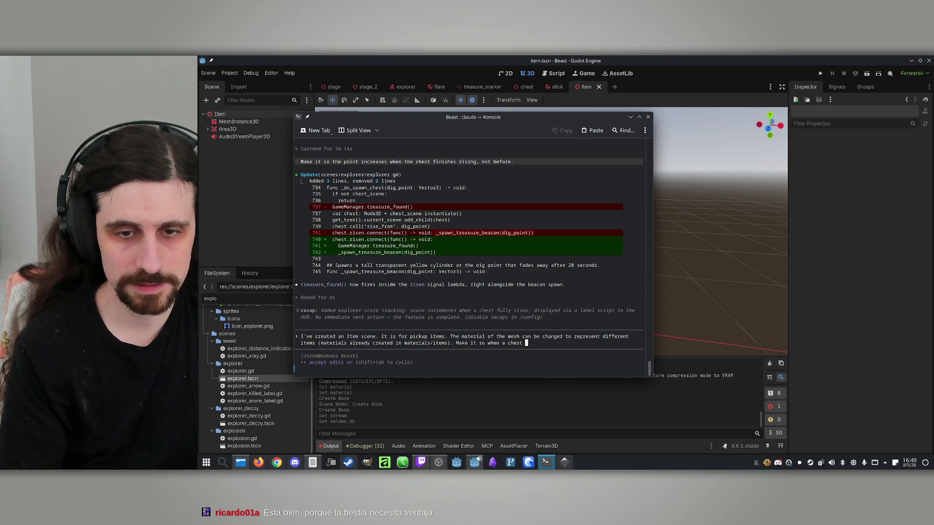
{"action": "type", "text": "finishes ri"}
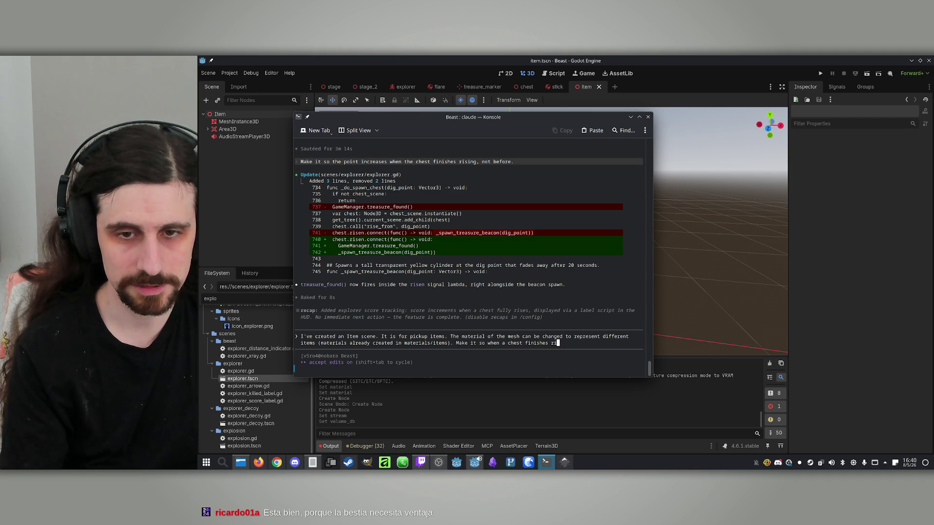
{"action": "type", "text": "sing, "}
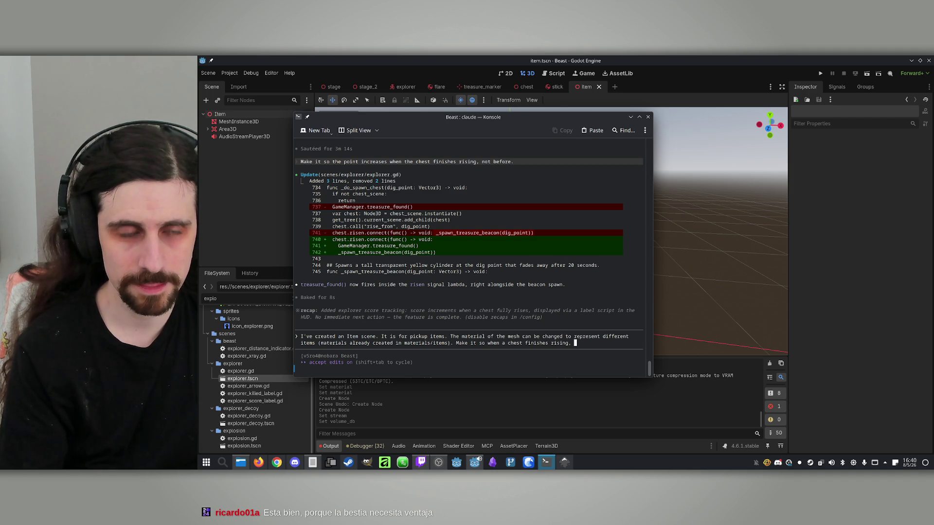
{"action": "type", "text": "6 "}
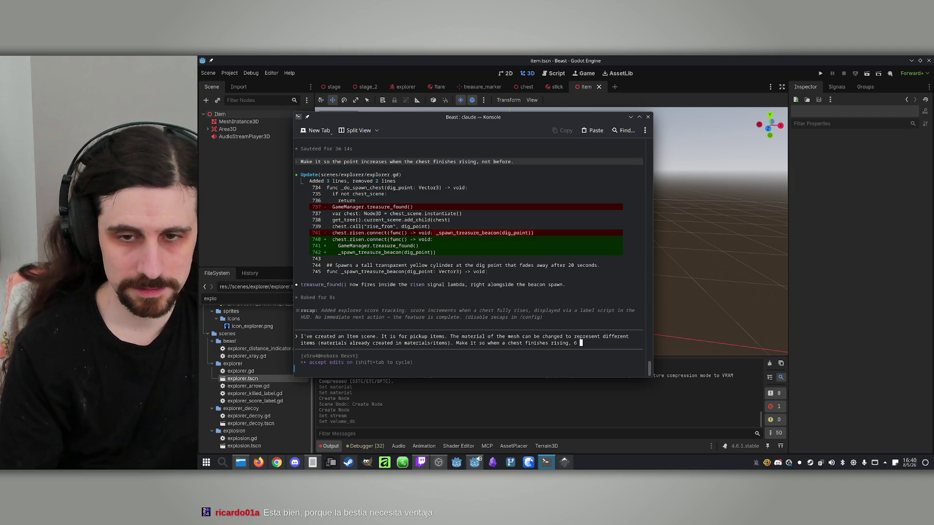
{"action": "type", "text": "random i"}
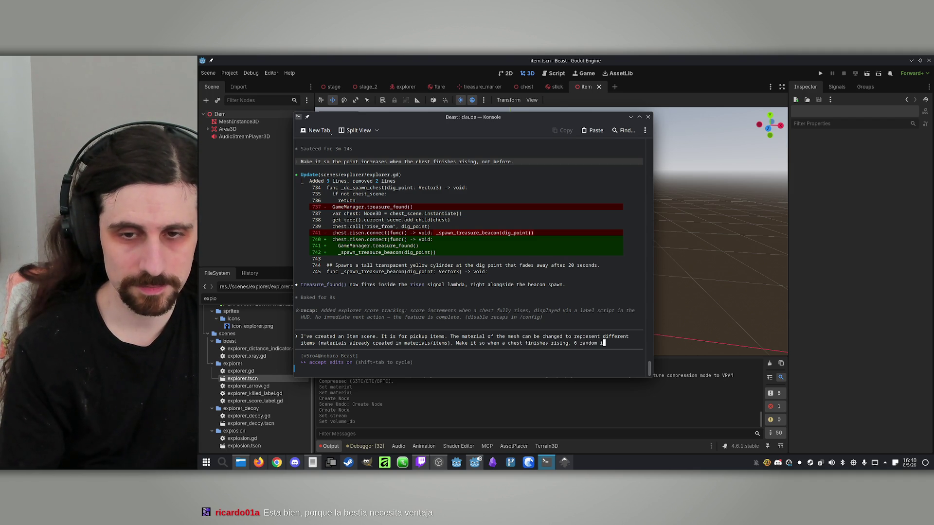
{"action": "type", "text": "tems spawn "}
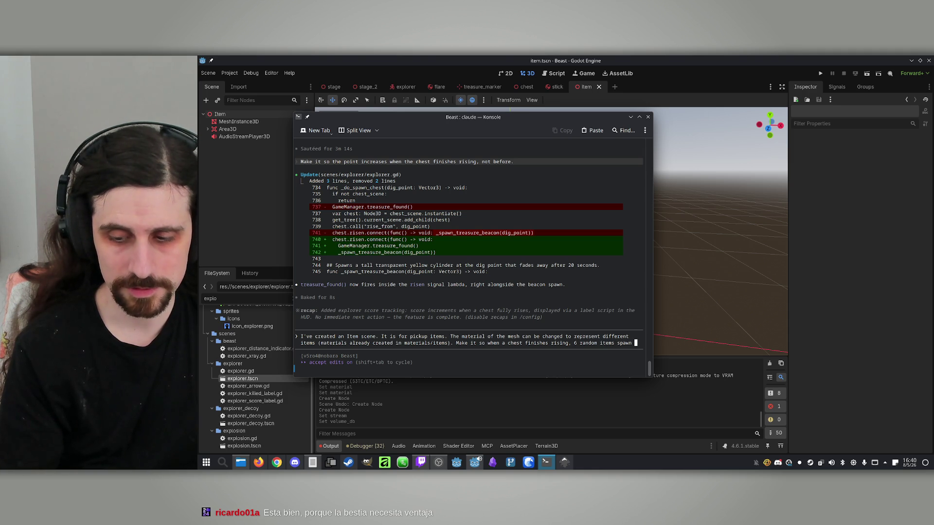
{"action": "type", "text": "sourounfing"}
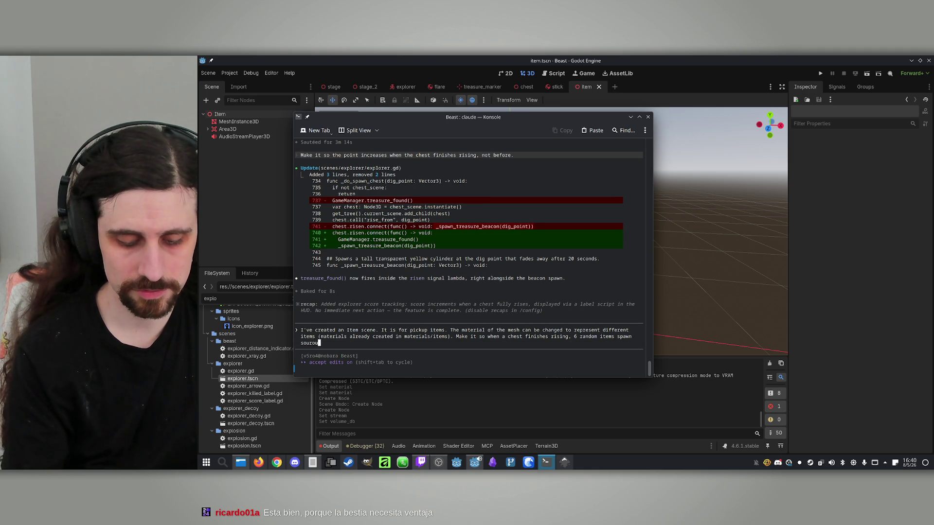
{"action": "key", "text": "BackSpace"}
{"action": "key", "text": "BackSpace"}
{"action": "key", "text": "BackSpace"}
{"action": "key", "text": "BackSpace"}
{"action": "key", "text": "BackSpace"}
{"action": "type", "text": "ur"}
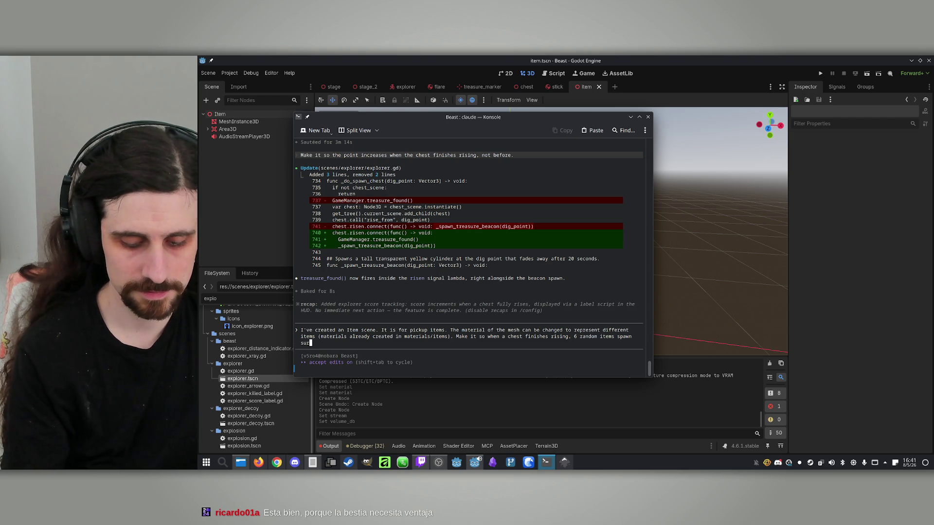
{"action": "type", "text": "rounding it."}
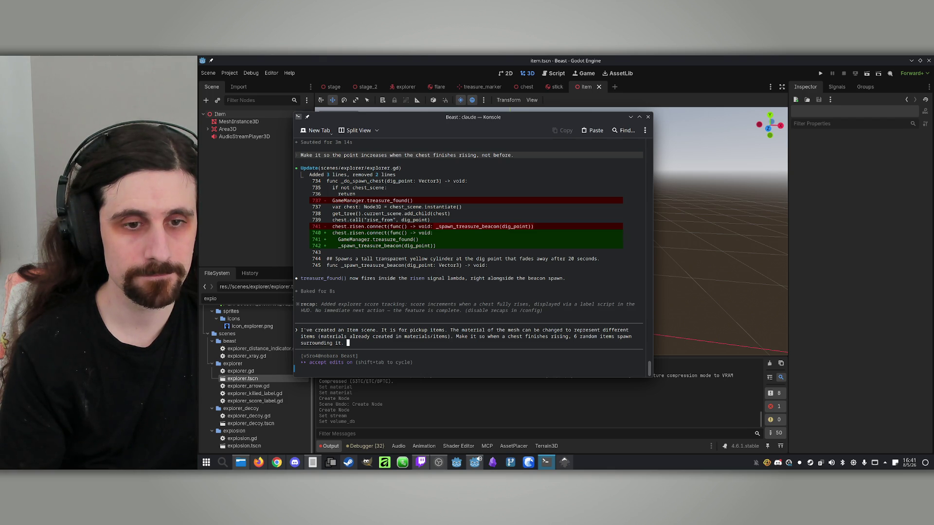
- Add that items sit at ground height, are picked up within 3 meters with E, incrementing the count
{"action": "type", "text": "T"}
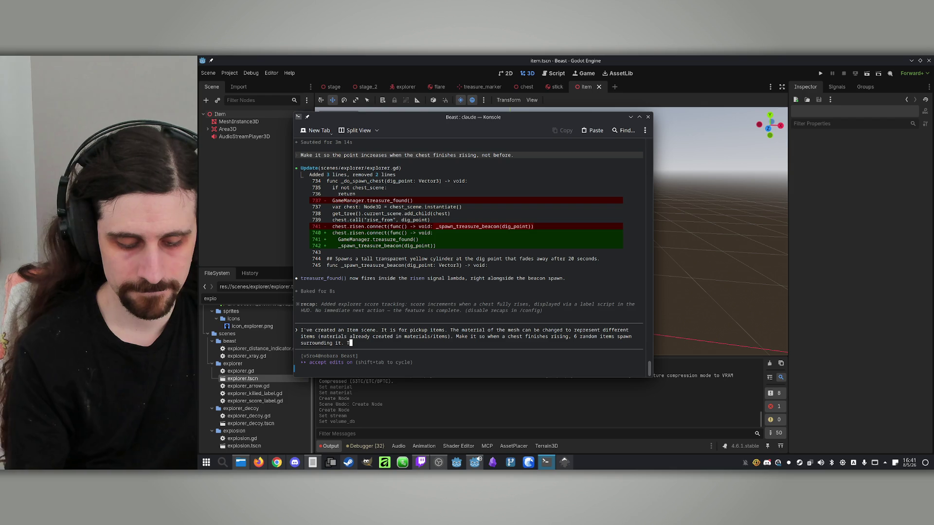
{"action": "type", "text": "he items"}
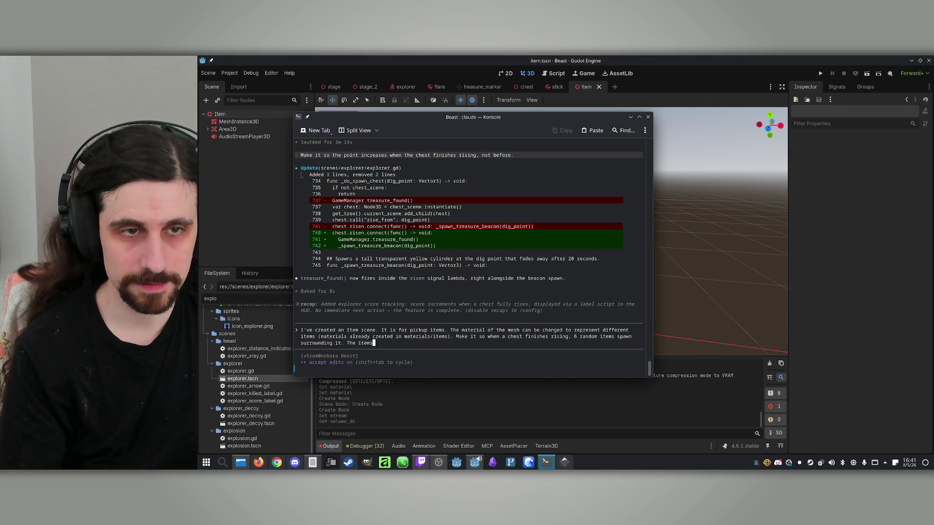
{"action": "type", "text": " should to"}
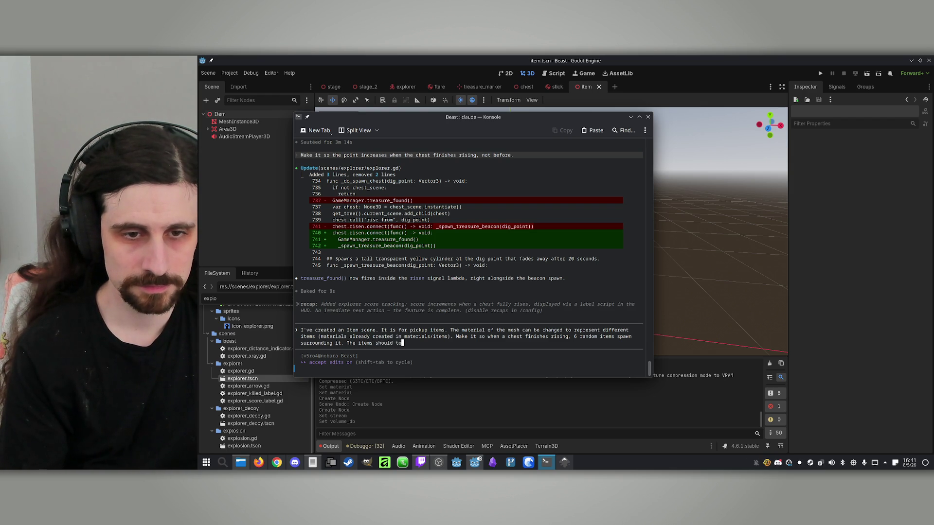
{"action": "key", "text": "BackSpace"}
{"action": "key", "text": "BackSpace"}
{"action": "type", "text": "be at the same height as"}
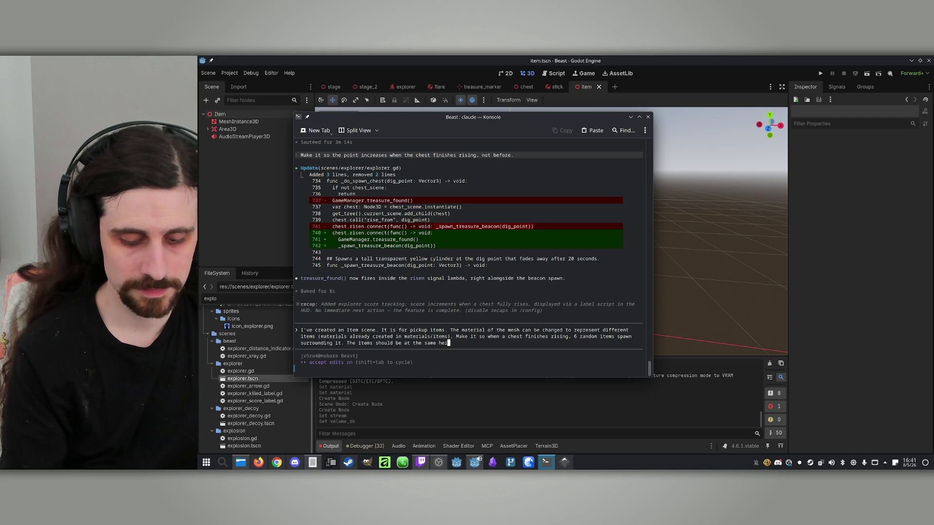
{"action": "type", "text": " the "}
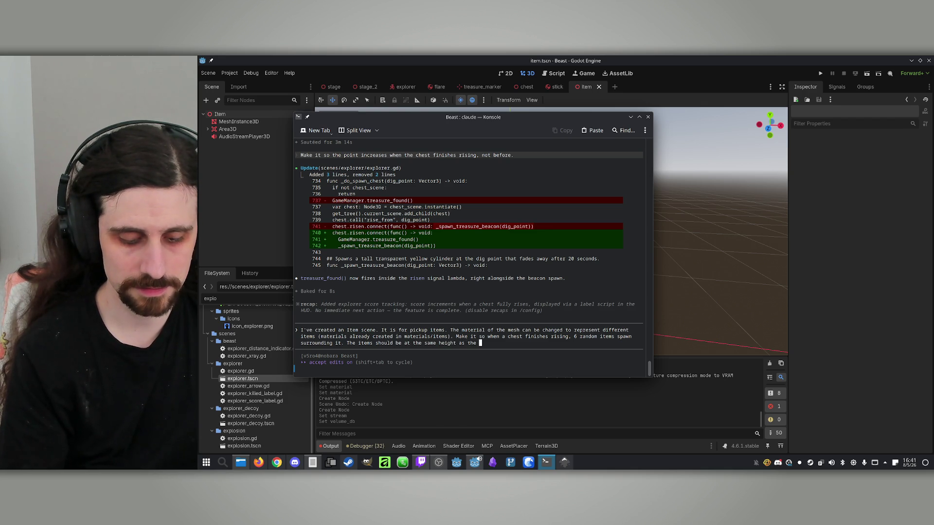
{"action": "type", "text": "ground over which they appear."}
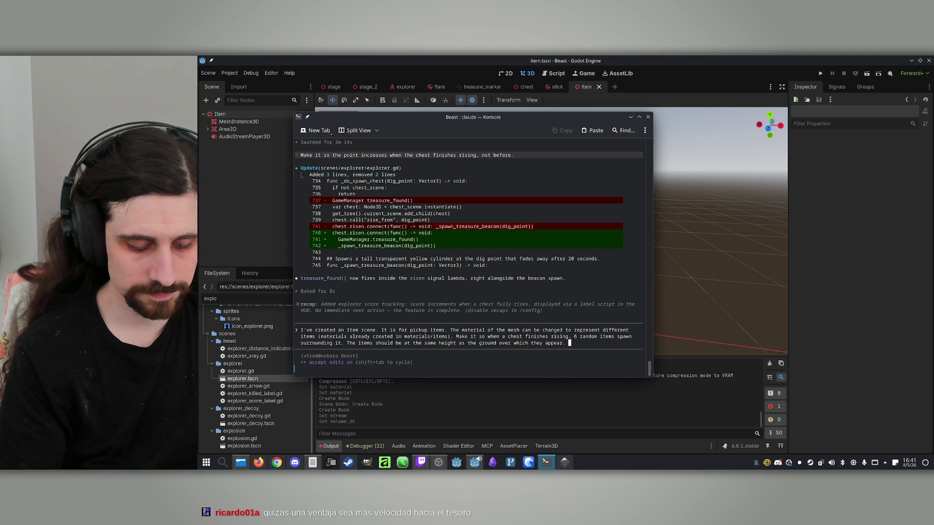
{"action": "type", "text": " The i"}
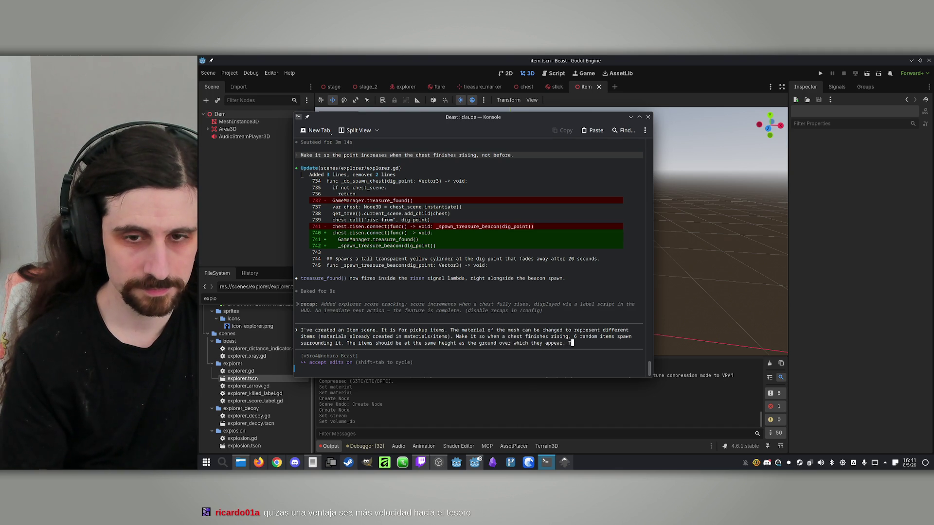
{"action": "type", "text": "te"}
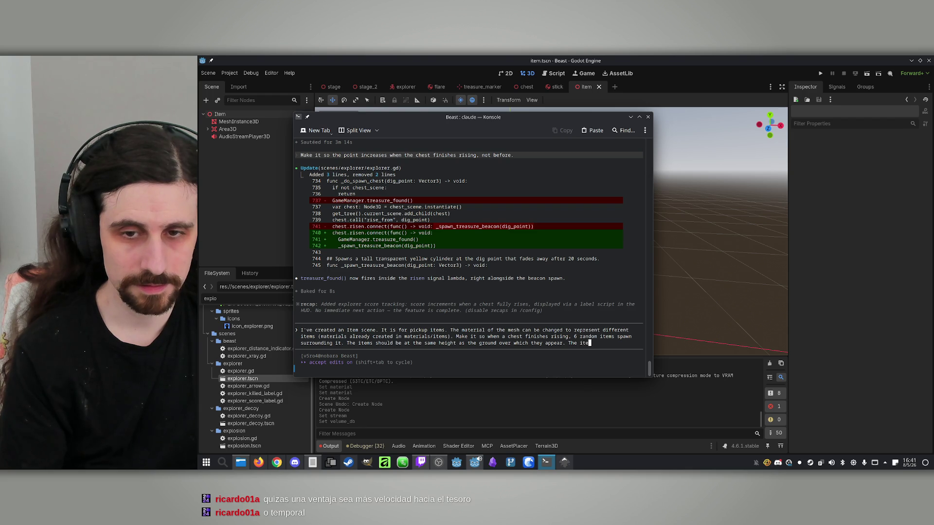
{"action": "type", "text": "ms are"}
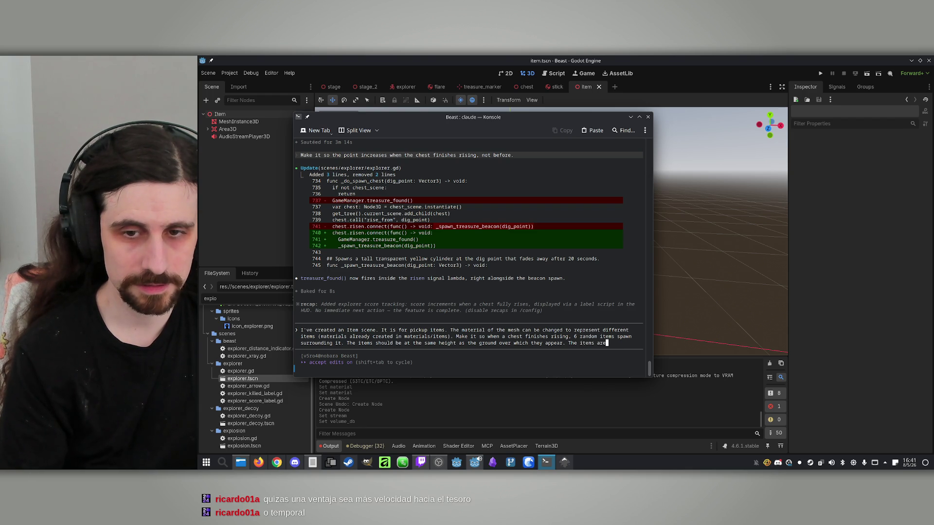
{"action": "type", "text": " pickeable b"}
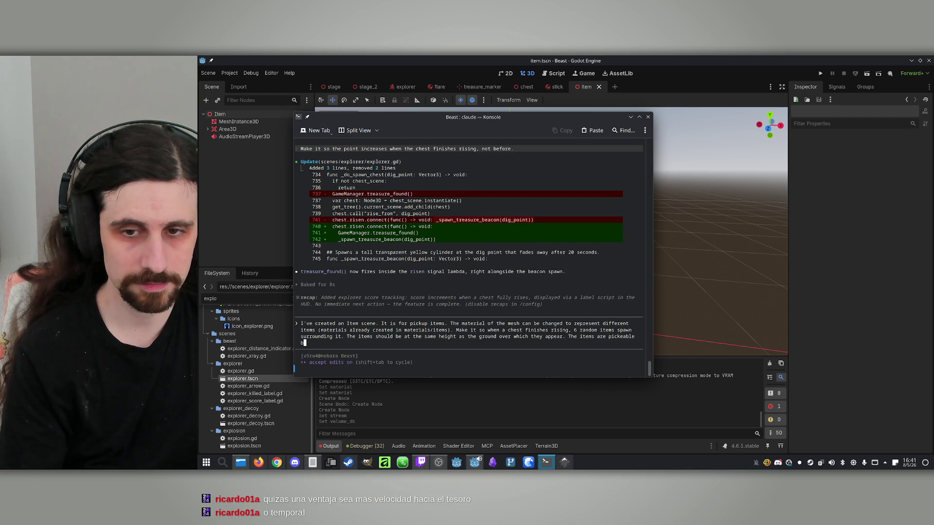
{"action": "type", "text": "y looking art"}
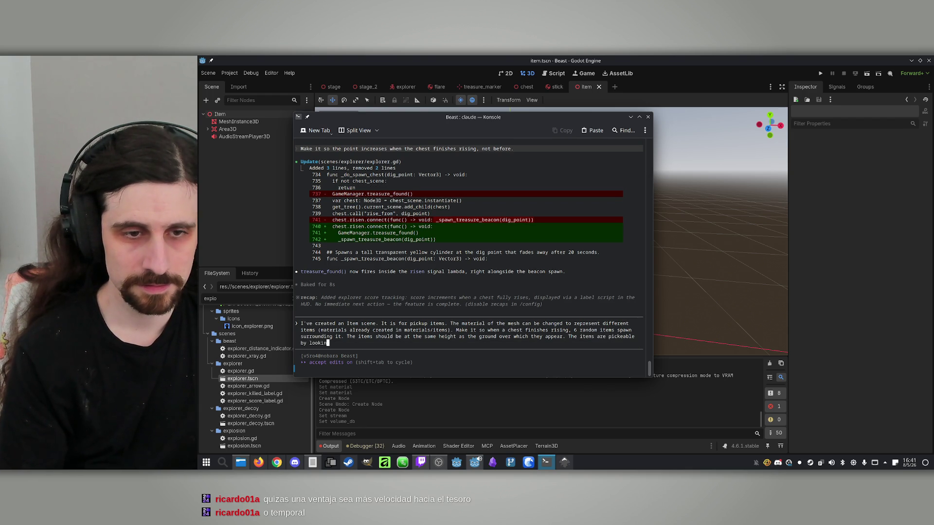
{"action": "key", "text": "BackSpace"}
{"action": "key", "text": "BackSpace"}
{"action": "type", "text": "t the"}
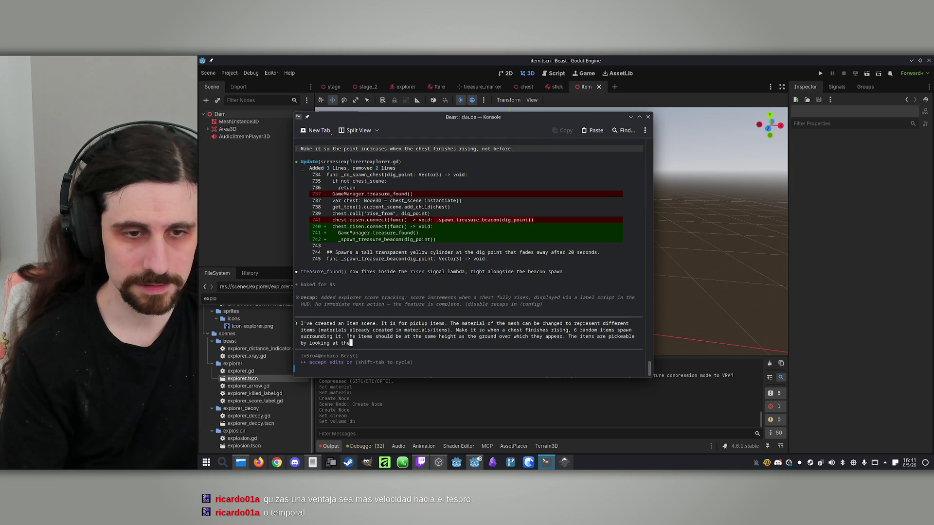
{"action": "type", "text": "m from "}
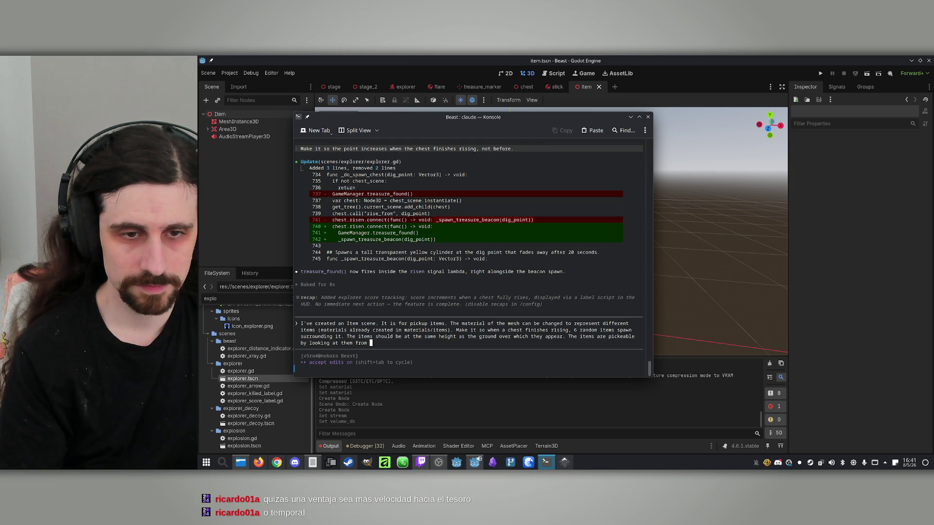
{"action": "type", "text": "3 meters or less, and pressing "}
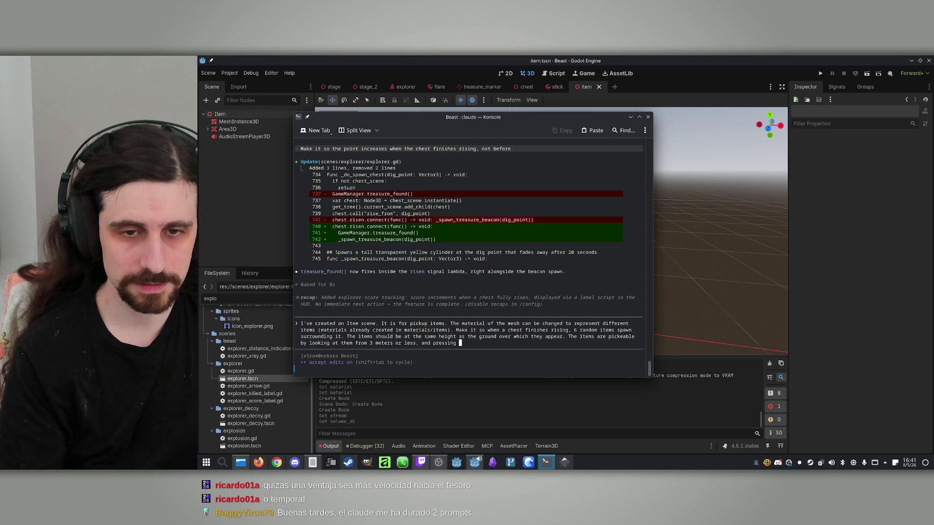
{"action": "type", "text": "E"}
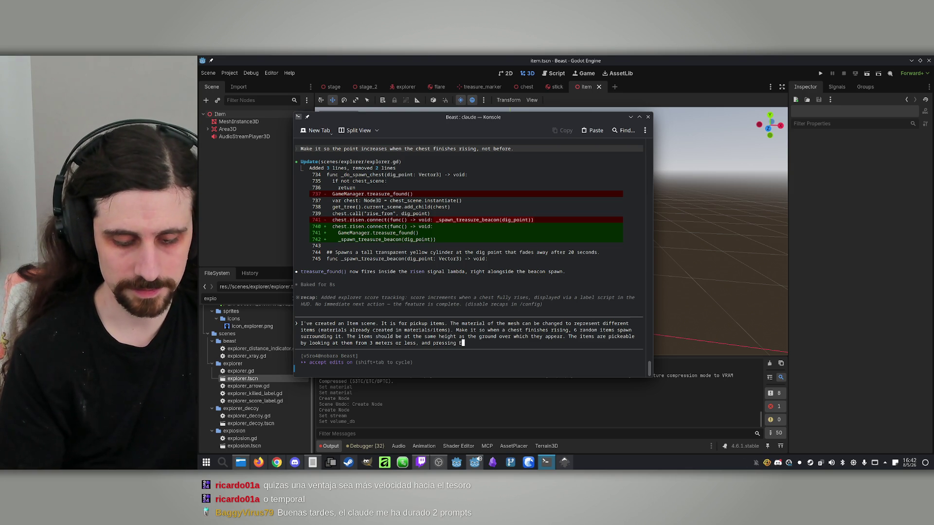
{"action": "type", "text": ". "}
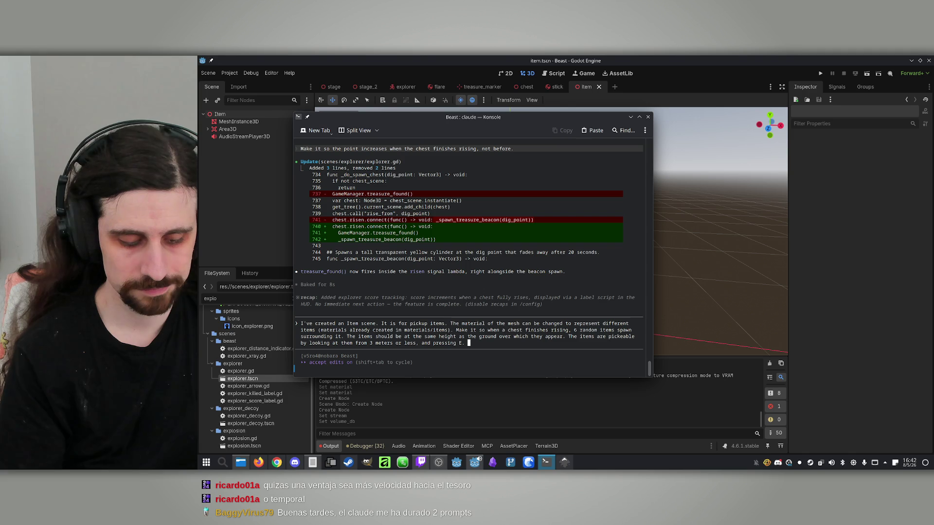
{"action": "type", "text": "When a"}
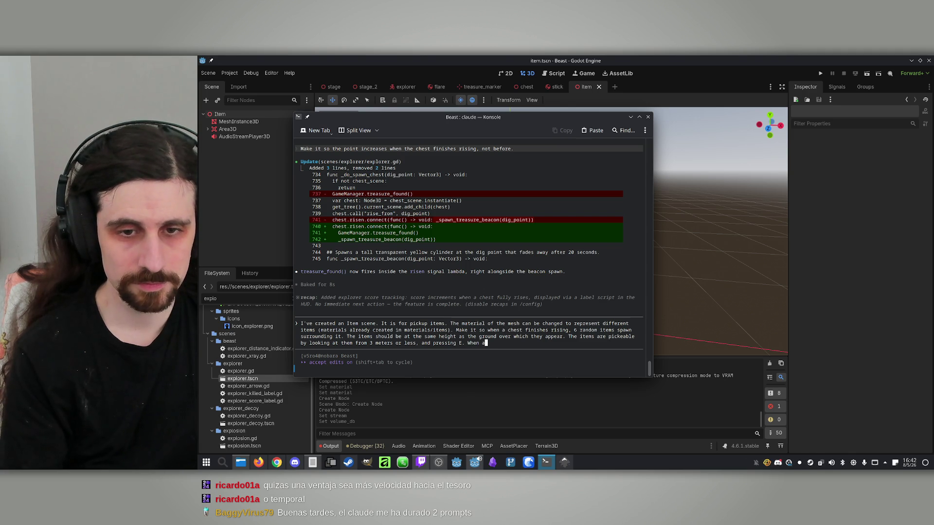
{"action": "type", "text": "n item is "}
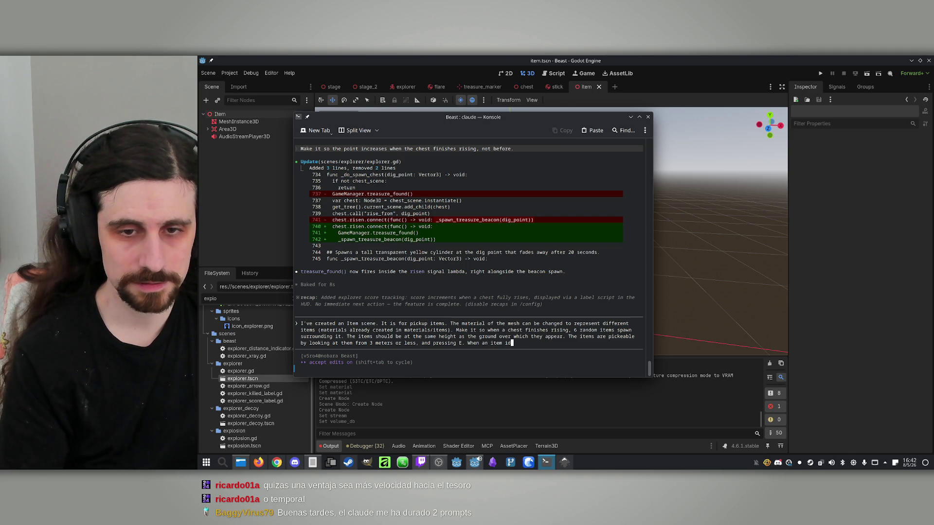
{"action": "type", "text": "picked "}
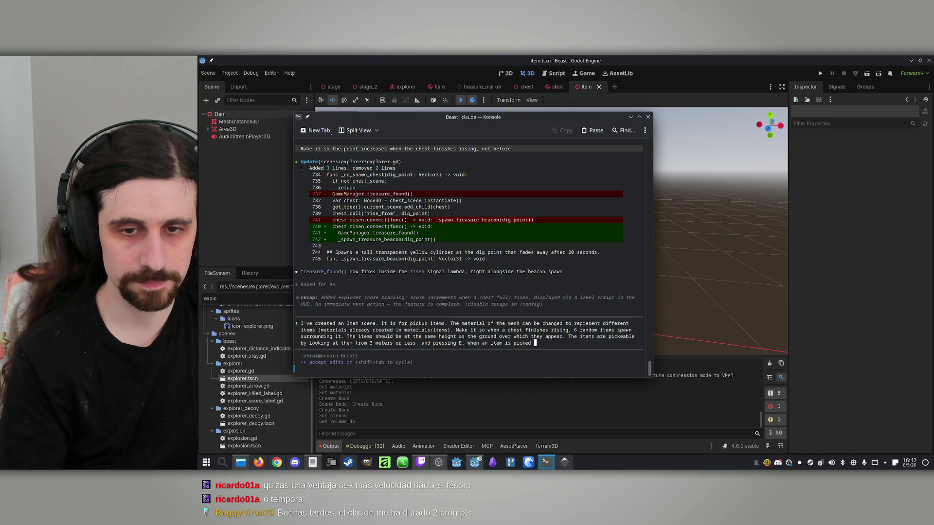
{"action": "type", "text": "up, "}
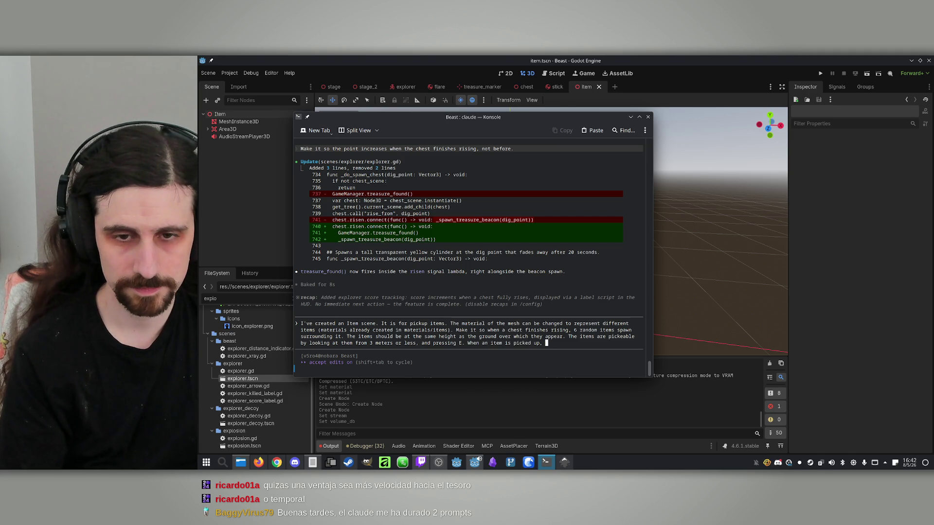
{"action": "type", "text": "the amo"}
{"action": "type", "text": "u"}
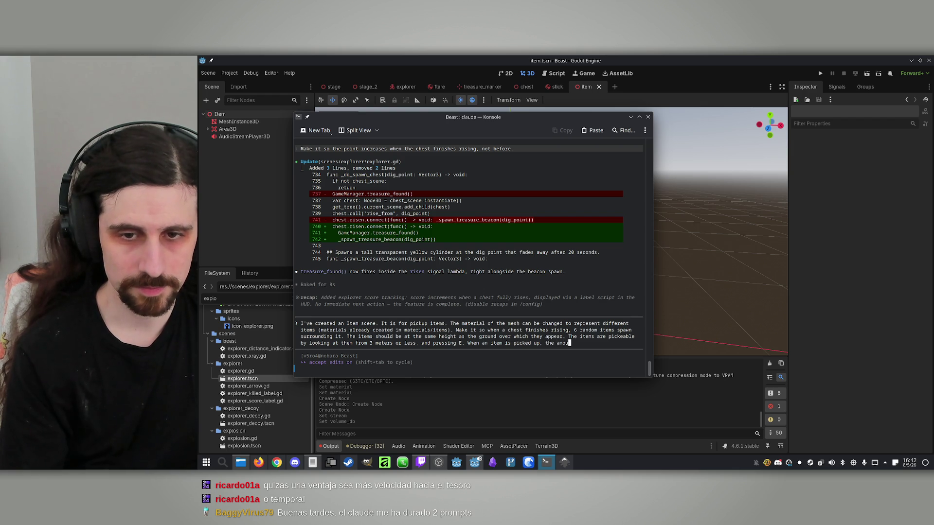
{"action": "type", "text": "nt of that item for the p"}
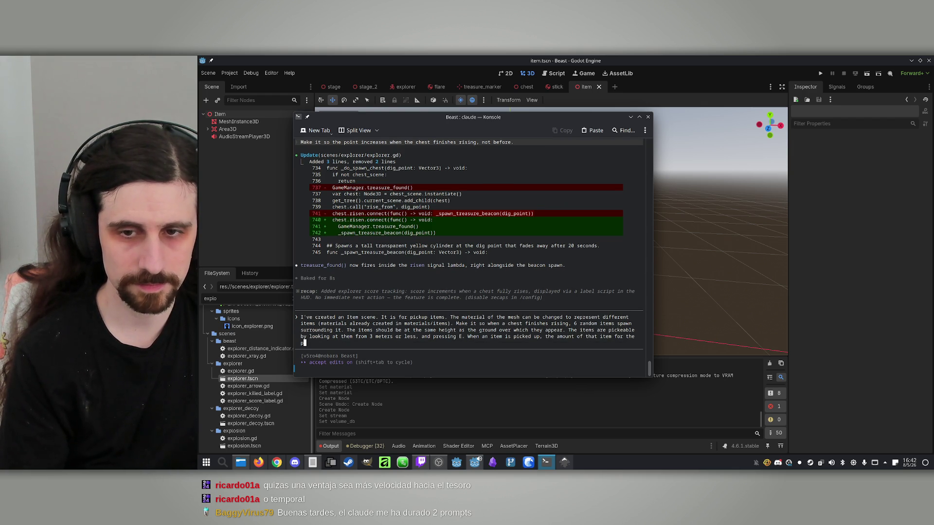
{"action": "type", "text": "layer that picked it up "}
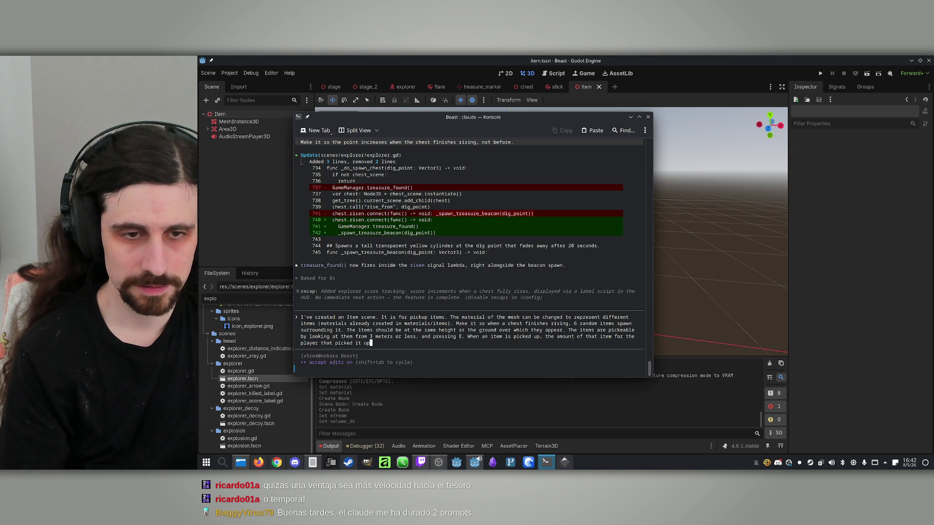
{"action": "type", "text": "incre"}
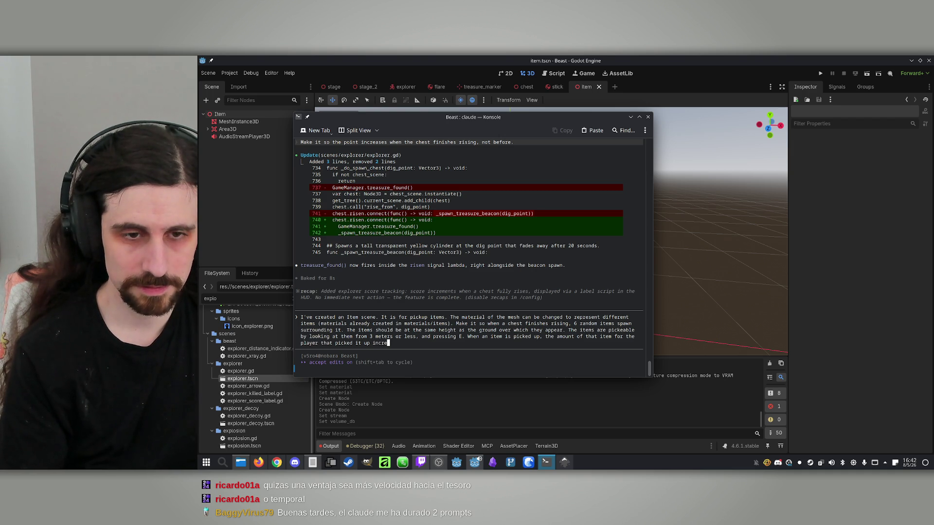
{"action": "type", "text": "ases by 1, ghed"}
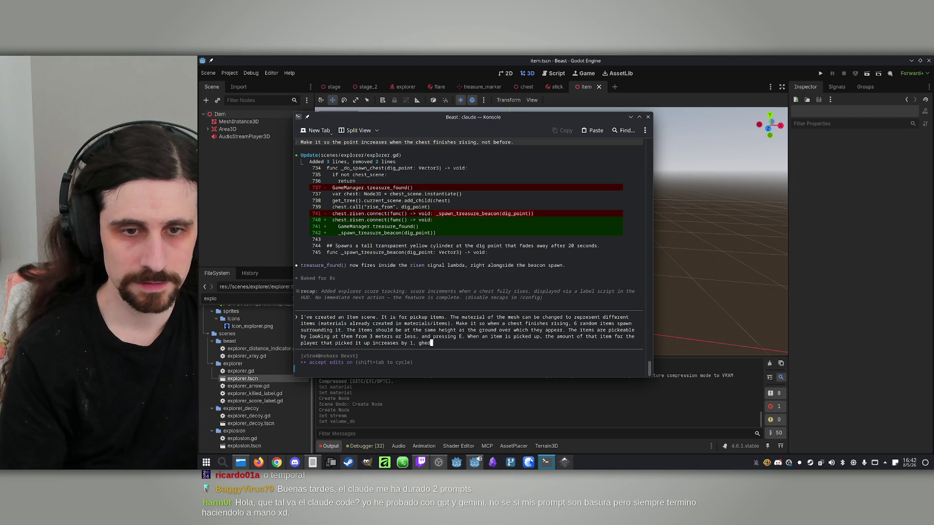
- Finish the request—hide mesh, disable the Area3D, play the sound, free the node—and submit it
{"action": "key", "text": "BackSpace"}
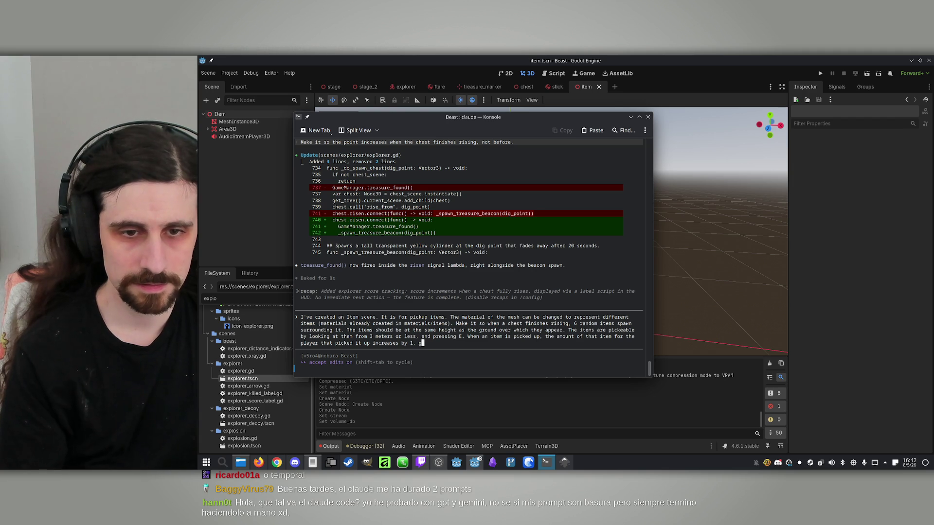
{"action": "type", "text": "the mesh "}
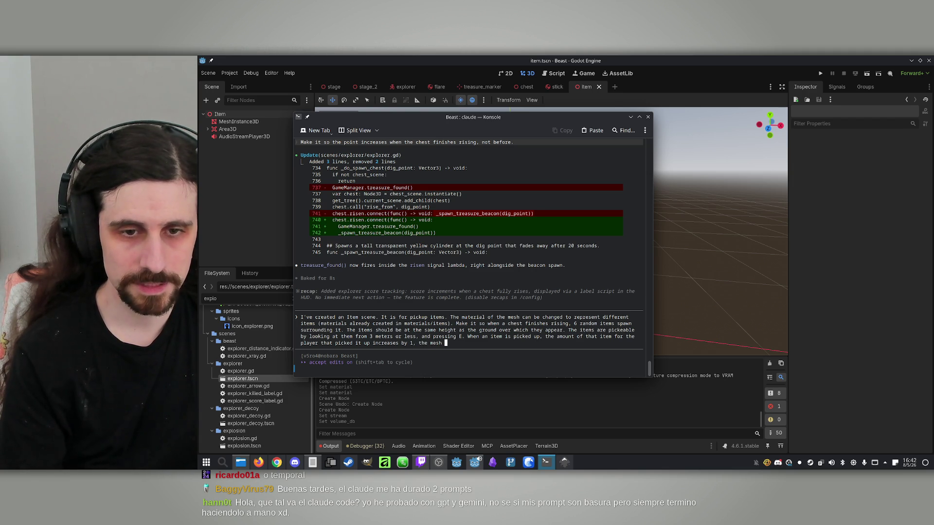
{"action": "type", "text": "of the item "}
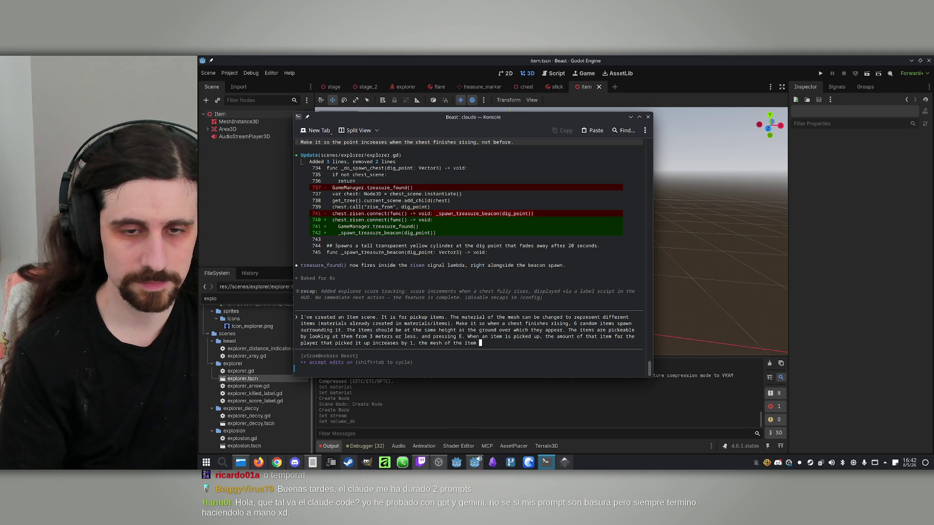
{"action": "type", "text": "gets invisi"}
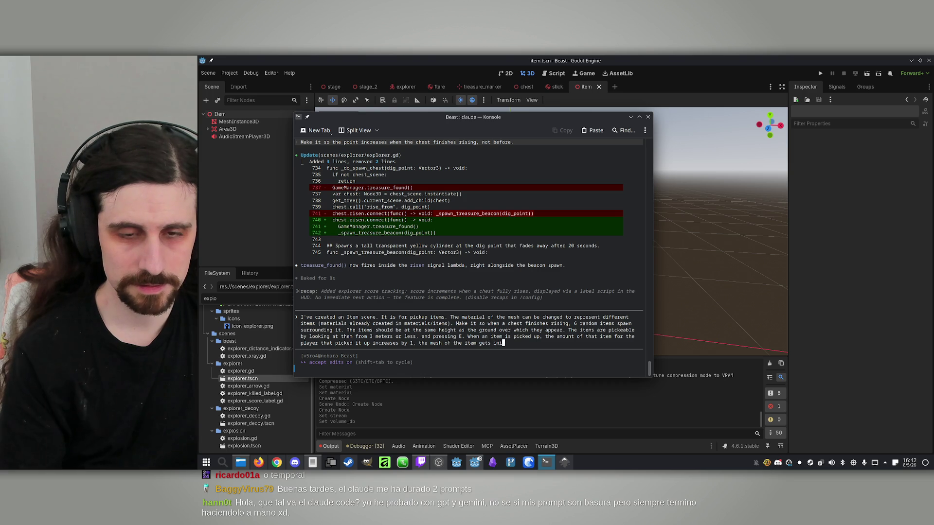
{"action": "type", "text": "ble ins"}
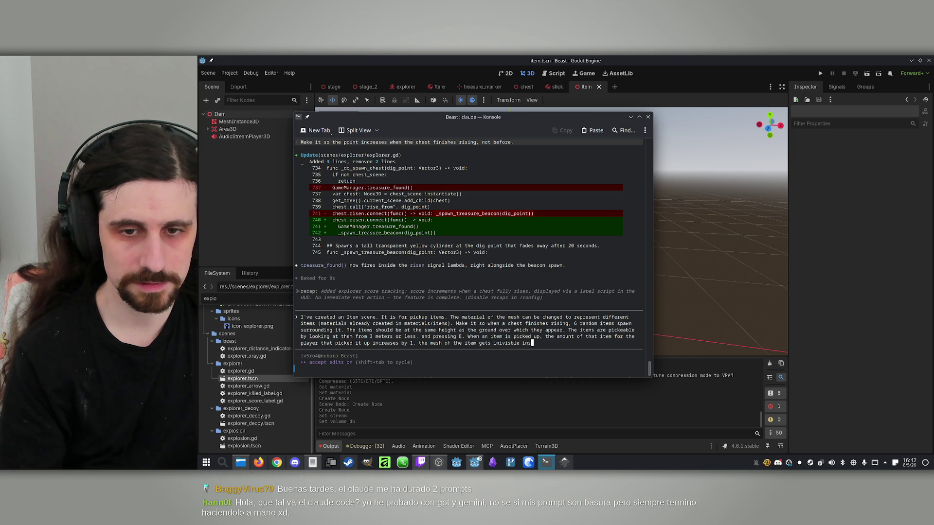
{"action": "type", "text": "tantly, and i"}
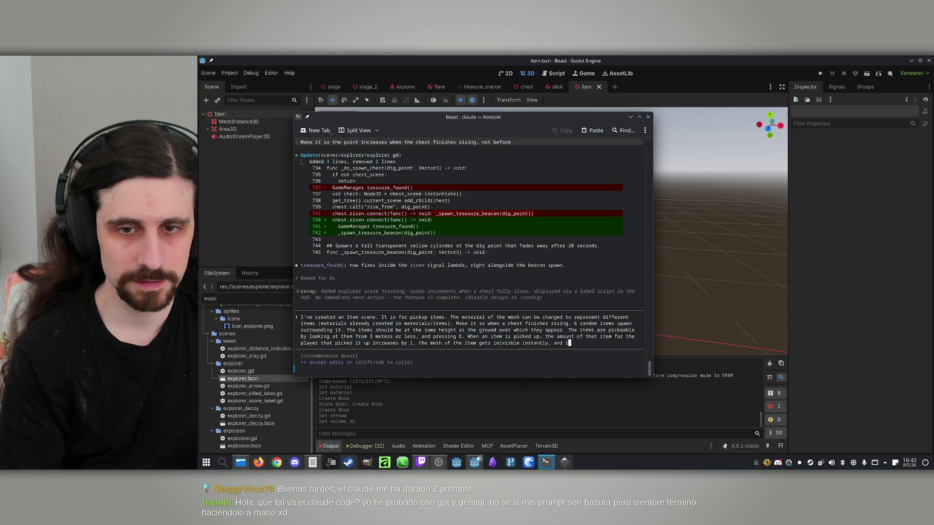
{"action": "type", "text": "t's area3D disabled"}
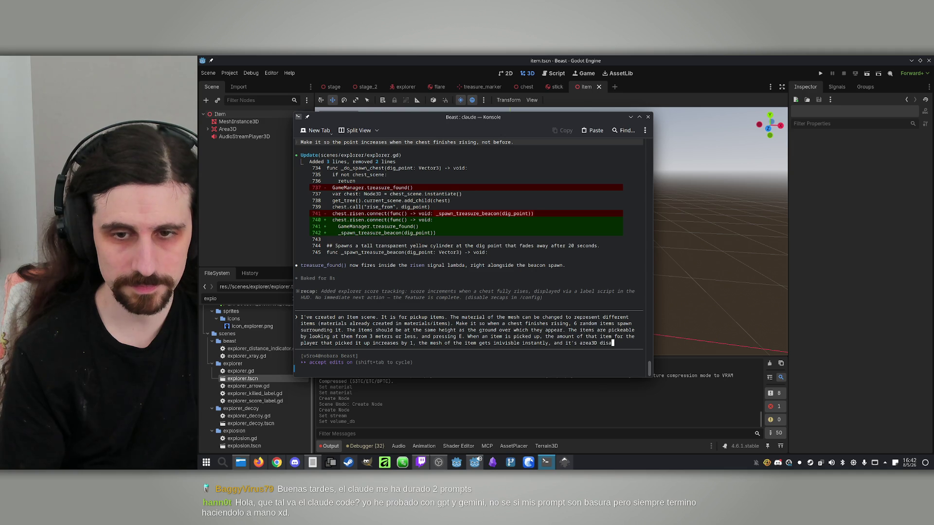
{"action": "type", "text": " instantly, "}
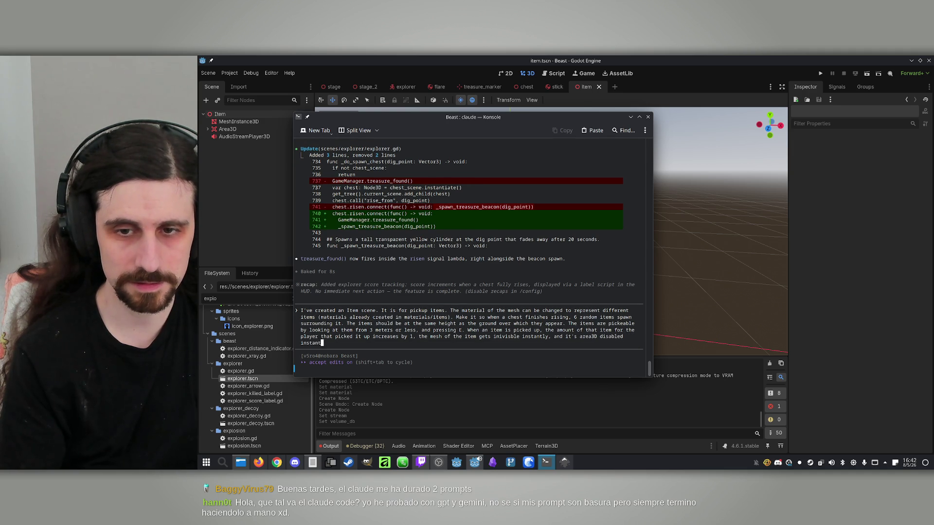
{"action": "type", "text": "the au"}
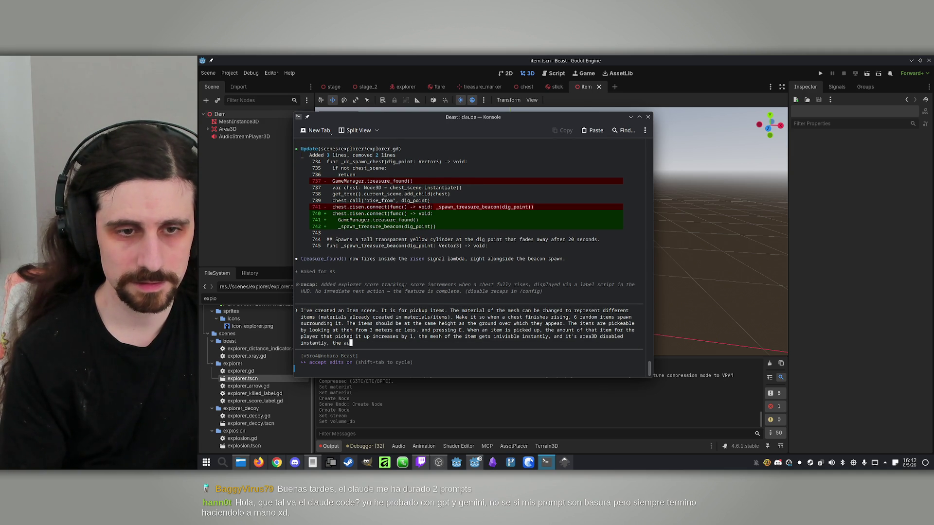
{"action": "type", "text": "dio player of"}
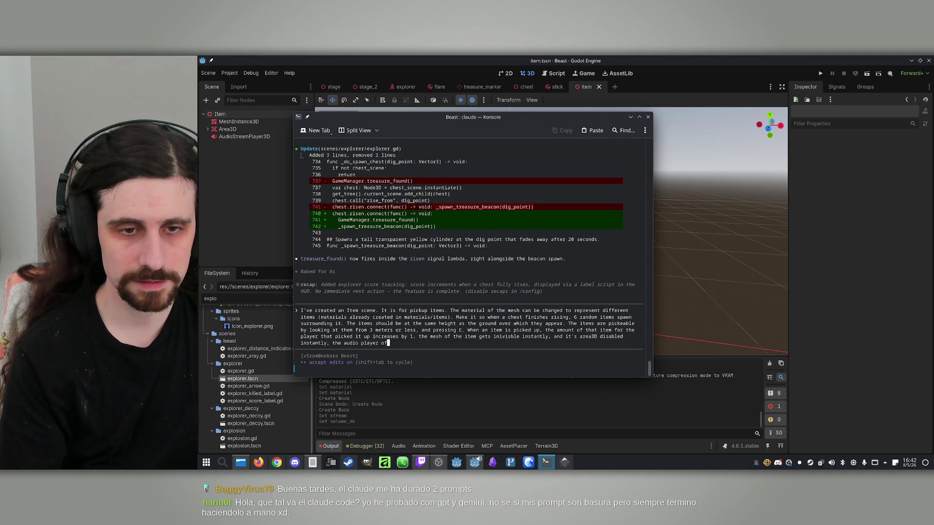
{"action": "type", "text": " the item is played, and when it finishes, the"}
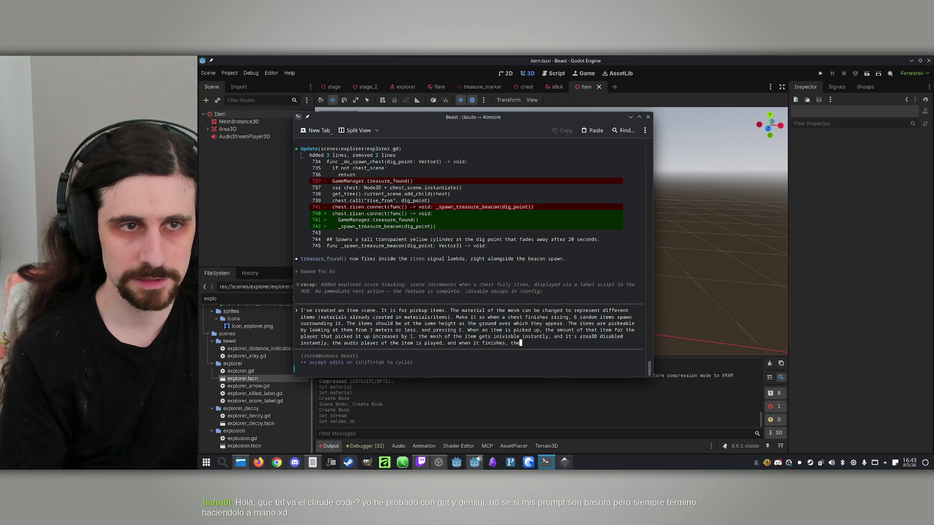
{"action": "type", "text": " Item "}
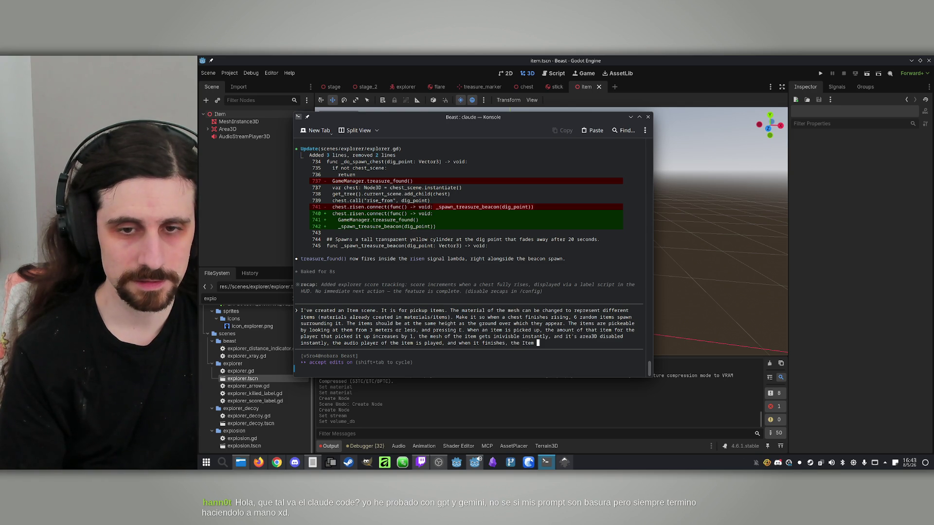
{"action": "type", "text": "node itsel"}
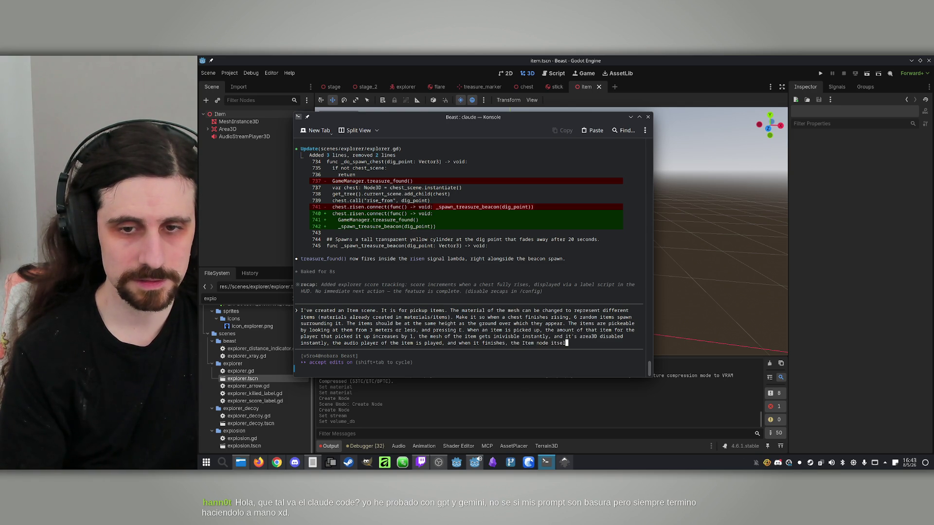
{"action": "type", "text": "f is freed."}
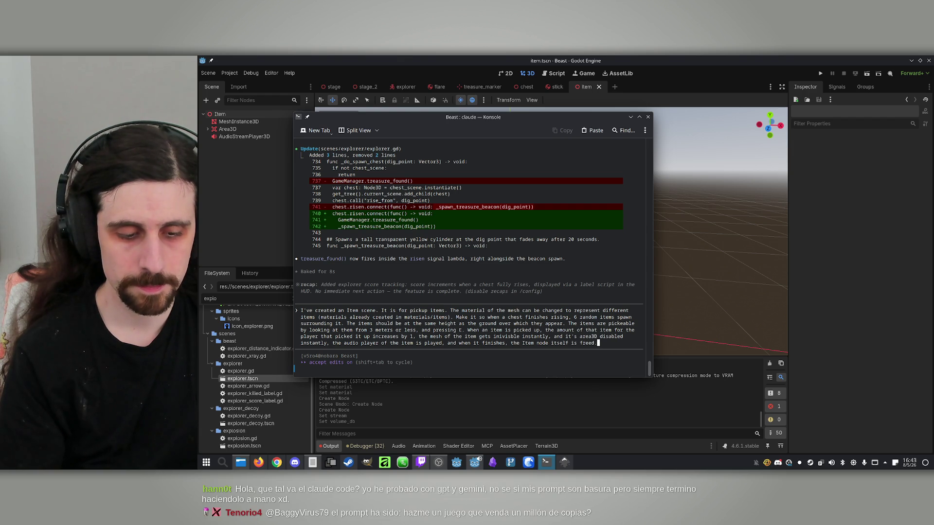
{"action": "key", "text": "Return"}
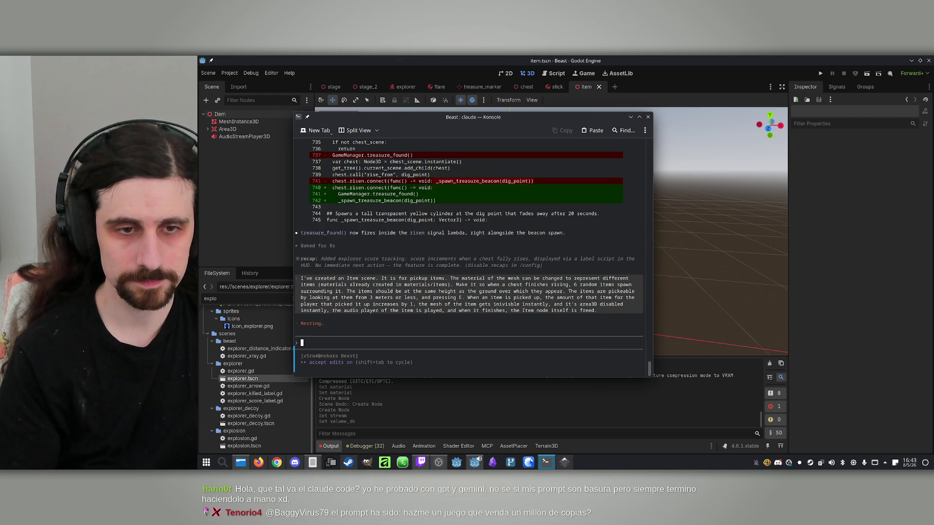
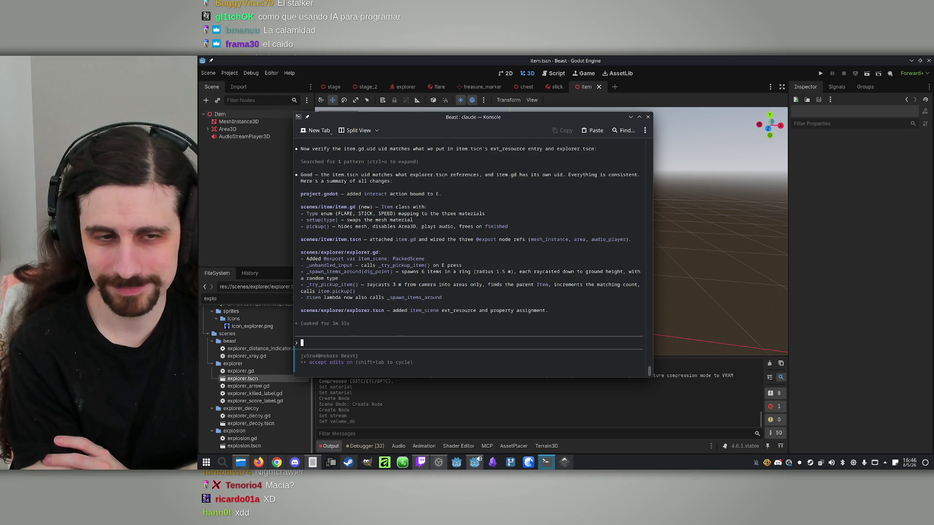
- Ask Claude Code to make the beast also get items from the chest, then return to Godot
{"action": "type", "text": "make it so the beast also gets items from the chest"}
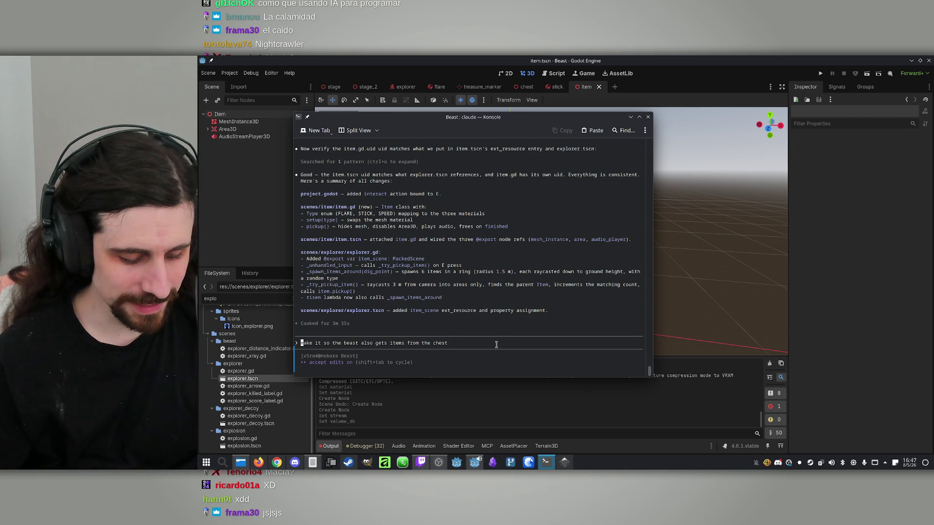
{"action": "left_click", "coordinate": [636, 59]}
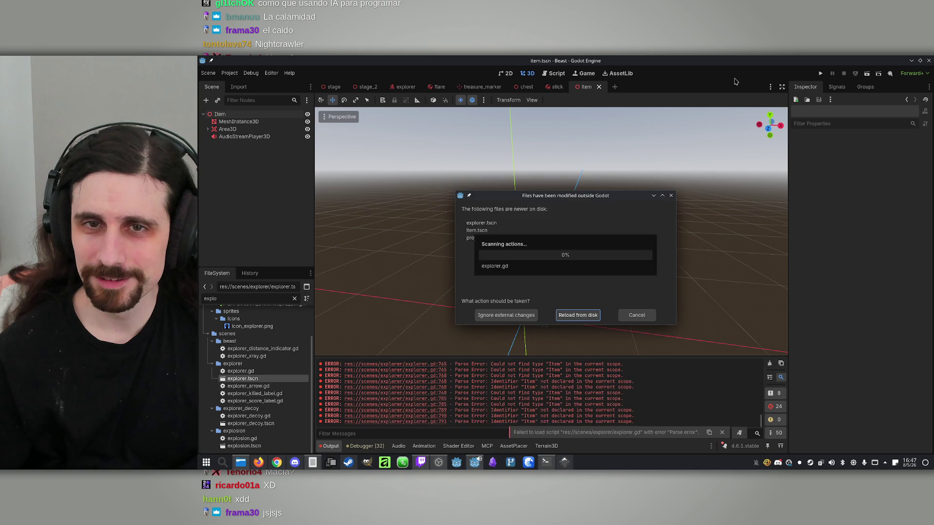
- Reload the externally modified files from disk, select the Item node, and run the project
{"action": "left_click", "coordinate": [576, 316]}
{"action": "mouse_move", "coordinate": [574, 312]}
{"action": "left_mouse_down"}
{"action": "mouse_move", "coordinate": [516, 309]}
{"action": "mouse_move", "coordinate": [564, 312]}
{"action": "mouse_move", "coordinate": [515, 309]}
{"action": "mouse_move", "coordinate": [702, 186]}
{"action": "left_mouse_up"}
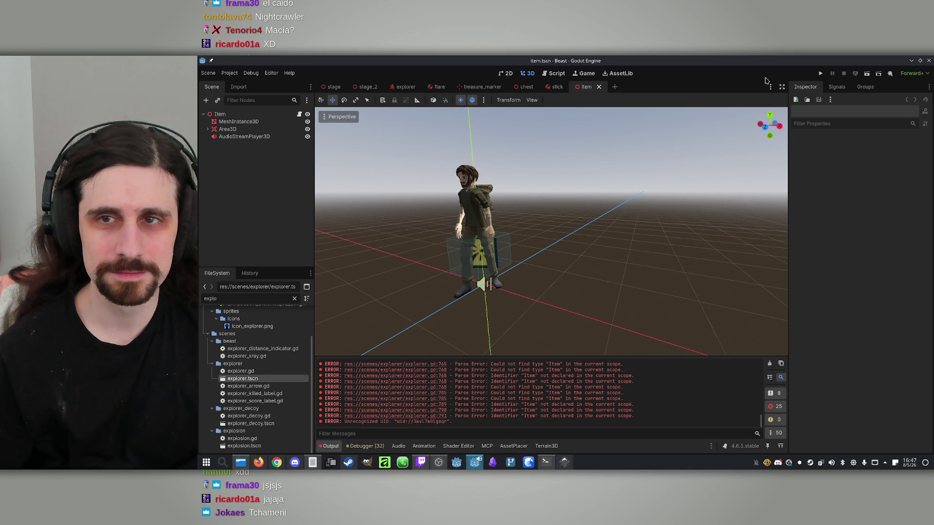
{"action": "left_click", "coordinate": [250, 115]}
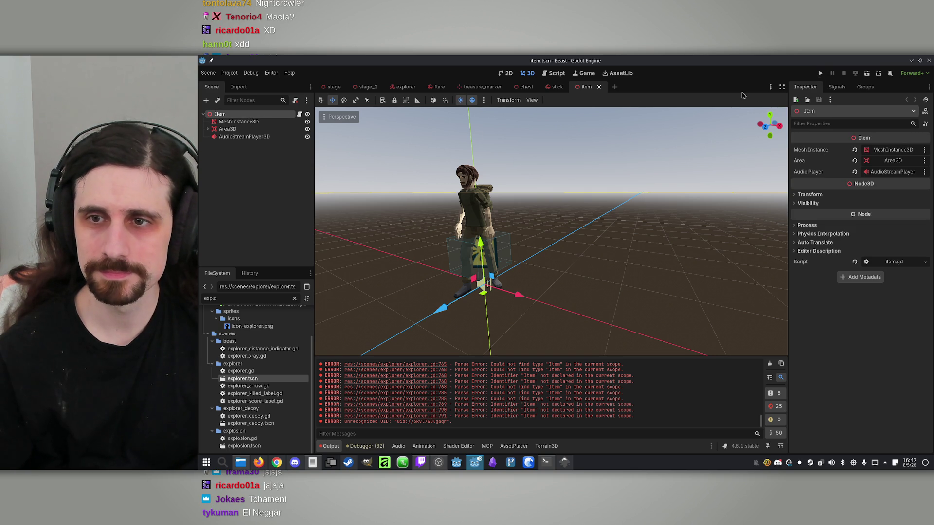
{"action": "left_click", "coordinate": [820, 74]}
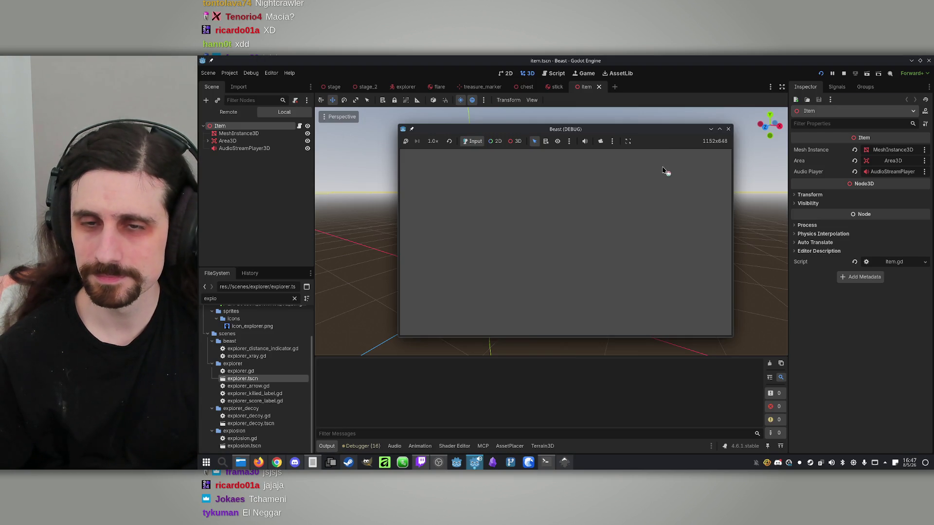
- Maximize the game, start Play Offline as the Explorer, and throw a flare ahead
{"action": "left_click", "coordinate": [719, 129]}
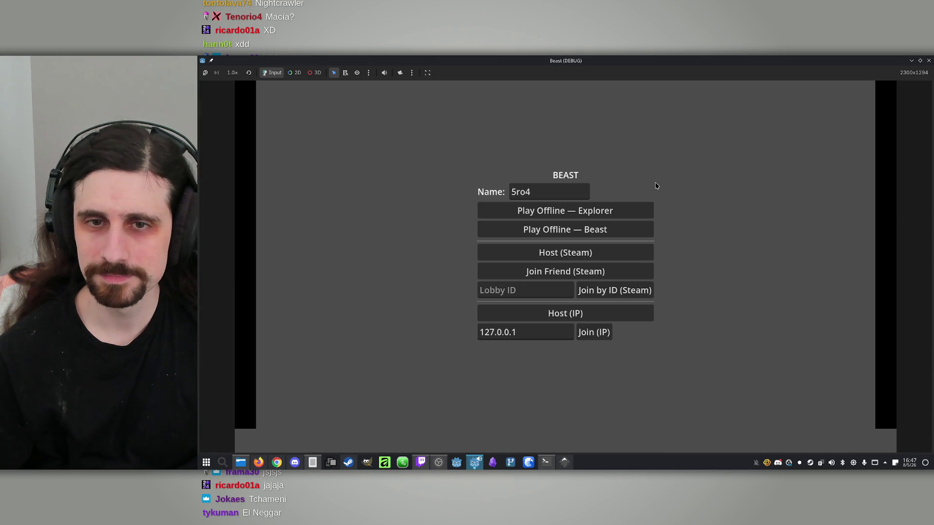
{"action": "left_click", "coordinate": [617, 214]}
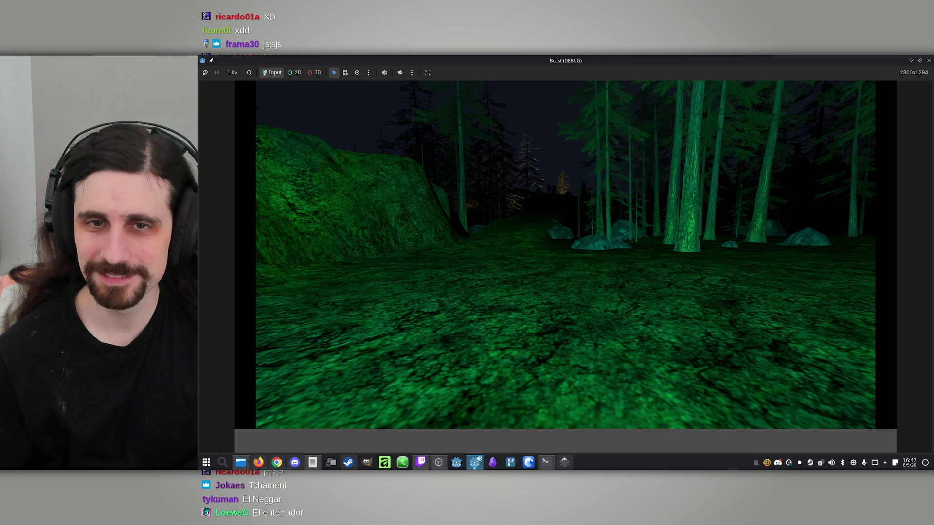
{"action": "scroll", "coordinate": [565, 255], "scroll_direction": "up", "scroll_amount": 1}
{"action": "scroll", "coordinate": [565, 254], "scroll_direction": "down", "scroll_amount": 2}
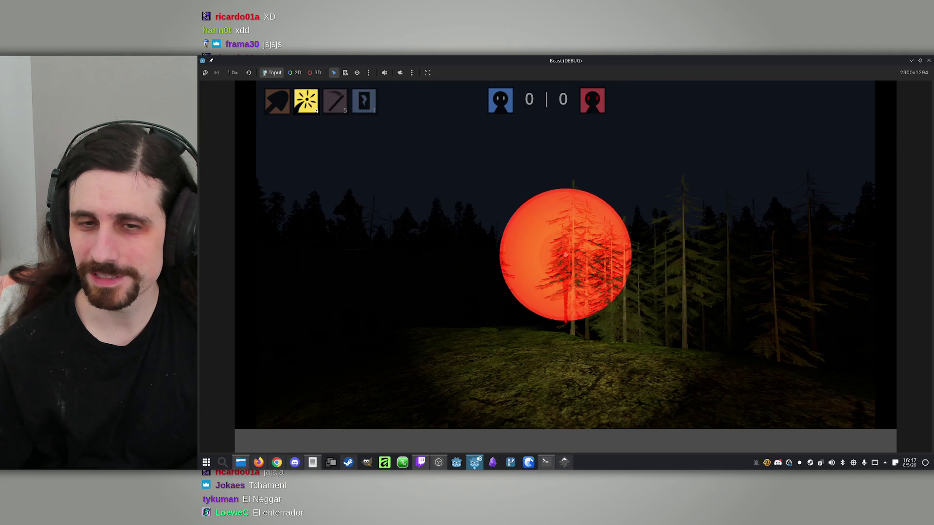
{"action": "left_click", "coordinate": [565, 254]}
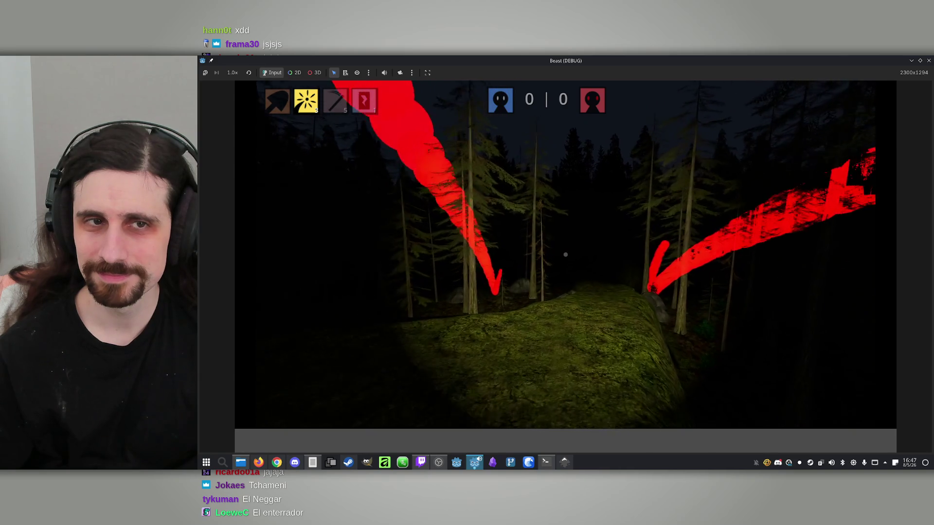
{"action": "left_click", "coordinate": [565, 255]}
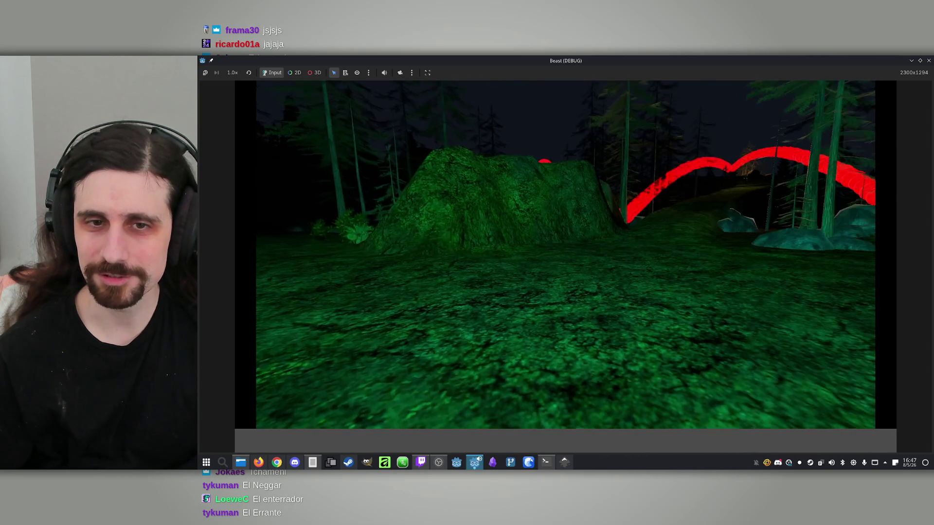
{"action": "left_click", "coordinate": [565, 255]}
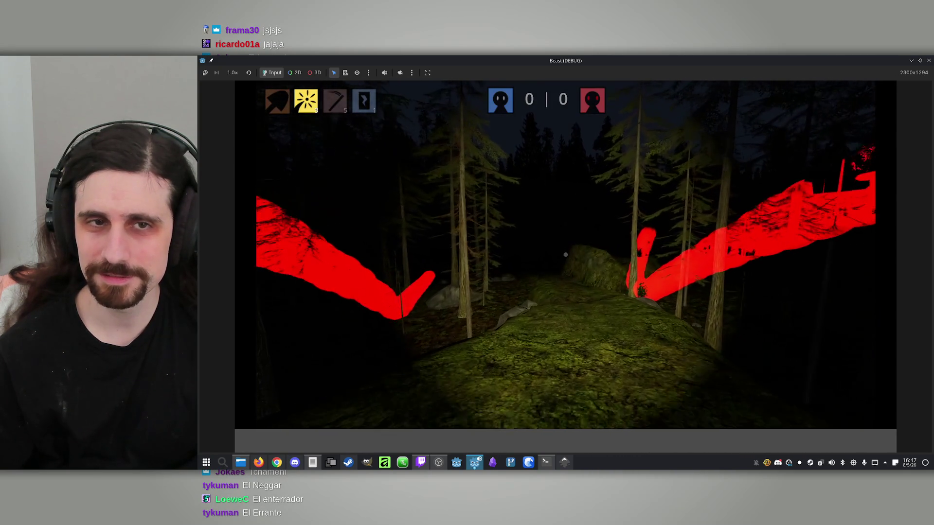
- Equip the shovel, dig up the chest, approach its item cards, and restore the game window
{"action": "key", "text": "w"}
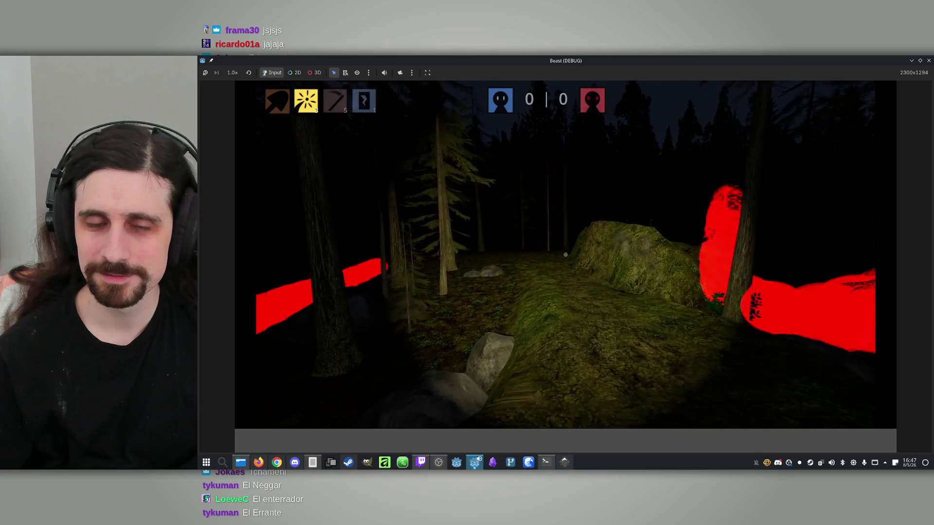
{"action": "key", "text": "1"}
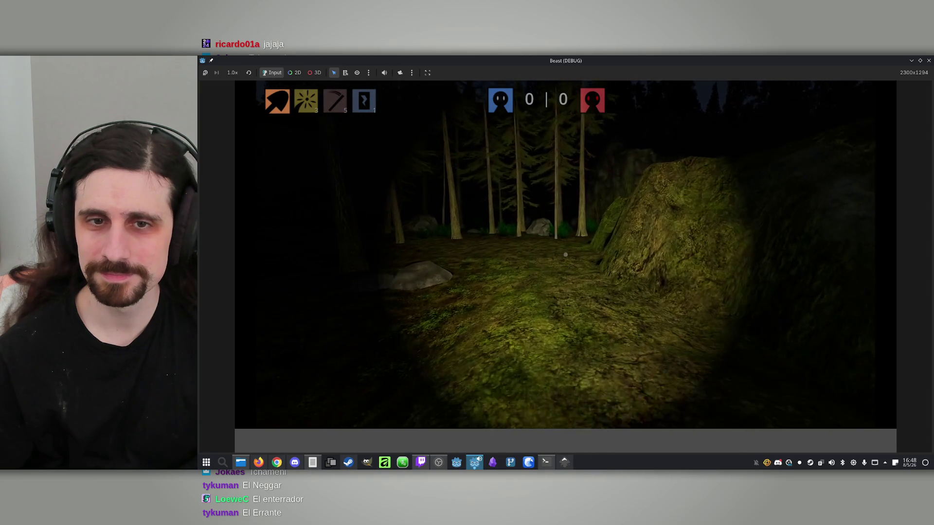
{"action": "key", "text": "w"}
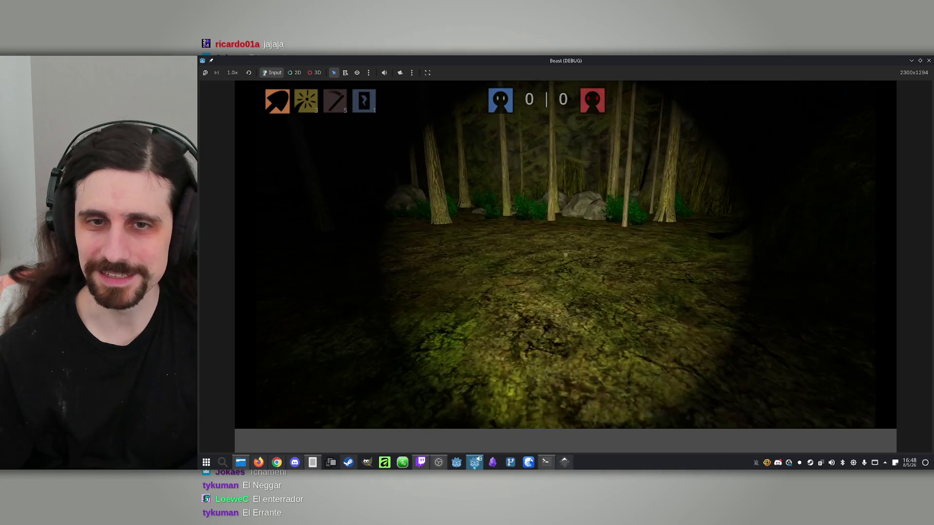
{"action": "key", "text": "w"}
{"action": "left_click", "coordinate": [565, 254]}
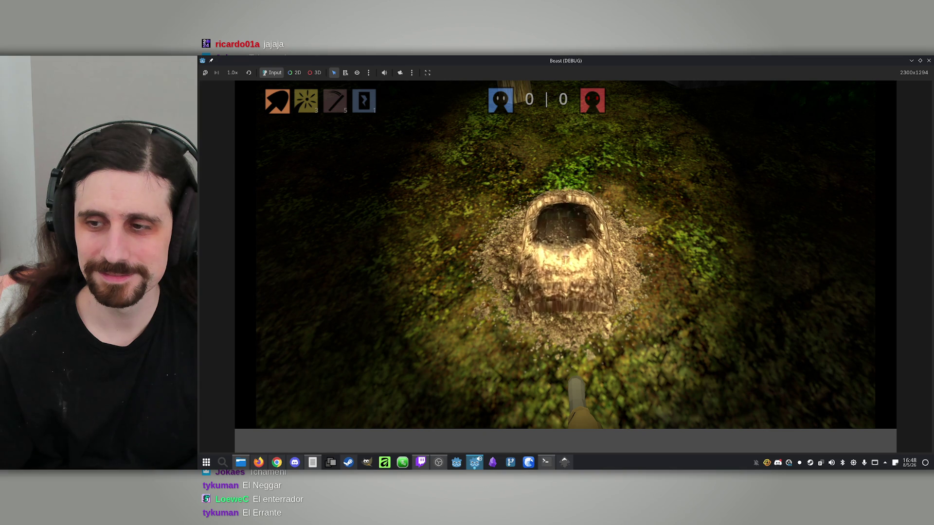
{"action": "left_click", "coordinate": [565, 253]}
{"action": "left_click", "coordinate": [565, 254]}
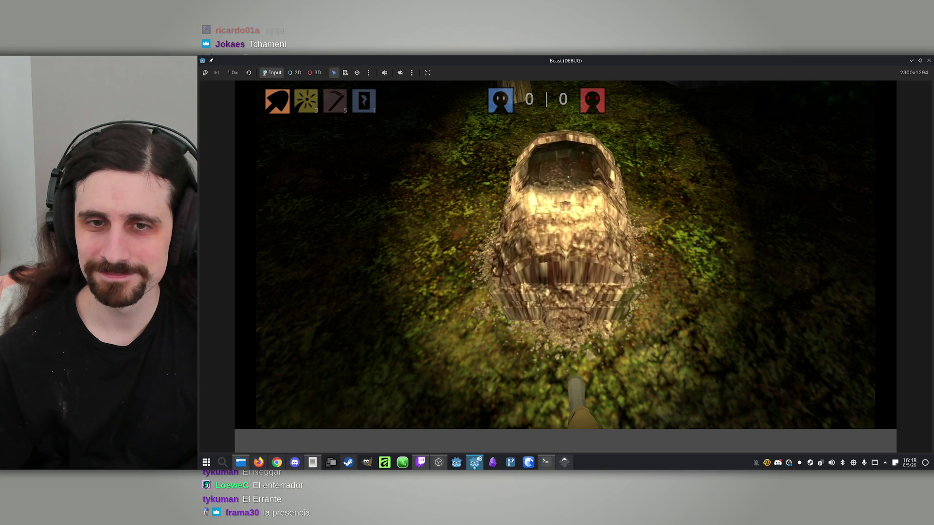
{"action": "left_click", "coordinate": [565, 254]}
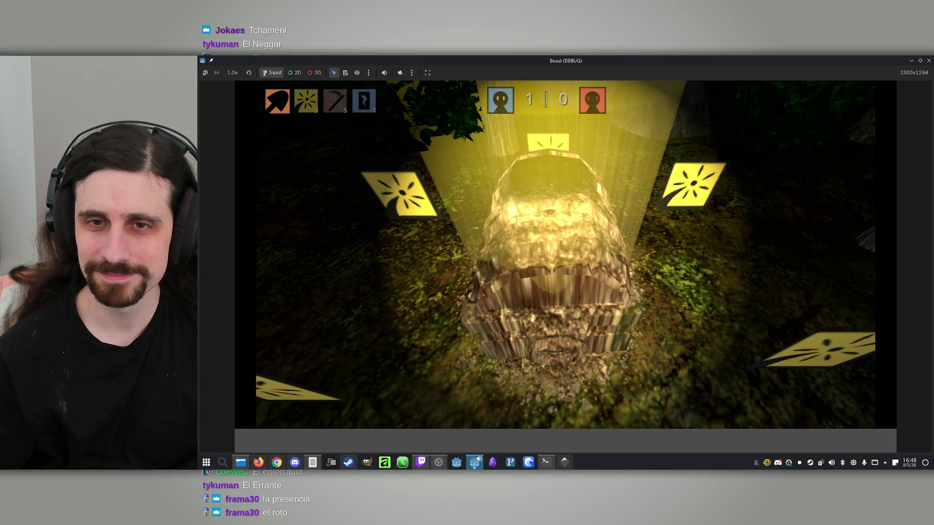
{"action": "key", "text": "a"}
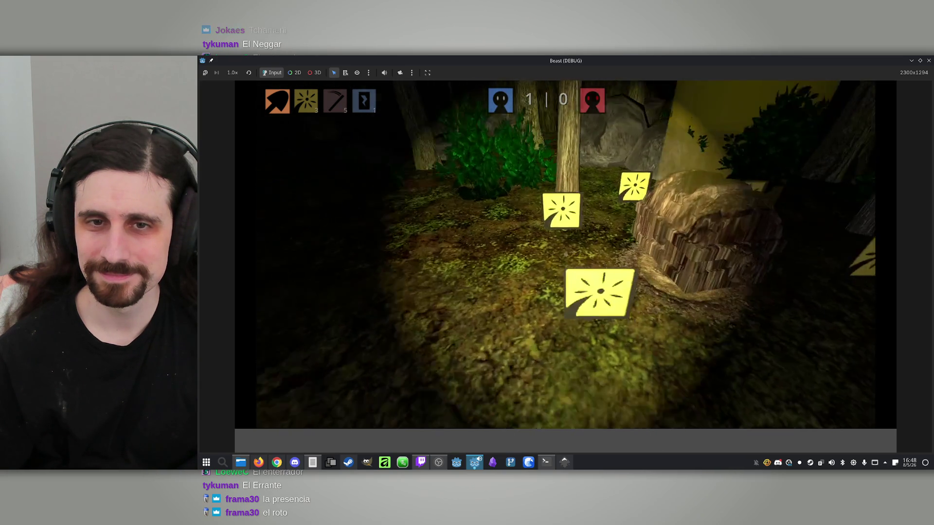
{"action": "key", "text": "w"}
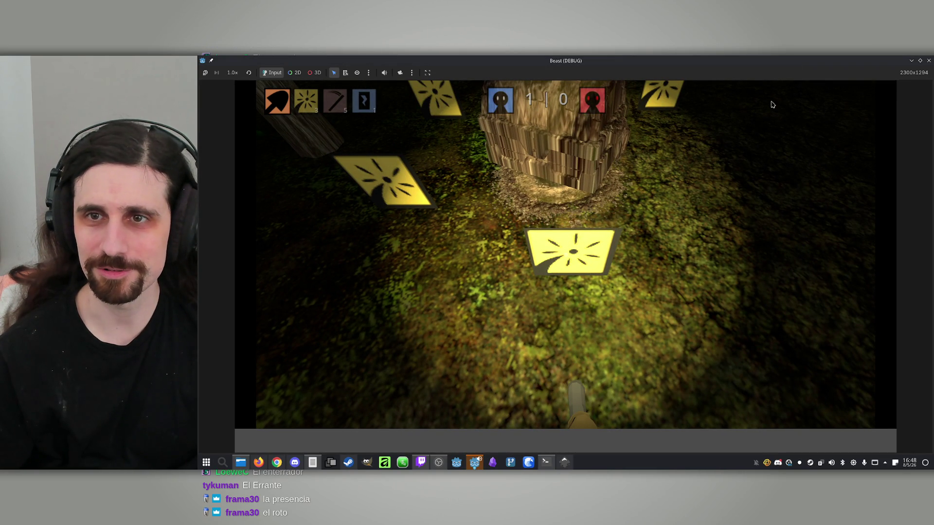
{"action": "double_click", "coordinate": [772, 61]}
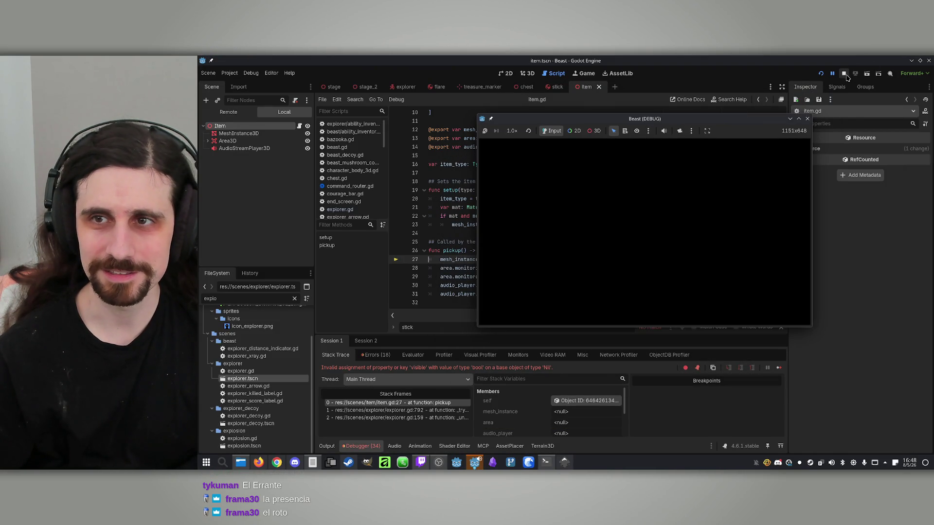
- Stop the game and open the Item.pickup error's source in item.gd
{"action": "left_click", "coordinate": [844, 74]}
{"action": "left_click", "coordinate": [375, 354]}
{"action": "left_click", "coordinate": [379, 369]}
{"action": "left_click", "coordinate": [435, 432]}
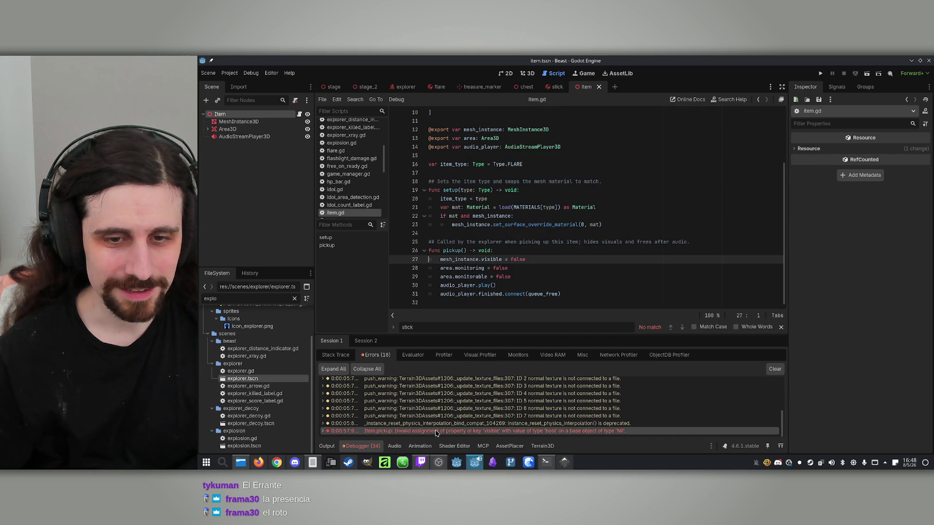
{"action": "mouse_move", "coordinate": [447, 433]}
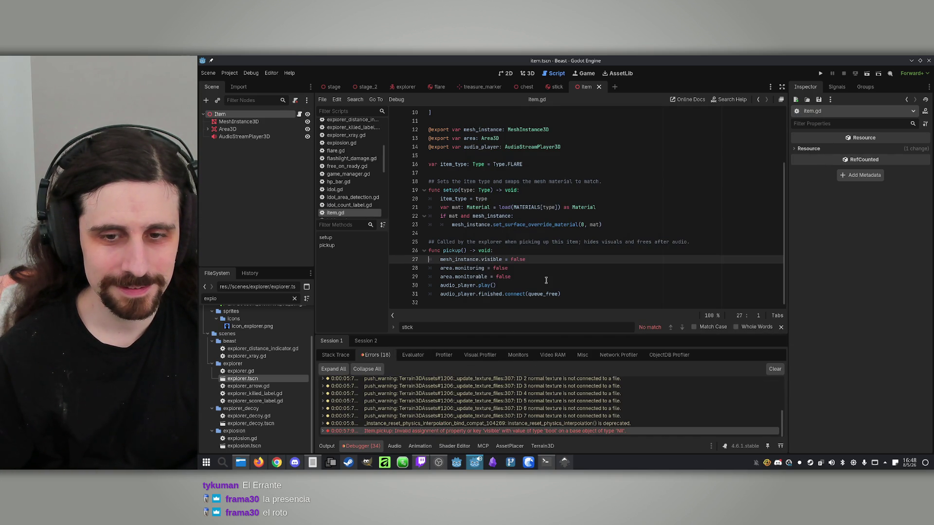
- Assign MeshInstance3D to the Item's Mesh Instance export and Area3D to its Area export
{"action": "double_click", "coordinate": [452, 259]}
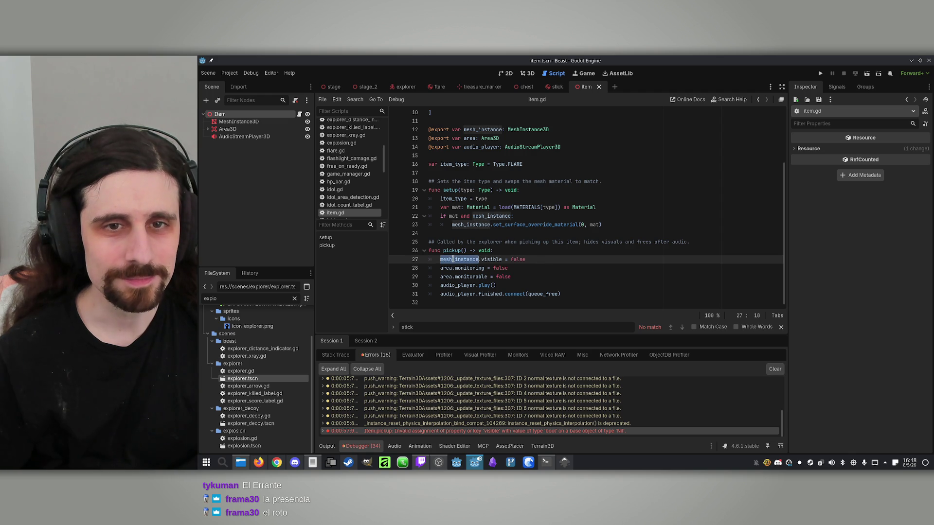
{"action": "scroll", "coordinate": [459, 253], "scroll_direction": "up", "scroll_amount": 3}
{"action": "scroll", "coordinate": [460, 254], "scroll_direction": "down", "scroll_amount": 1}
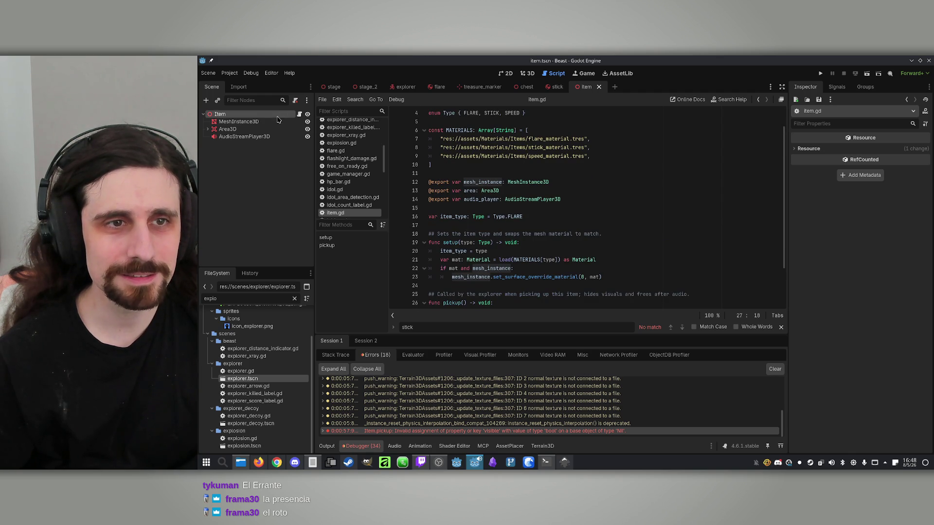
{"action": "left_click", "coordinate": [238, 122]}
{"action": "left_click", "coordinate": [256, 115]}
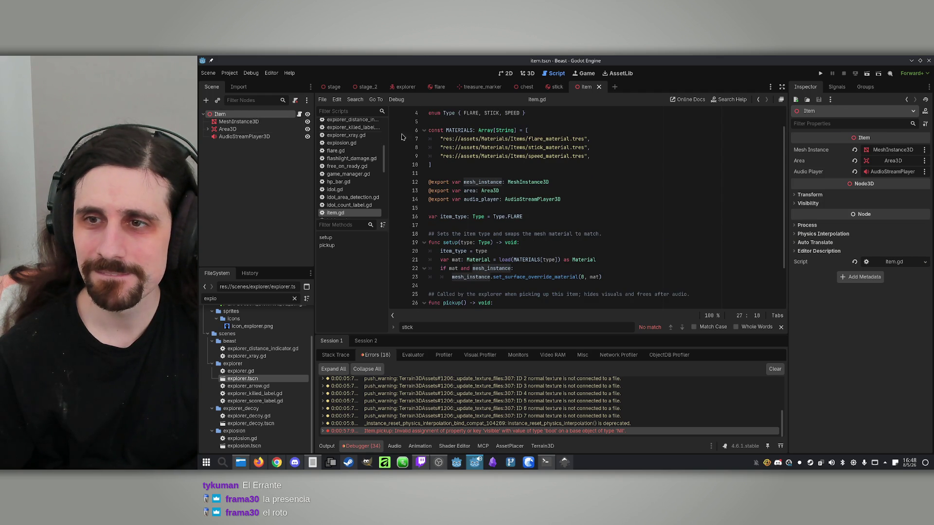
{"action": "left_click_drag", "start_coordinate": [272, 127], "coordinate": [881, 150]}
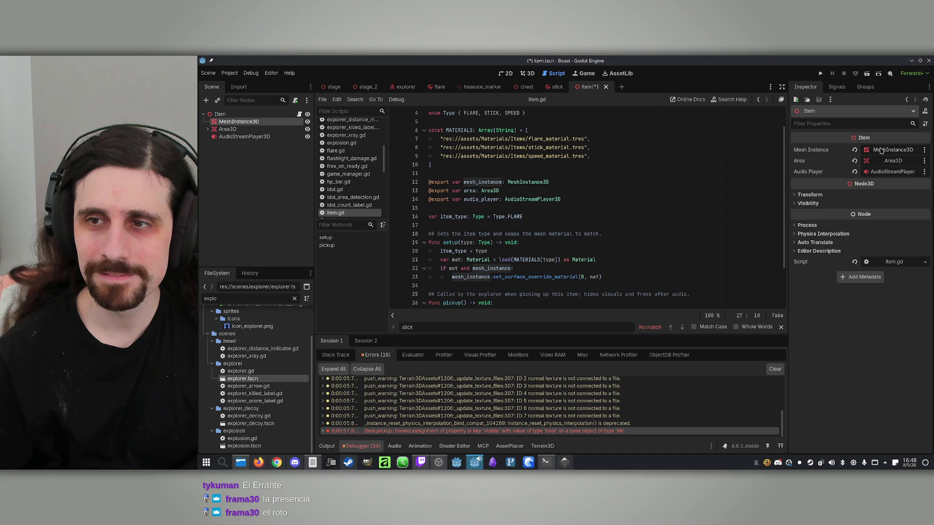
{"action": "double_click", "coordinate": [476, 181]}
{"action": "mouse_move", "coordinate": [229, 129]}
{"action": "left_mouse_down"}
{"action": "mouse_move", "coordinate": [868, 156]}
{"action": "mouse_move", "coordinate": [893, 164]}
{"action": "mouse_move", "coordinate": [244, 136]}
{"action": "mouse_move", "coordinate": [888, 170]}
{"action": "left_mouse_up"}
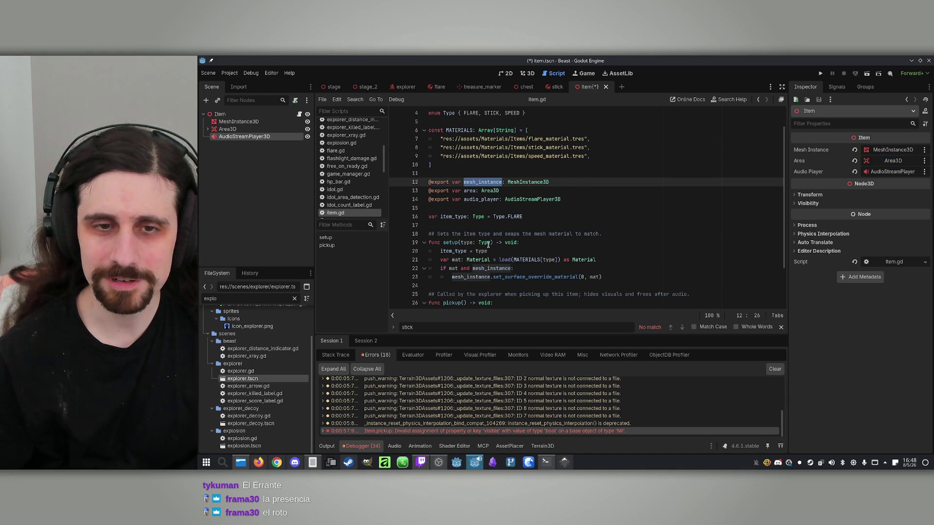
- Review the pickup() code on lines 27–30, including the audio_player property
{"action": "scroll", "coordinate": [508, 210], "scroll_direction": "down", "scroll_amount": 2}
{"action": "left_click", "coordinate": [455, 260]}
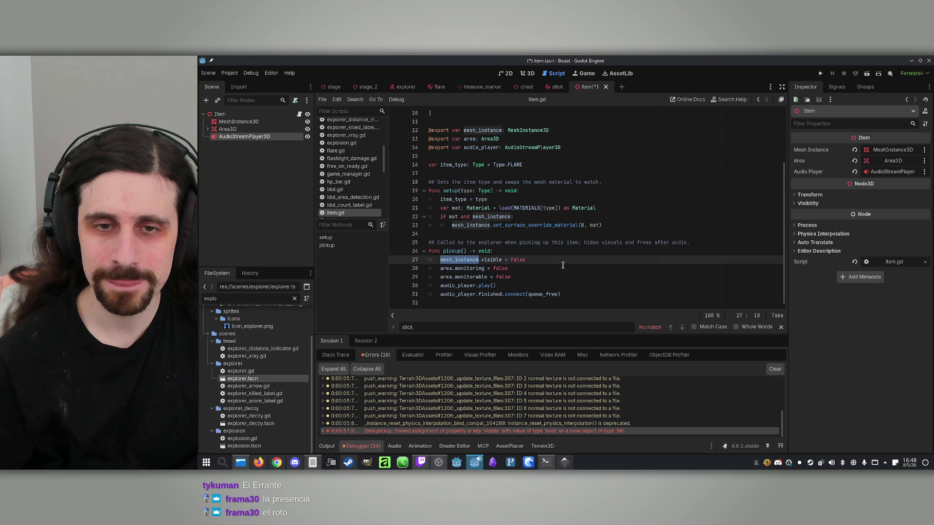
{"action": "left_click", "coordinate": [535, 258]}
{"action": "left_click", "coordinate": [449, 275]}
{"action": "double_click", "coordinate": [457, 286]}
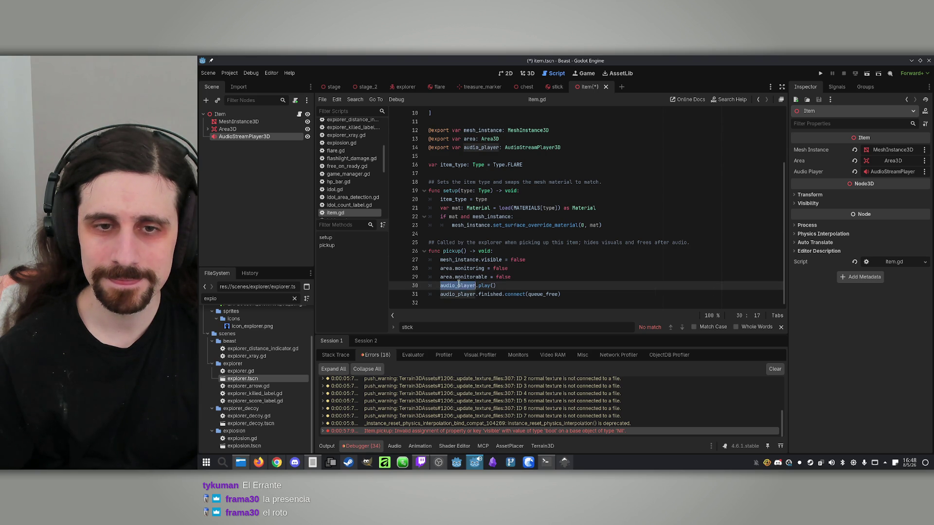
{"action": "left_click", "coordinate": [523, 276]}
{"action": "left_click", "coordinate": [528, 287]}
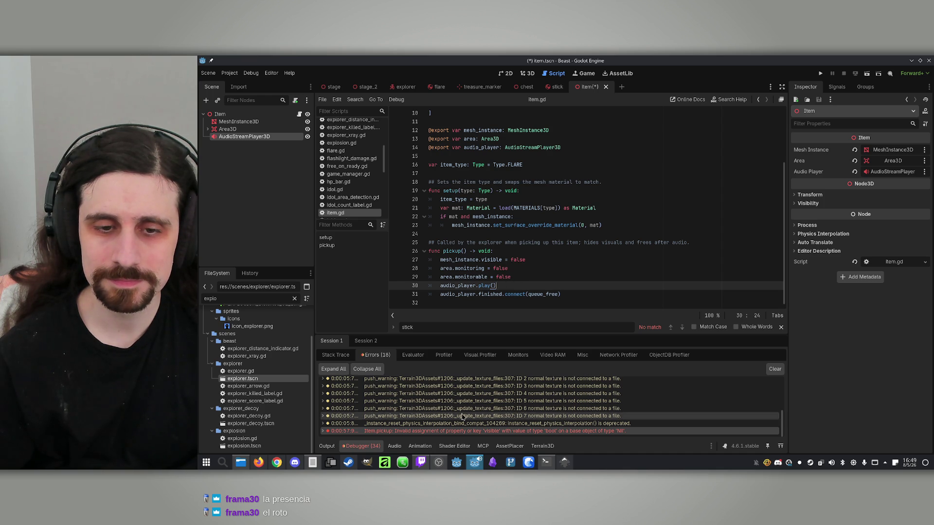
- Set a breakpoint on the mesh_instance.visible line 27 and run the project
{"action": "left_click", "coordinate": [476, 431]}
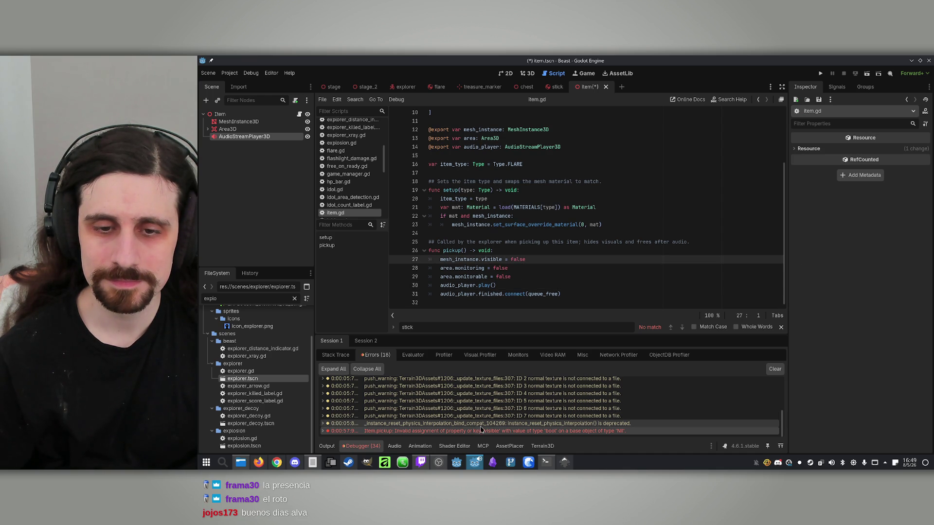
{"action": "left_click", "coordinate": [548, 275]}
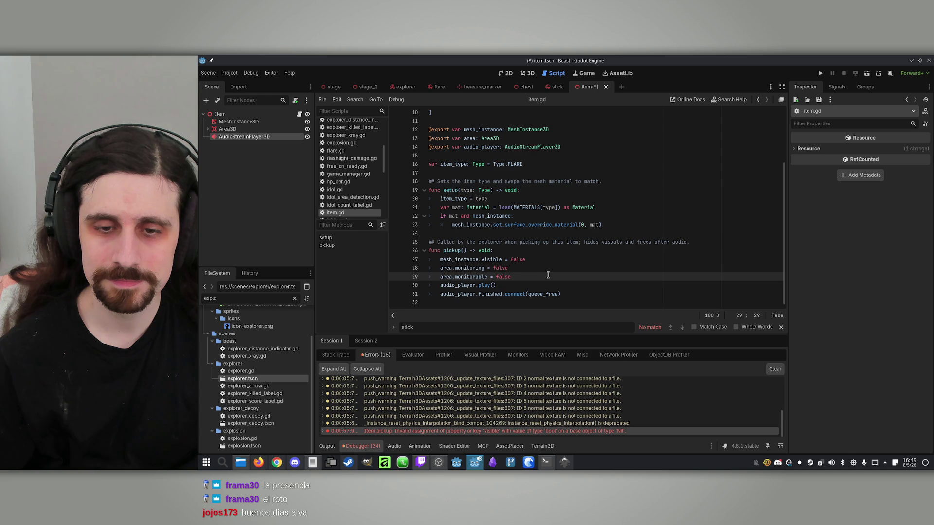
{"action": "left_click", "coordinate": [555, 266]}
{"action": "left_click", "coordinate": [555, 260]}
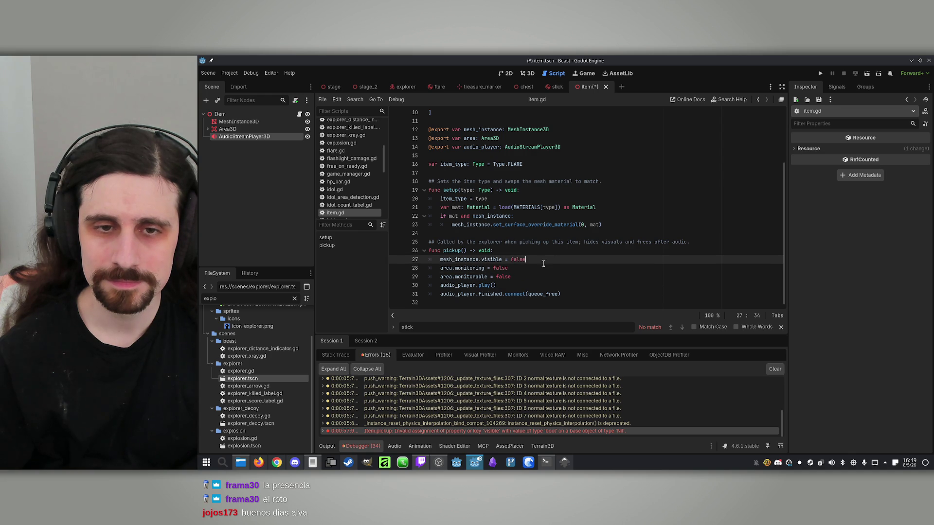
{"action": "left_click", "coordinate": [396, 260]}
{"action": "left_click", "coordinate": [644, 267]}
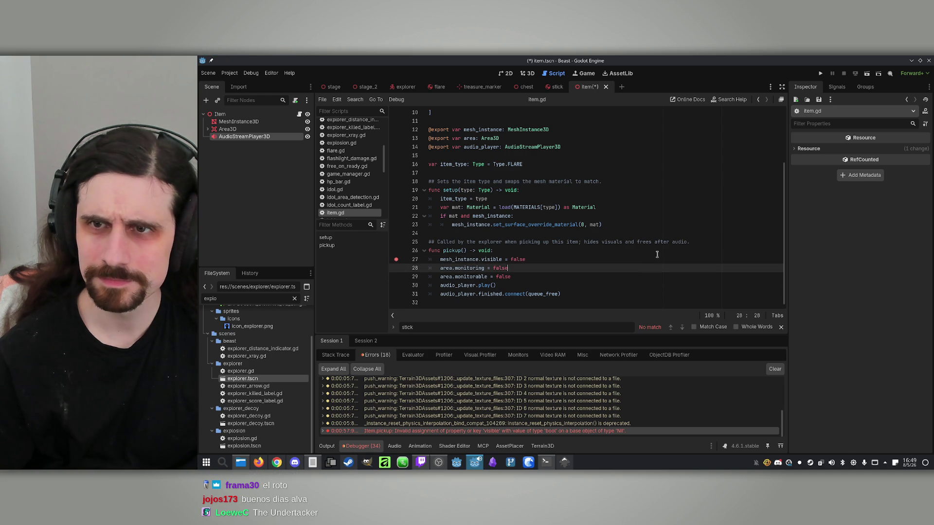
{"action": "left_click", "coordinate": [820, 73]}
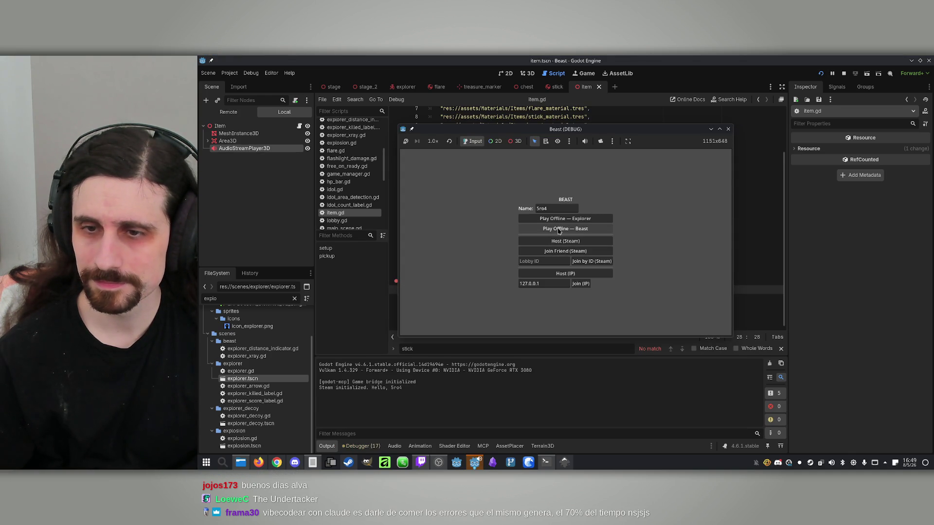
- Play Offline as the Explorer until picking up an item halts at item.gd:27
{"action": "left_click", "coordinate": [570, 222]}
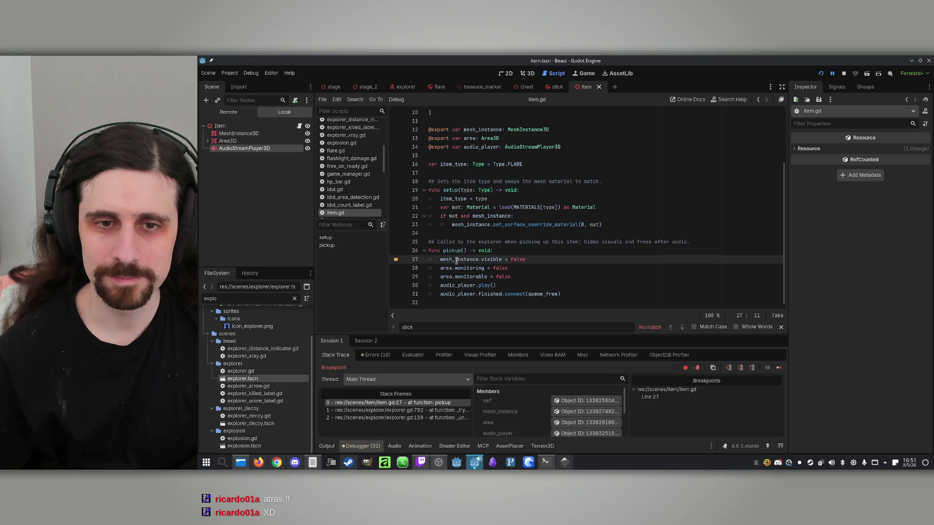
- Filter the debugger's Stack Variables to mesh_instance to check its value
{"action": "double_click", "coordinate": [456, 259]}
{"action": "key", "text": "ctrl+c"}
{"action": "left_click", "coordinate": [520, 379]}
{"action": "key", "text": "ctrl+v"}
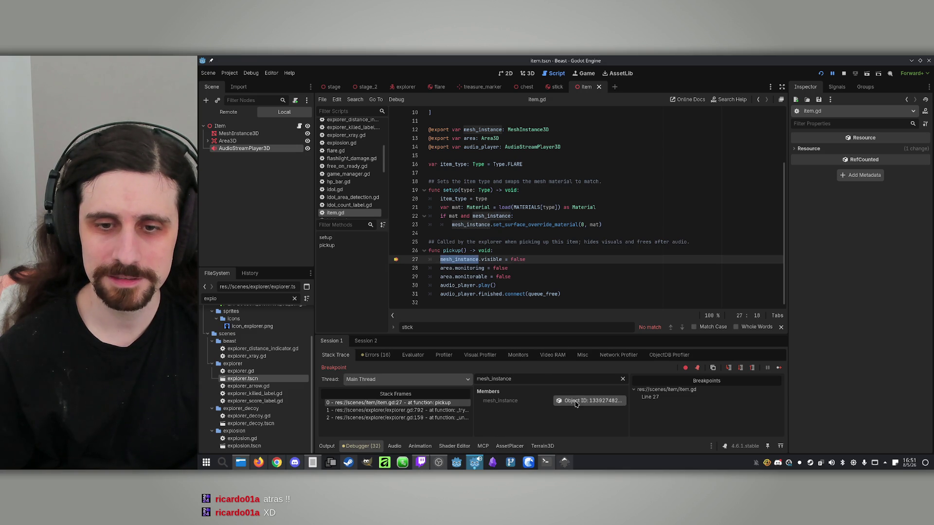
- Step over lines 28 and 29, continue execution, and return to the script editor
{"action": "left_click", "coordinate": [741, 370]}
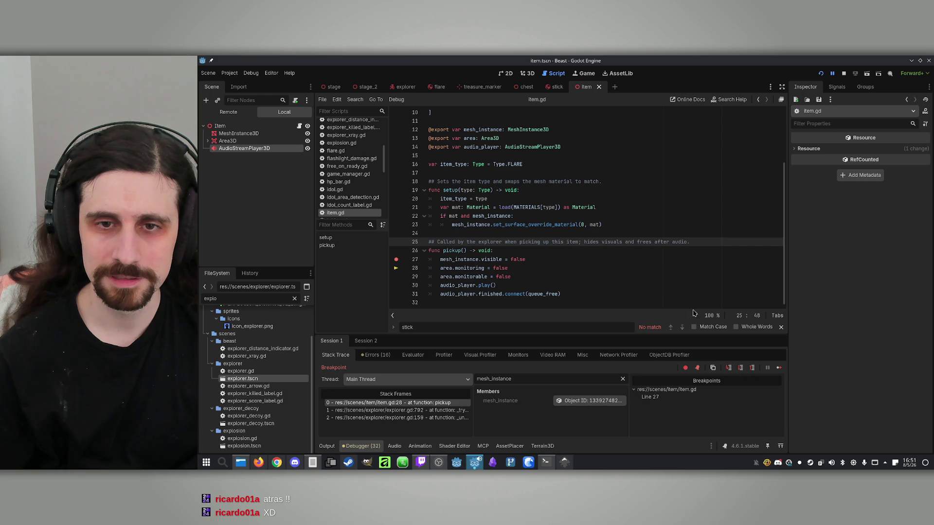
{"action": "left_click", "coordinate": [740, 368]}
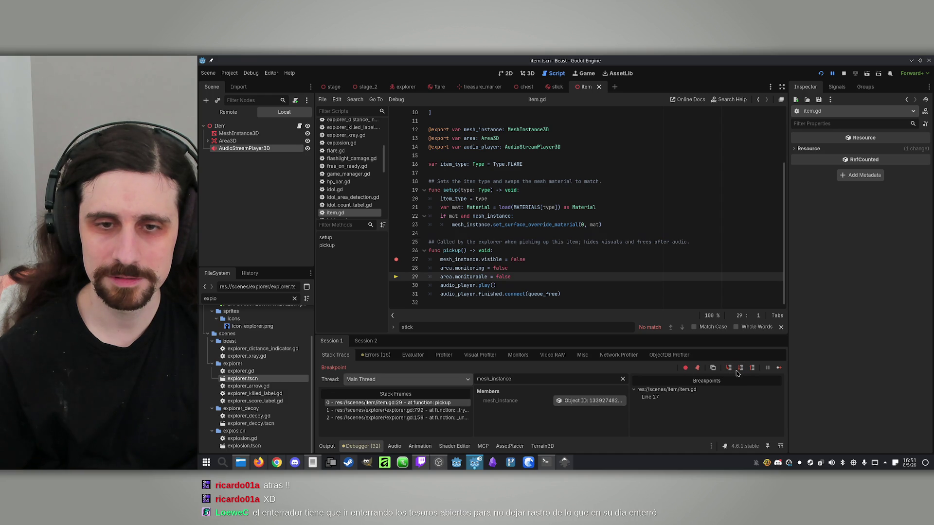
{"action": "left_click", "coordinate": [566, 242]}
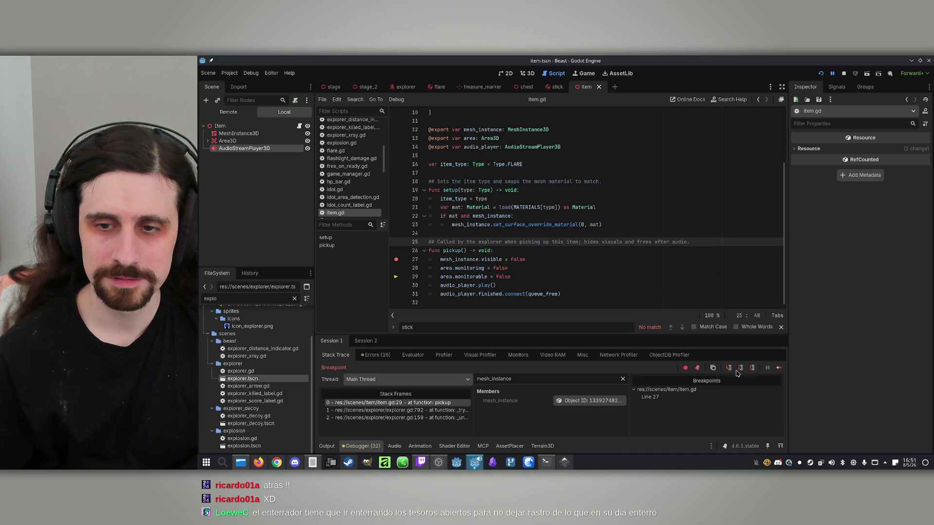
{"action": "left_click", "coordinate": [778, 368]}
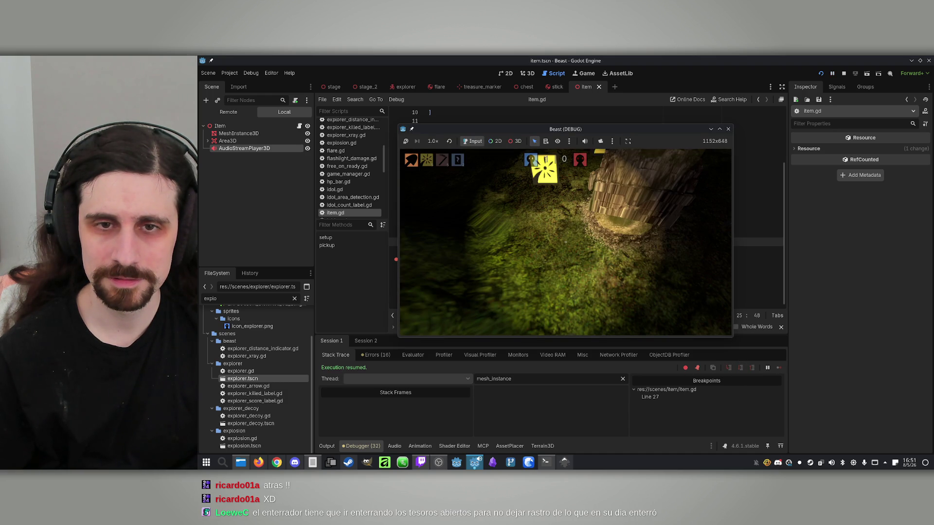
{"action": "key", "text": "super"}
{"action": "left_click", "coordinate": [589, 86]}
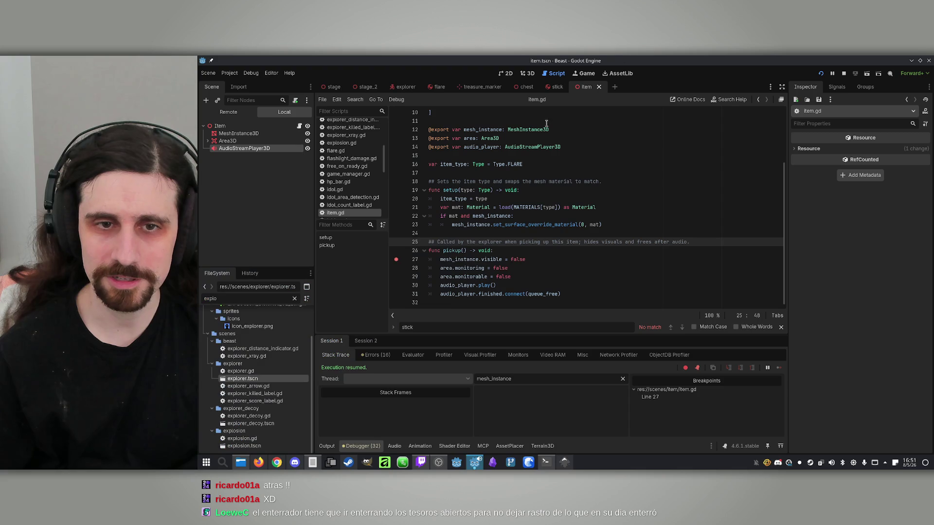
- Remove the line-27 breakpoint and check the running game before returning to the editor
{"action": "left_click", "coordinate": [395, 259]}
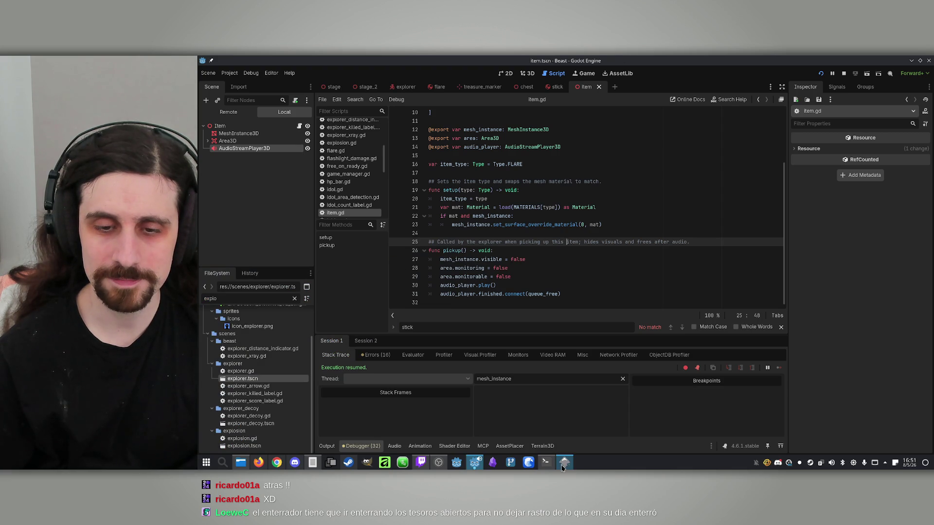
{"action": "mouse_move", "coordinate": [475, 465]}
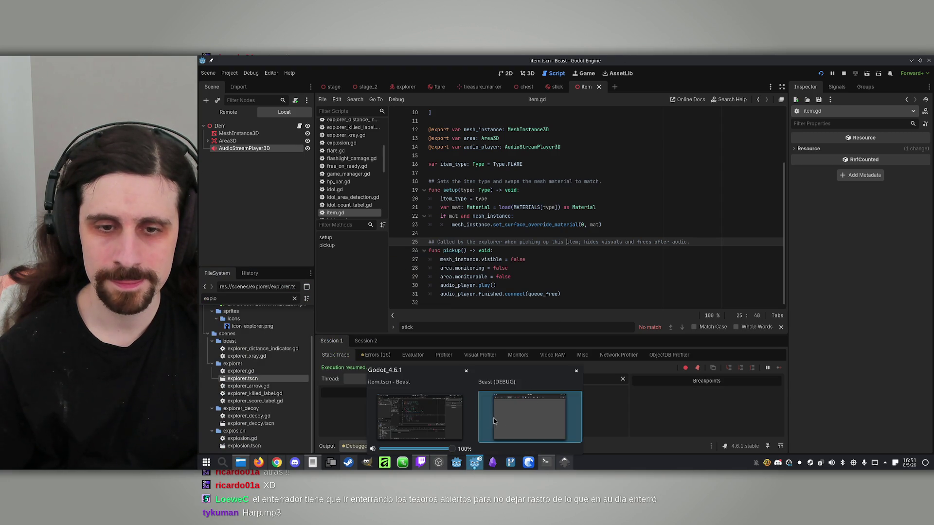
{"action": "left_click", "coordinate": [515, 421]}
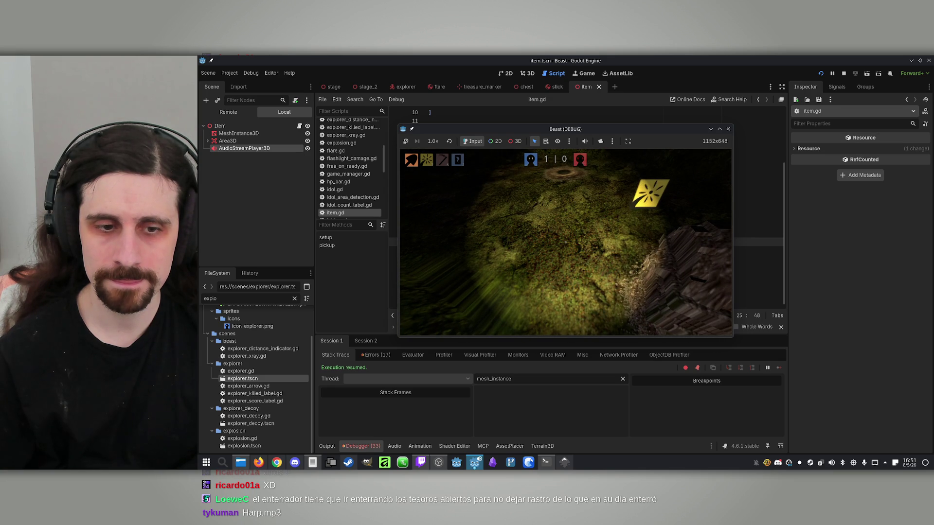
{"action": "key", "text": "super"}
{"action": "key", "text": "alt+Tab"}
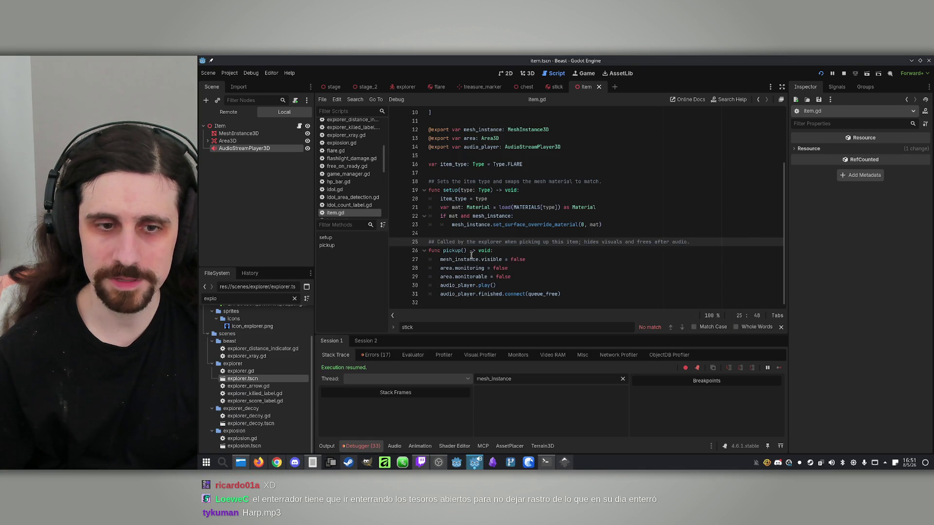
- Look up the item.gd line 31 error, test the game further, then stop it
{"action": "left_click", "coordinate": [376, 354]}
{"action": "left_click", "coordinate": [474, 431]}
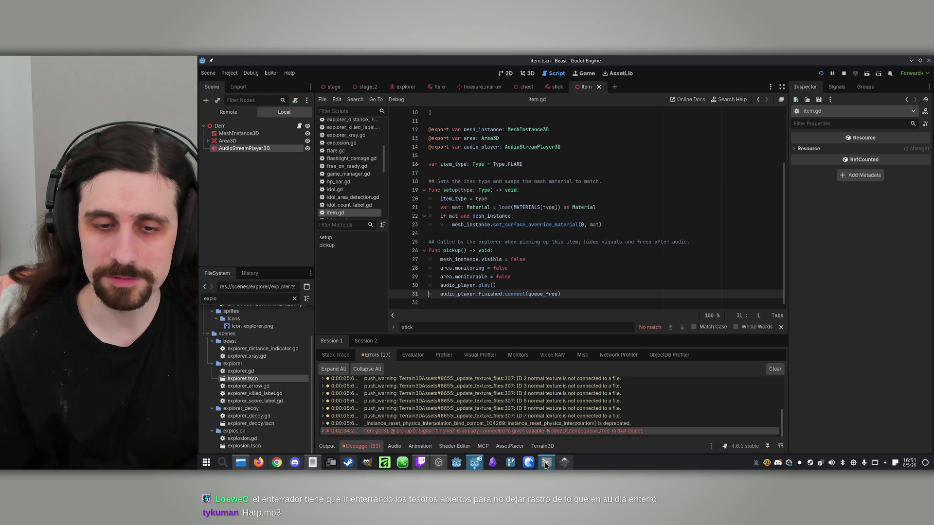
{"action": "left_click", "coordinate": [475, 464]}
{"action": "left_click", "coordinate": [565, 243]}
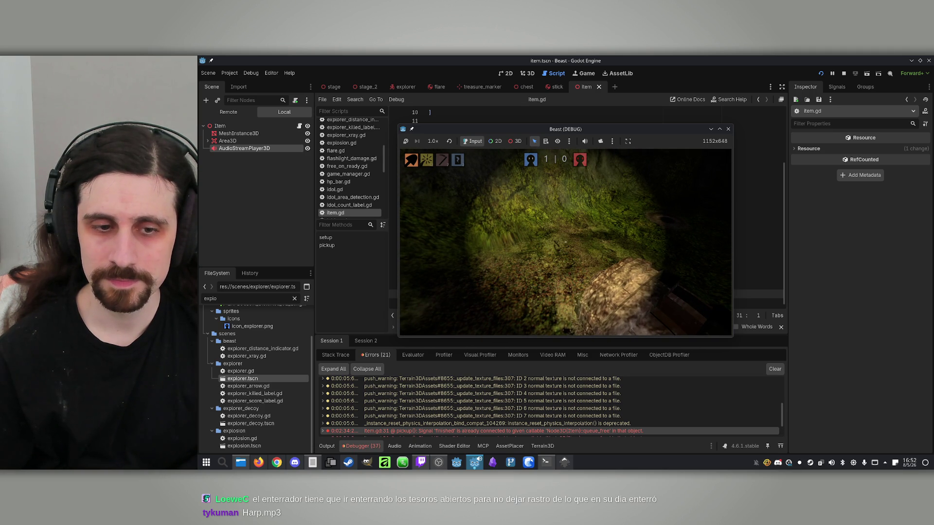
{"action": "key", "text": "super"}
{"action": "left_click", "coordinate": [844, 72]}
- Inspect the monitoring, area and monitorable properties in pickup() and the Item root node
{"action": "left_click", "coordinate": [549, 241]}
{"action": "double_click", "coordinate": [469, 268]}
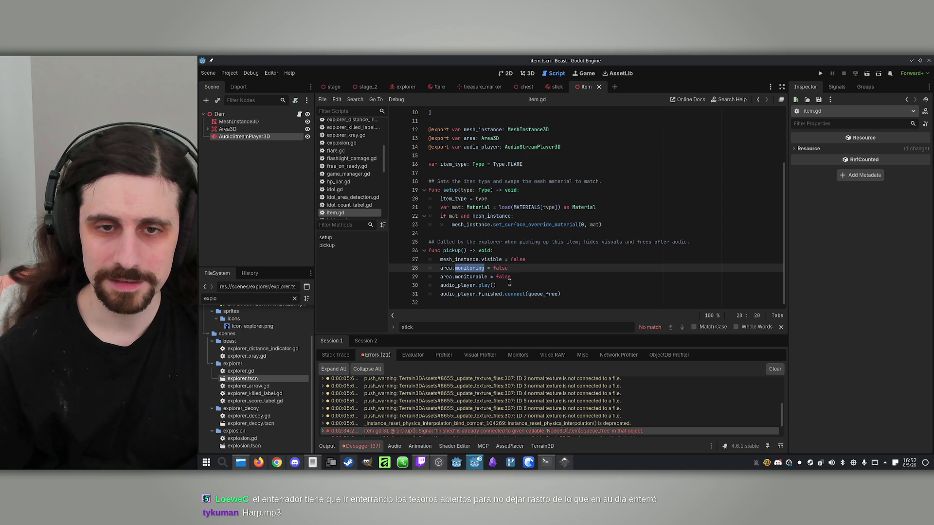
{"action": "double_click", "coordinate": [446, 277]}
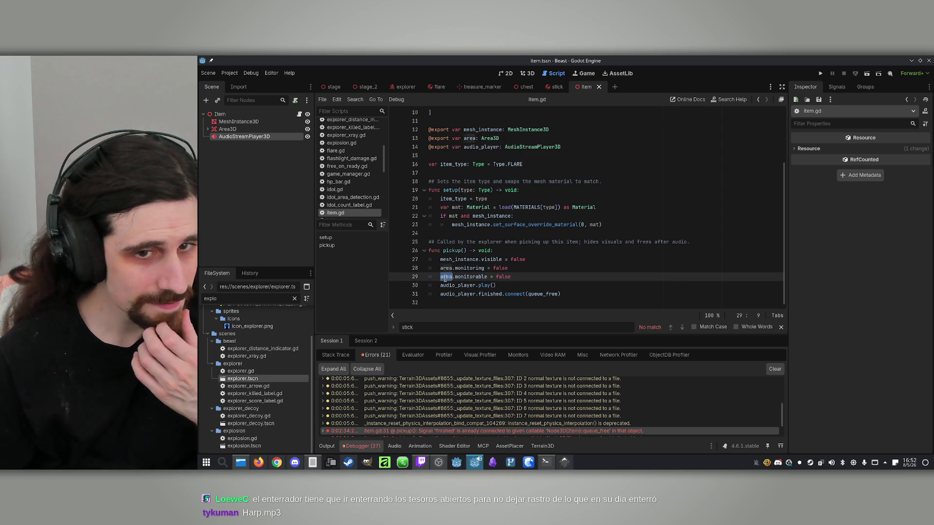
{"action": "double_click", "coordinate": [458, 277]}
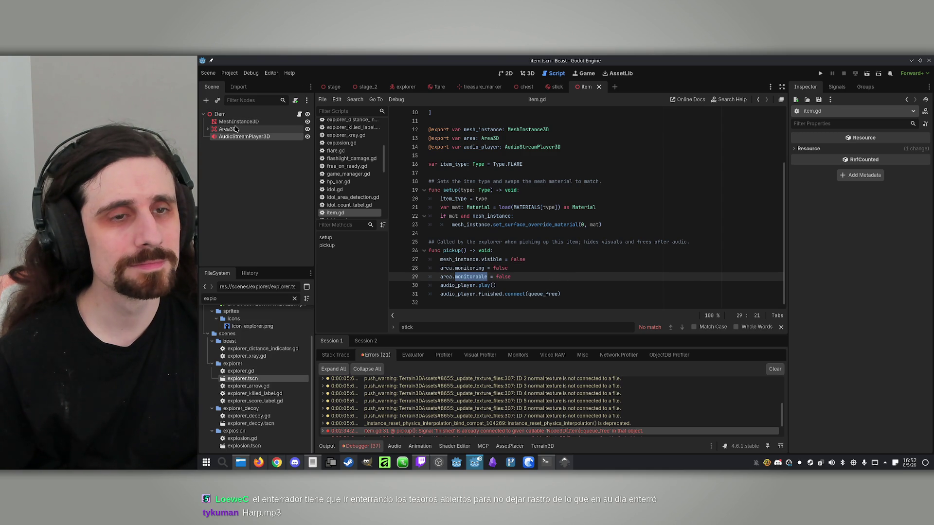
{"action": "left_click", "coordinate": [244, 114]}
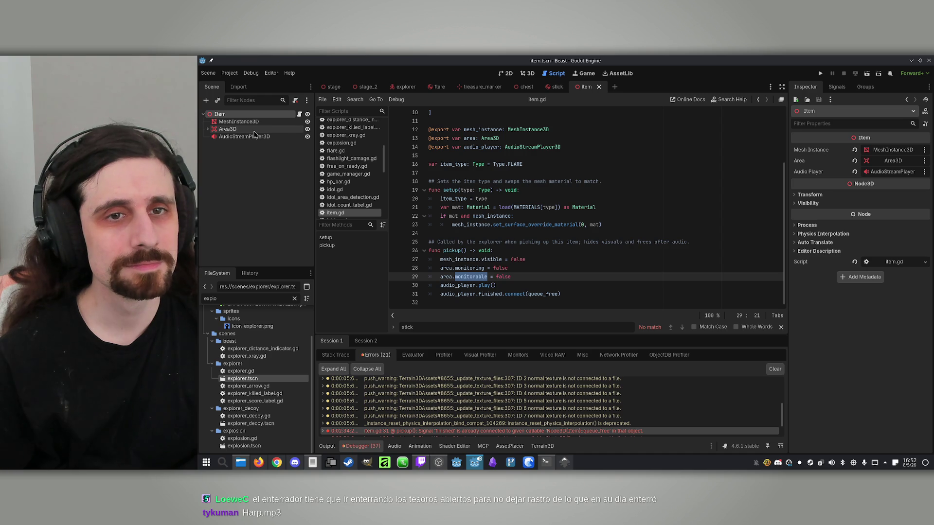
- Search the explorer script for 'pick'
{"action": "left_click", "coordinate": [406, 87]}
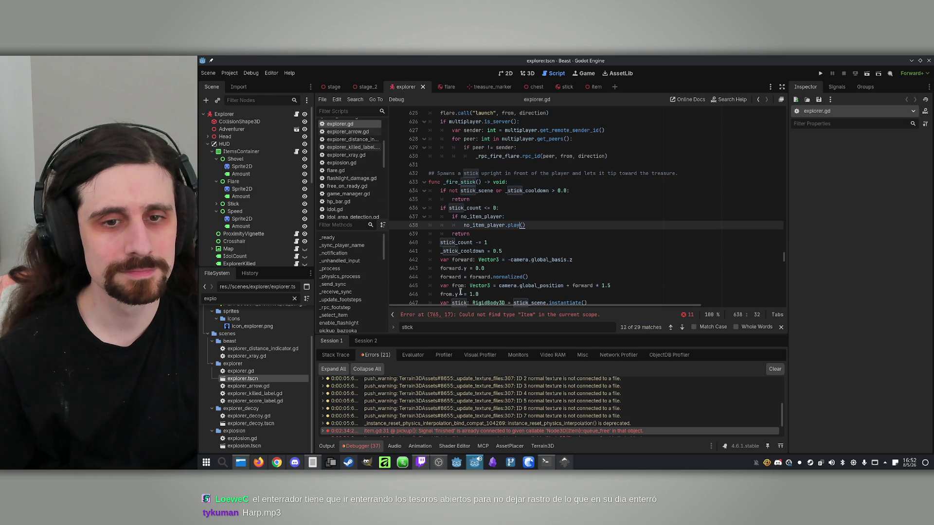
{"action": "key", "text": "ctrl+f"}
{"action": "type", "text": "pick"}
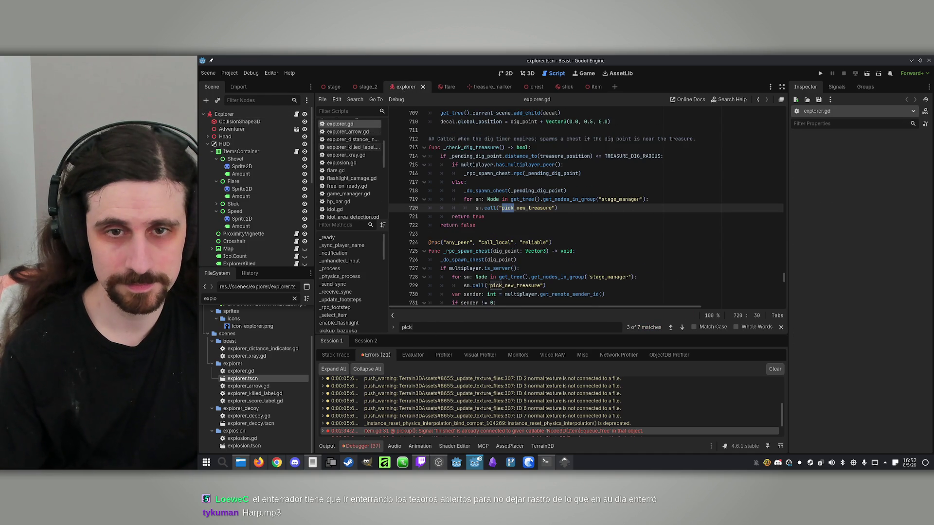
{"action": "type", "text": "_u"}
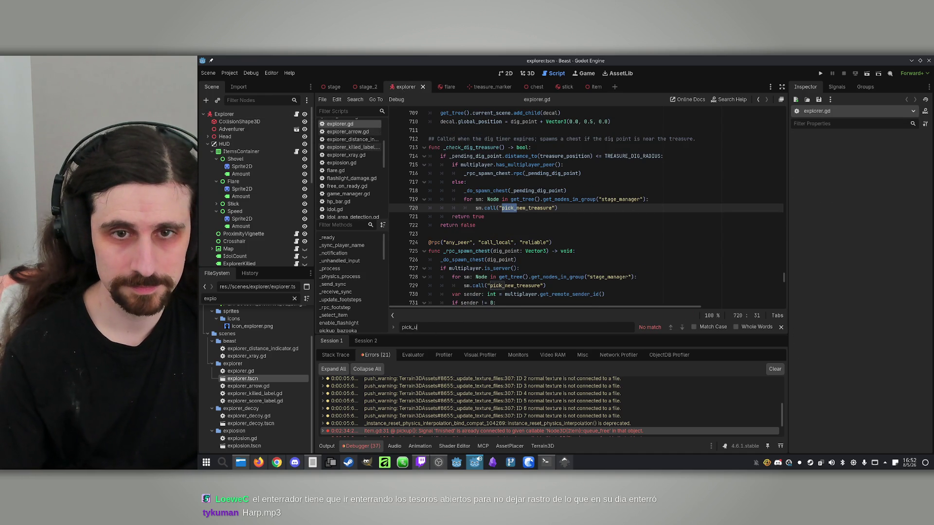
{"action": "key", "text": "BackSpace"}
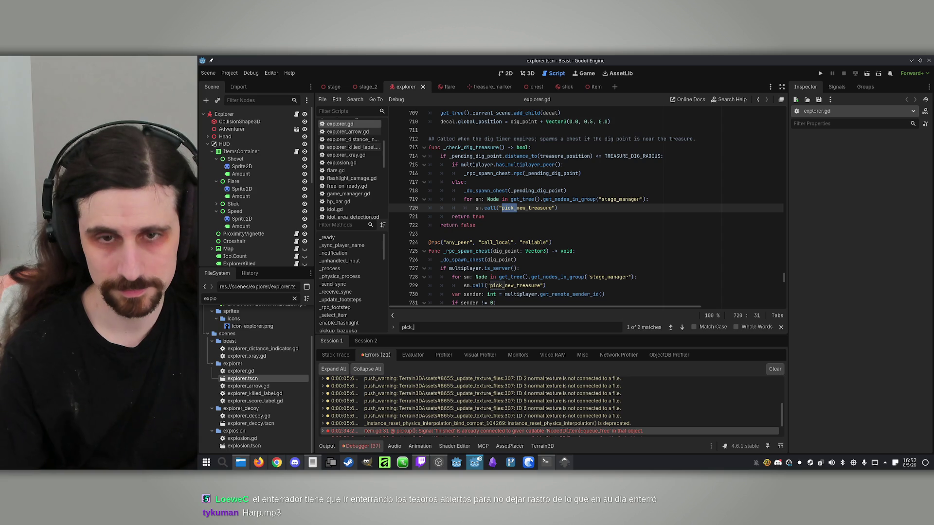
{"action": "type", "text": "i"}
{"action": "key", "text": "BackSpace"}
{"action": "key", "text": "BackSpace"}
{"action": "key", "text": "BackSpace"}
{"action": "type", "text": "\""}
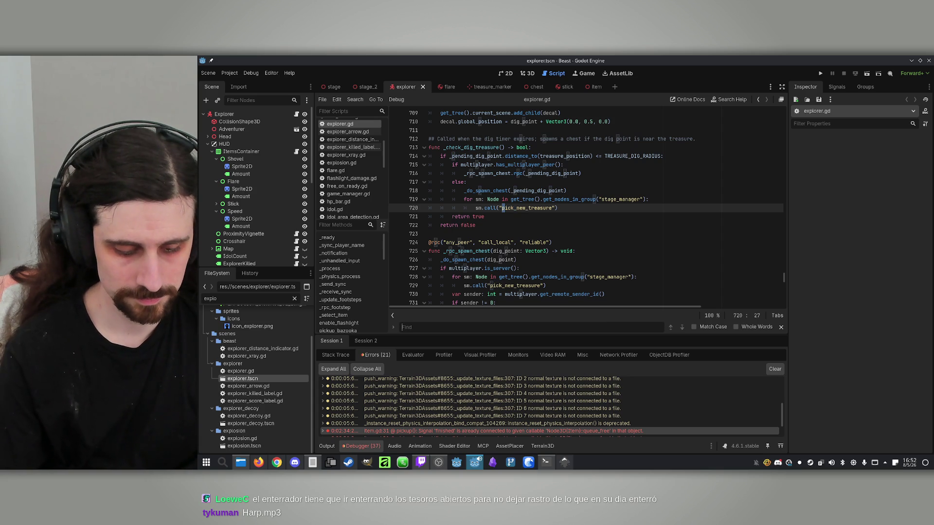
{"action": "key", "text": "BackSpace"}
{"action": "type", "text": "p"}
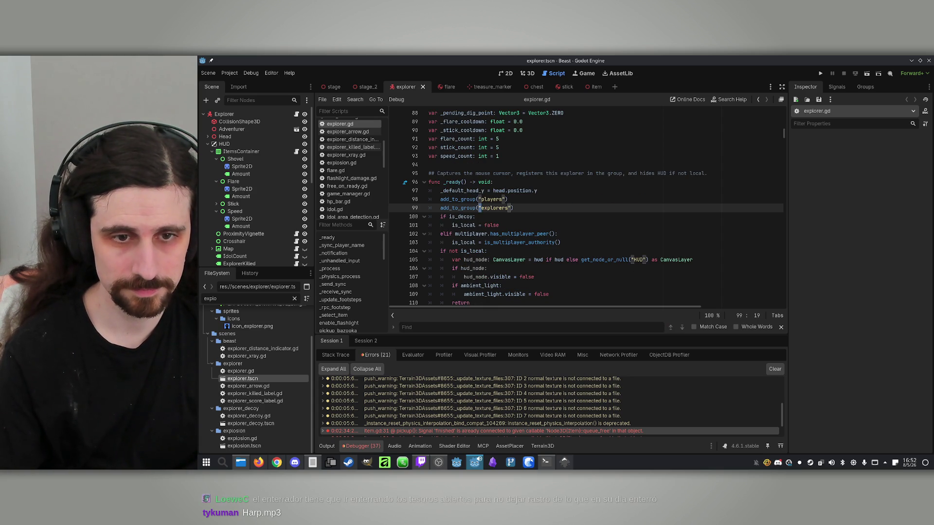
{"action": "type", "text": "ick"}
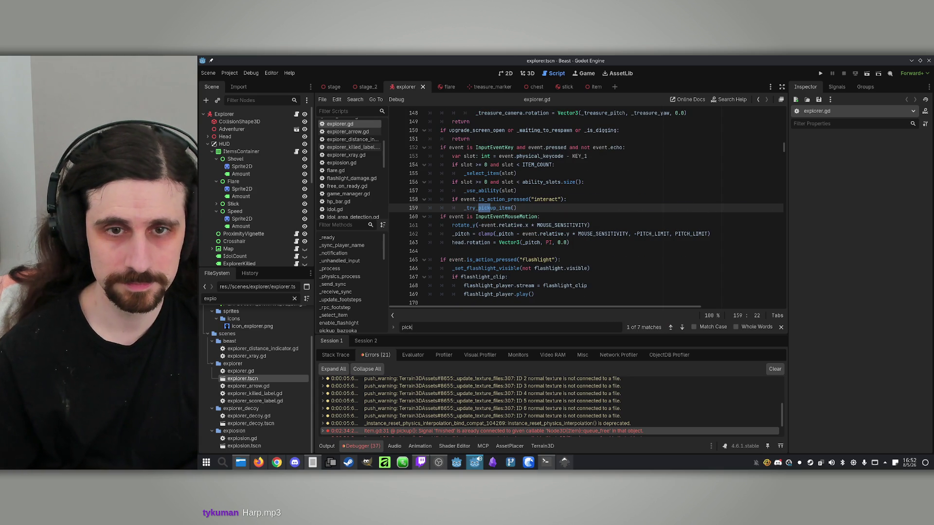
- Read _try_pickup_item's intersect_ray call and early returns, then open the item scene
{"action": "left_click", "coordinate": [496, 208], "text": "ctrl"}
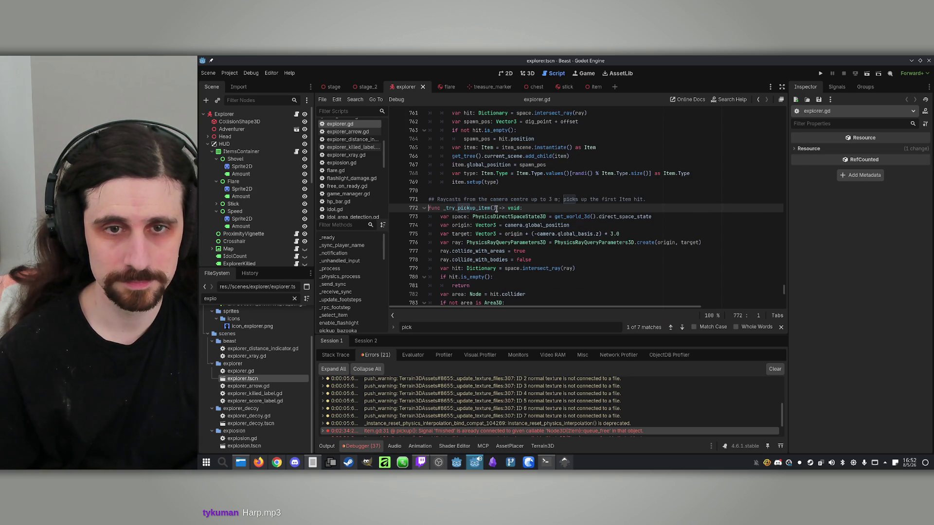
{"action": "scroll", "coordinate": [551, 242], "scroll_direction": "down", "scroll_amount": 1}
{"action": "left_click", "coordinate": [529, 234]}
{"action": "scroll", "coordinate": [529, 234], "scroll_direction": "down", "scroll_amount": 1}
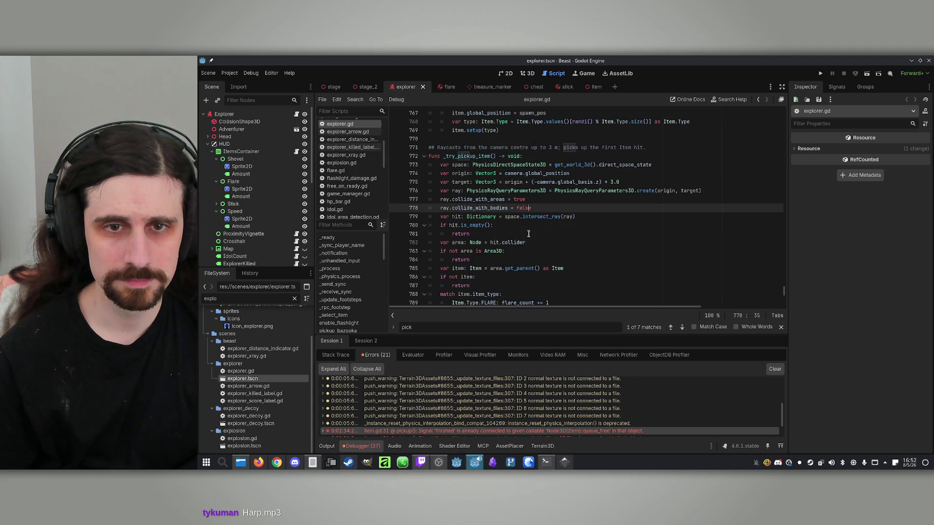
{"action": "left_click", "coordinate": [541, 217]}
{"action": "left_click", "coordinate": [527, 231]}
{"action": "scroll", "coordinate": [528, 231], "scroll_direction": "down", "scroll_amount": 1}
{"action": "left_click", "coordinate": [529, 232]}
{"action": "scroll", "coordinate": [530, 232], "scroll_direction": "down", "scroll_amount": 2}
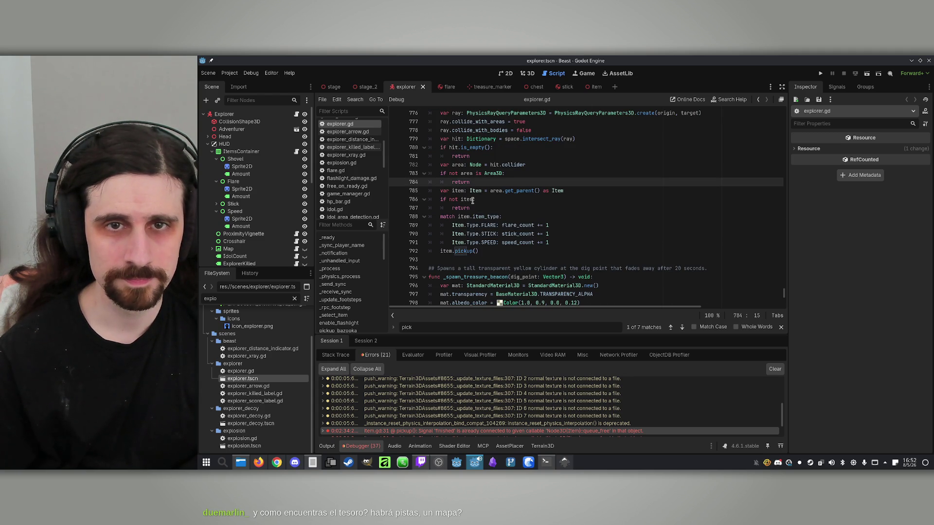
{"action": "left_click", "coordinate": [542, 206]}
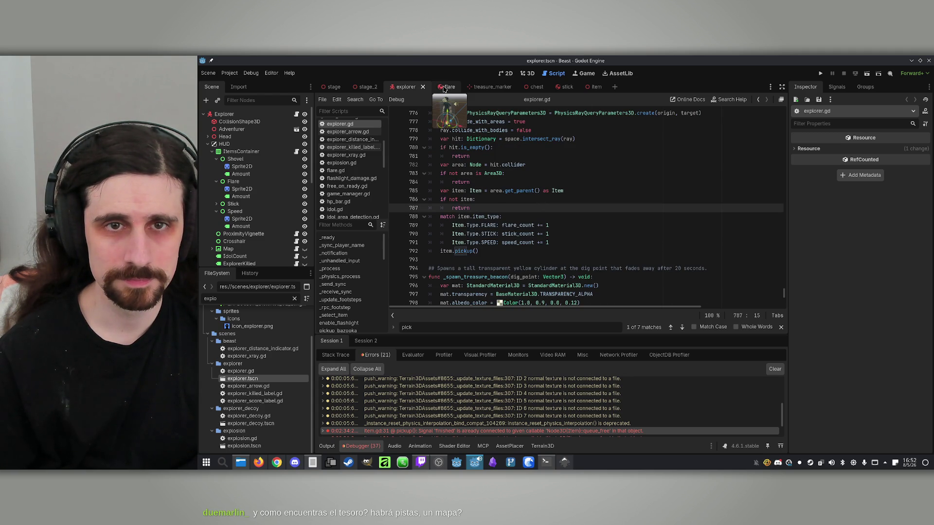
{"action": "left_click", "coordinate": [587, 87]}
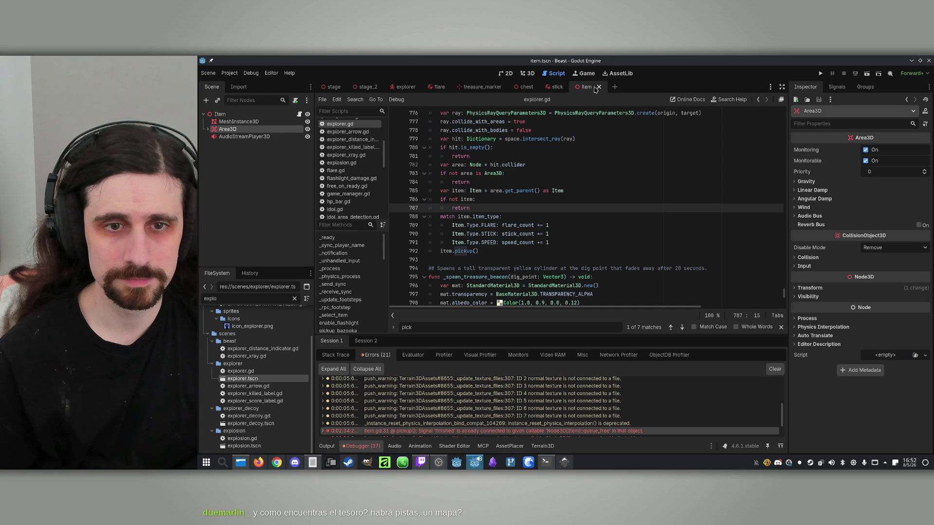
- In item.gd, add 'var _picked_up: bool' below the item_type declaration
{"action": "left_click", "coordinate": [299, 114]}
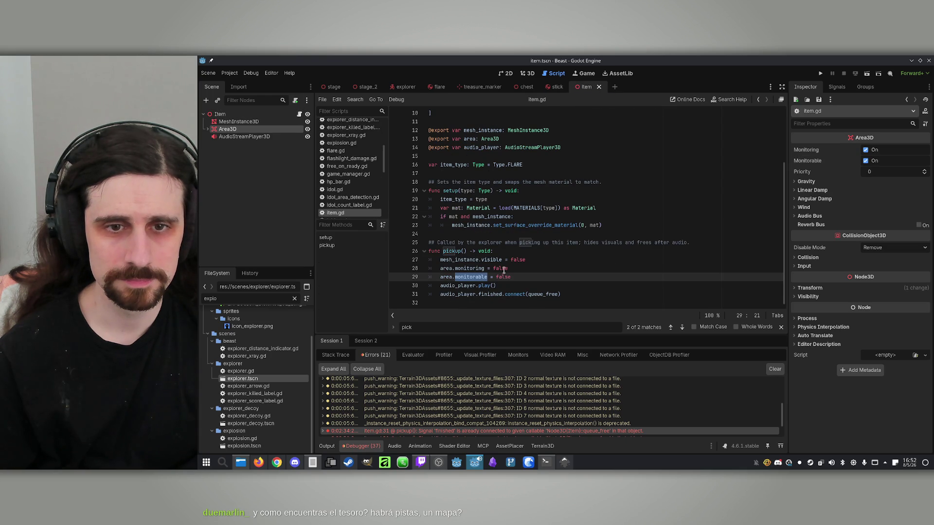
{"action": "double_click", "coordinate": [469, 268]}
{"action": "scroll", "coordinate": [501, 249], "scroll_direction": "up", "scroll_amount": 3}
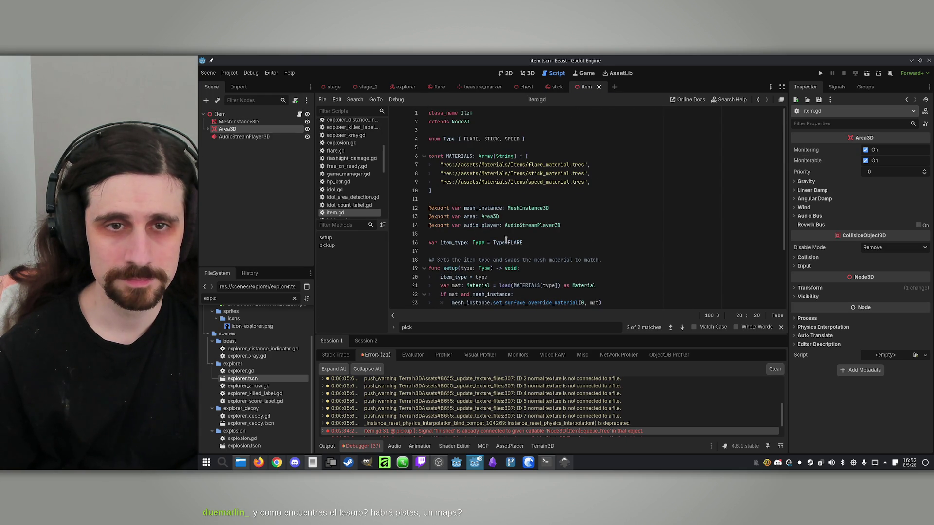
{"action": "left_click", "coordinate": [541, 136]}
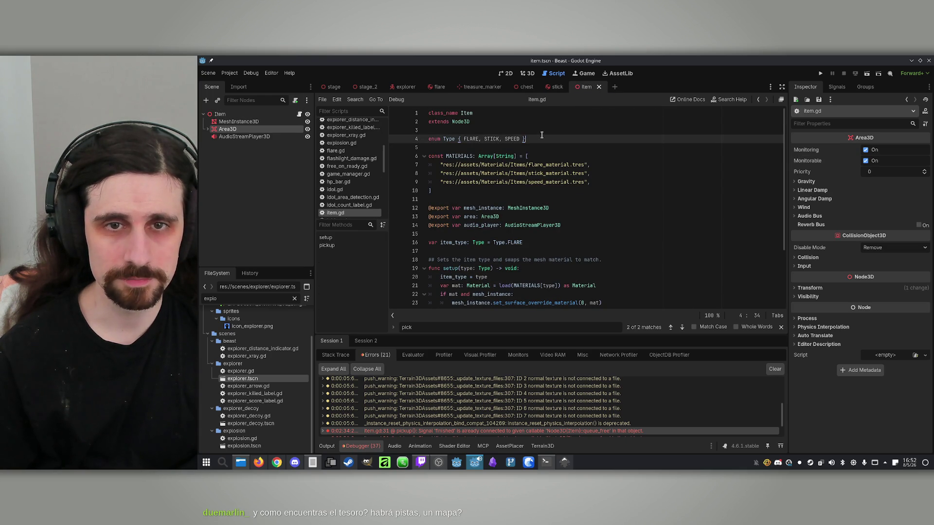
{"action": "left_click", "coordinate": [538, 247]}
{"action": "key", "text": "Return"}
{"action": "type", "text": "vaer"}
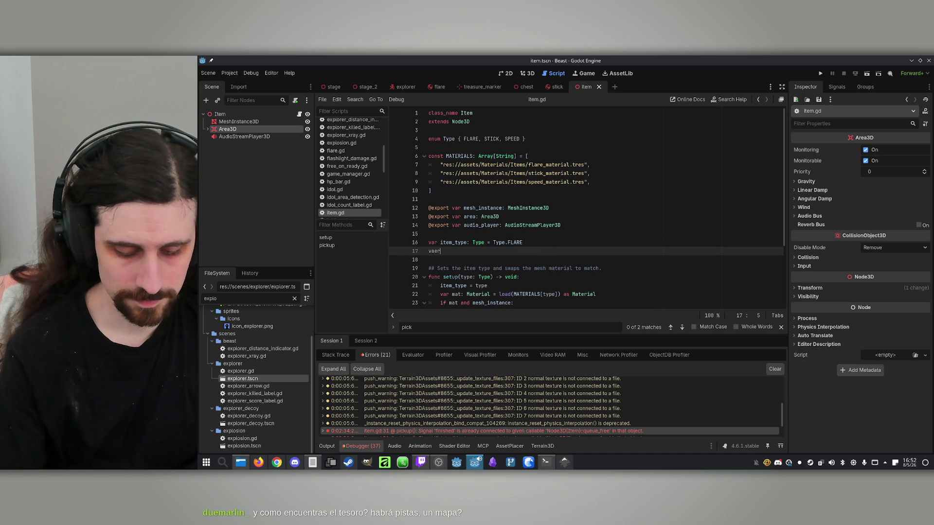
{"action": "key", "text": "BackSpace"}
{"action": "key", "text": "BackSpace"}
{"action": "type", "text": "r _p"}
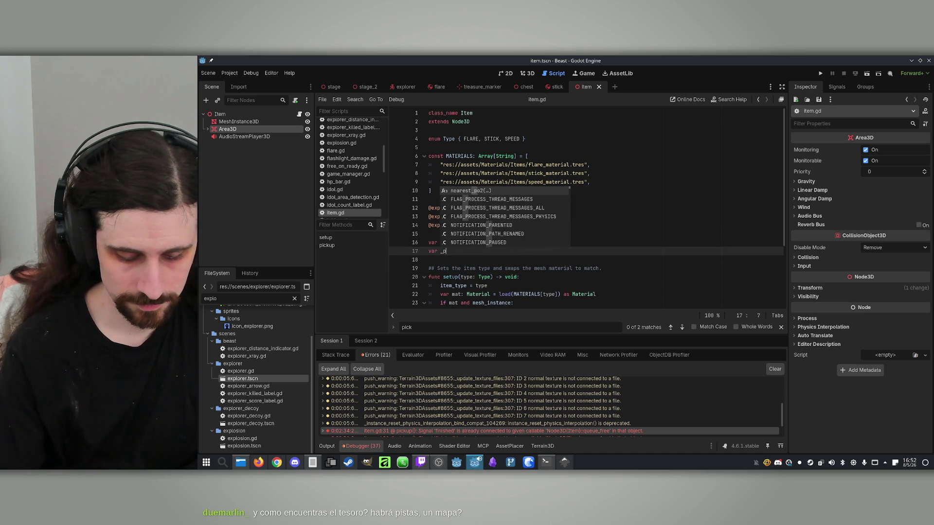
{"action": "type", "text": "icked_up:"}
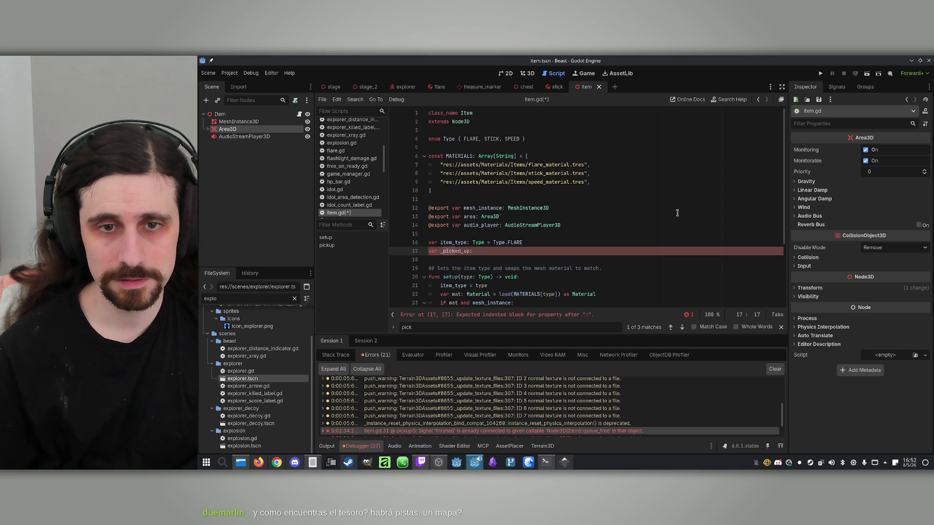
{"action": "scroll", "coordinate": [635, 231], "scroll_direction": "down", "scroll_amount": 3}
{"action": "scroll", "coordinate": [611, 225], "scroll_direction": "up", "scroll_amount": 1}
{"action": "type", "text": "bool"}
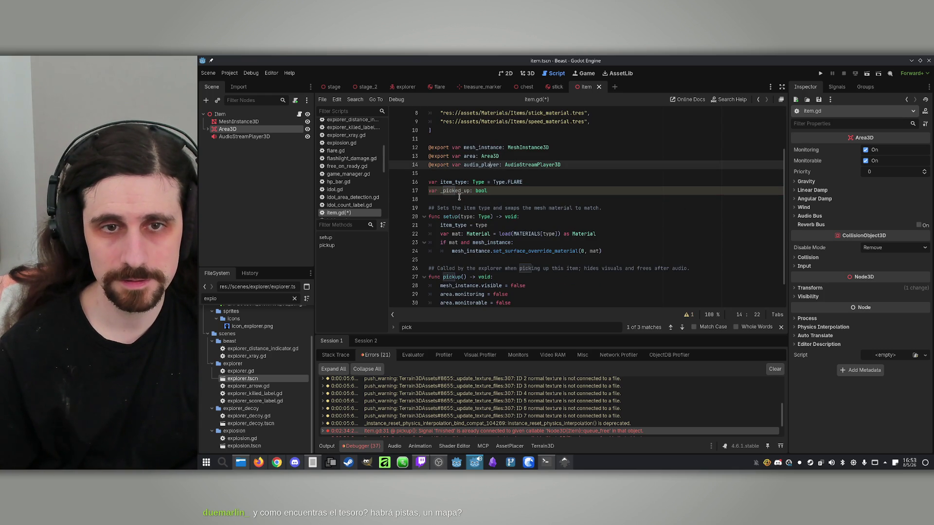
- Start pickup() with 'if _picked_up: return' and '_picked_up = true', then save
{"action": "double_click", "coordinate": [455, 190]}
{"action": "scroll", "coordinate": [570, 257], "scroll_direction": "down", "scroll_amount": 1}
{"action": "left_click", "coordinate": [535, 251]}
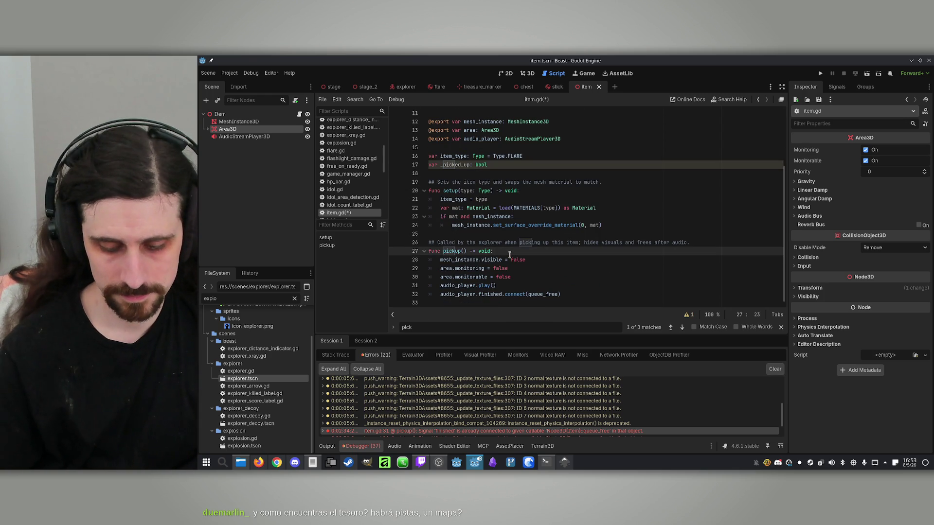
{"action": "key", "text": "Return"}
{"action": "type", "text": "if _picked_up: retur"}
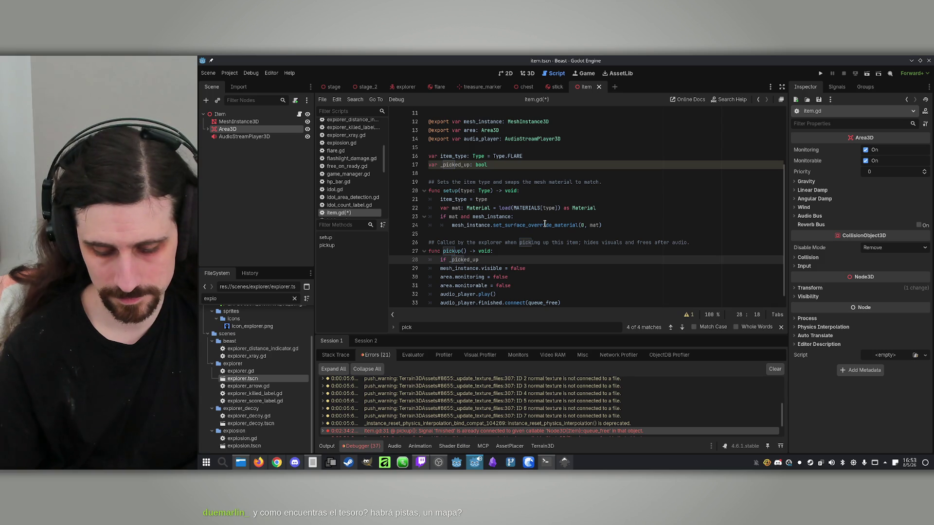
{"action": "type", "text": "n"}
{"action": "key", "text": "Return"}
{"action": "type", "text": "_picked_up = true"}
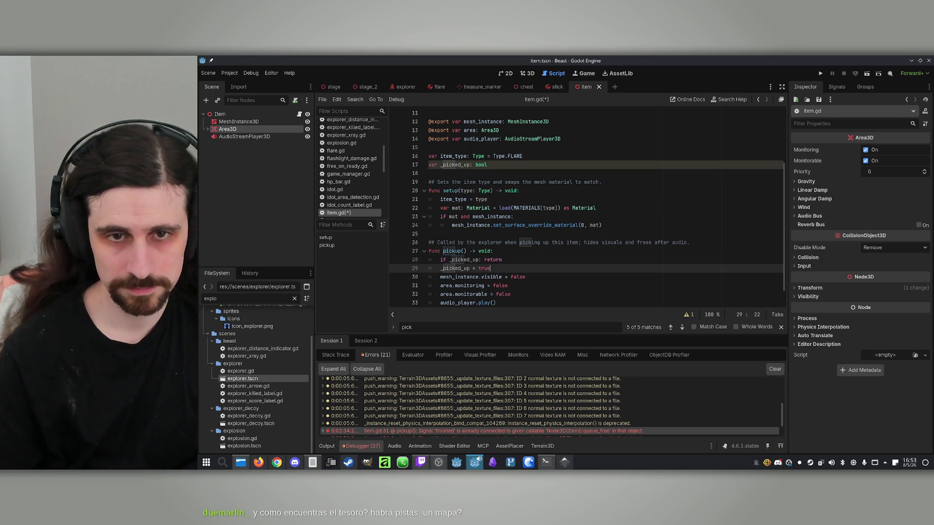
{"action": "key", "text": "ctrl+s"}
- Review the rest of pickup() and switch back to the explorer scene
{"action": "scroll", "coordinate": [532, 233], "scroll_direction": "down", "scroll_amount": 1}
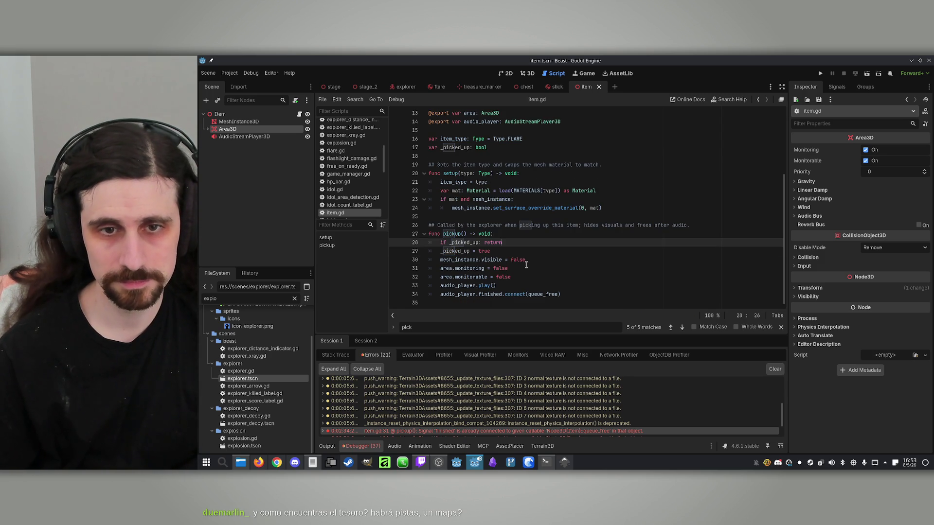
{"action": "left_click", "coordinate": [532, 274]}
{"action": "left_click", "coordinate": [514, 266]}
{"action": "left_click", "coordinate": [545, 284]}
{"action": "left_click", "coordinate": [552, 261]}
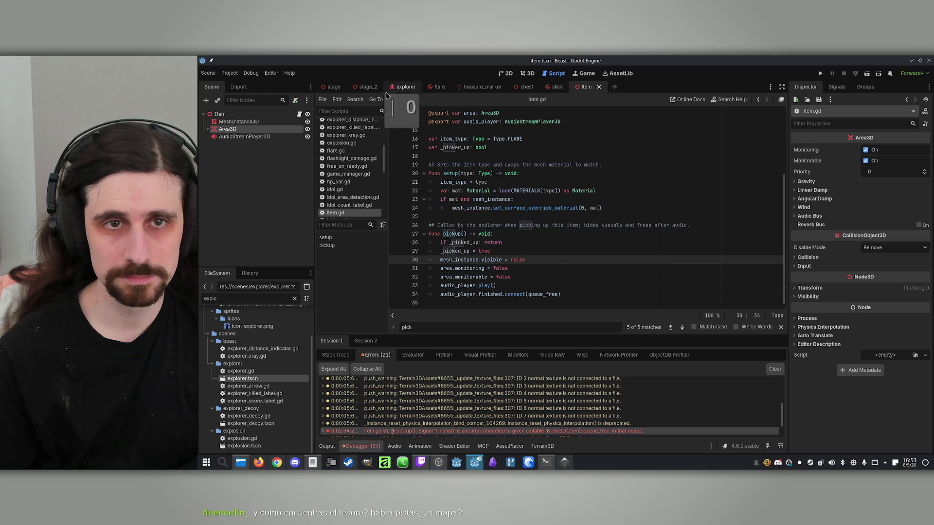
{"action": "left_click", "coordinate": [406, 88]}
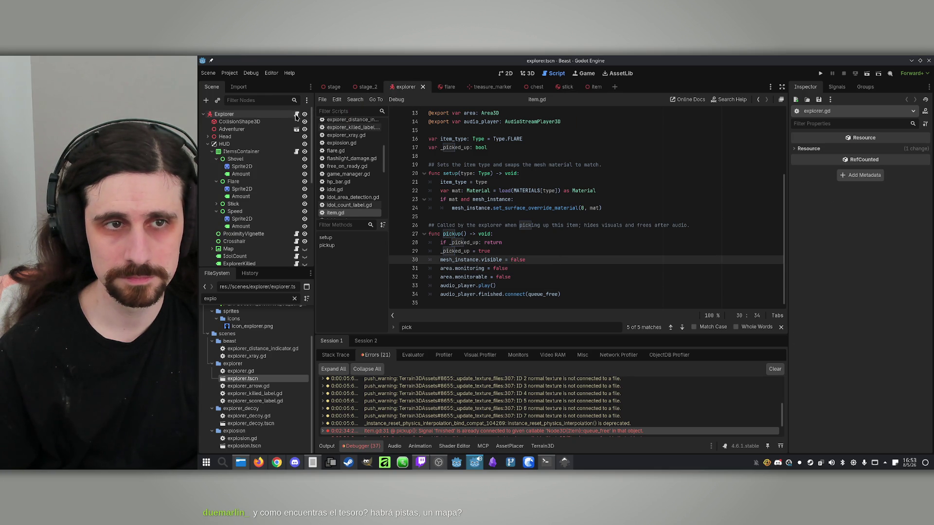
- Locate the item.pickup() call in explorer.gd's _try_pickup_item function
{"action": "scroll", "coordinate": [512, 226], "scroll_direction": "up", "scroll_amount": 2}
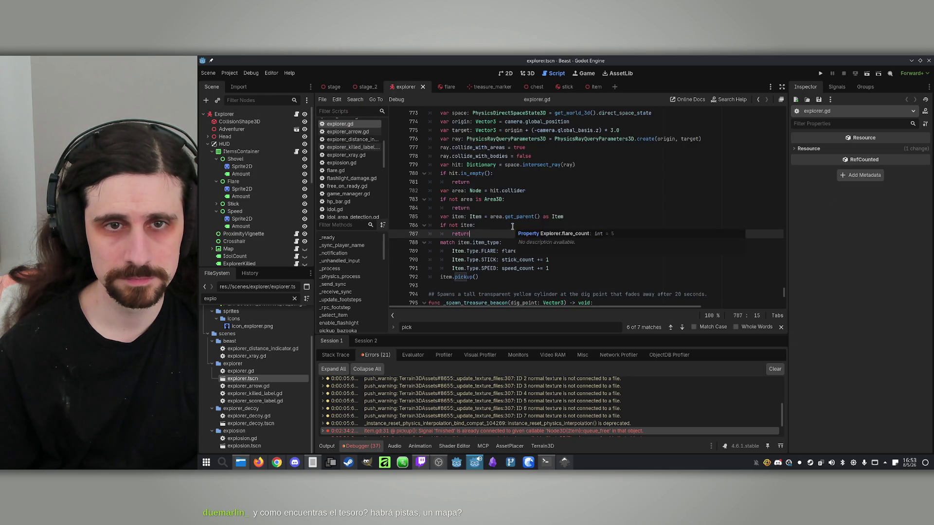
{"action": "scroll", "coordinate": [510, 222], "scroll_direction": "down", "scroll_amount": 1}
{"action": "scroll", "coordinate": [510, 222], "scroll_direction": "up", "scroll_amount": 1}
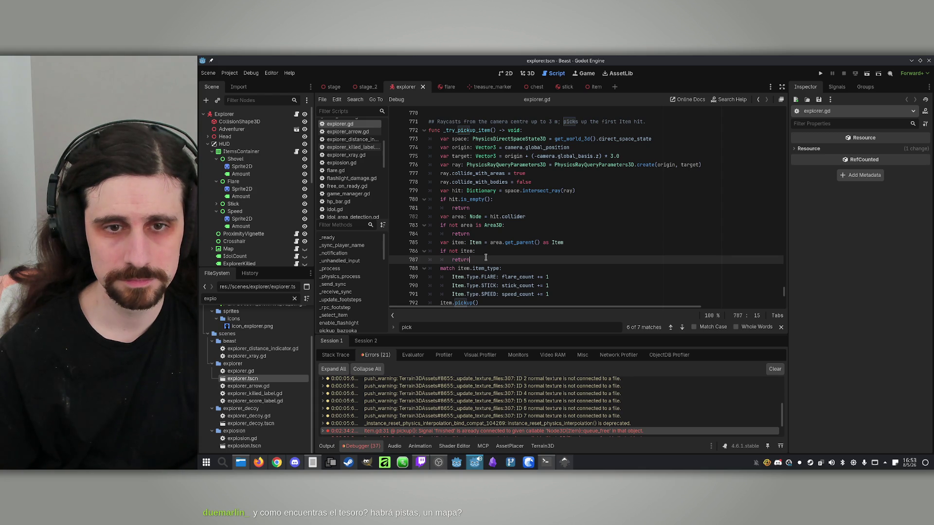
{"action": "scroll", "coordinate": [485, 257], "scroll_direction": "down", "scroll_amount": 1}
{"action": "double_click", "coordinate": [465, 277]}
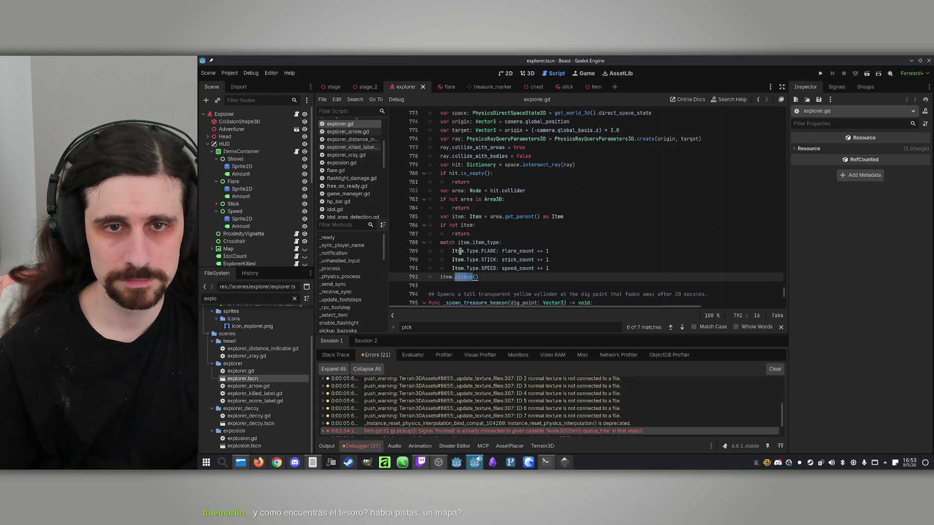
{"action": "scroll", "coordinate": [496, 150], "scroll_direction": "up", "scroll_amount": 1}
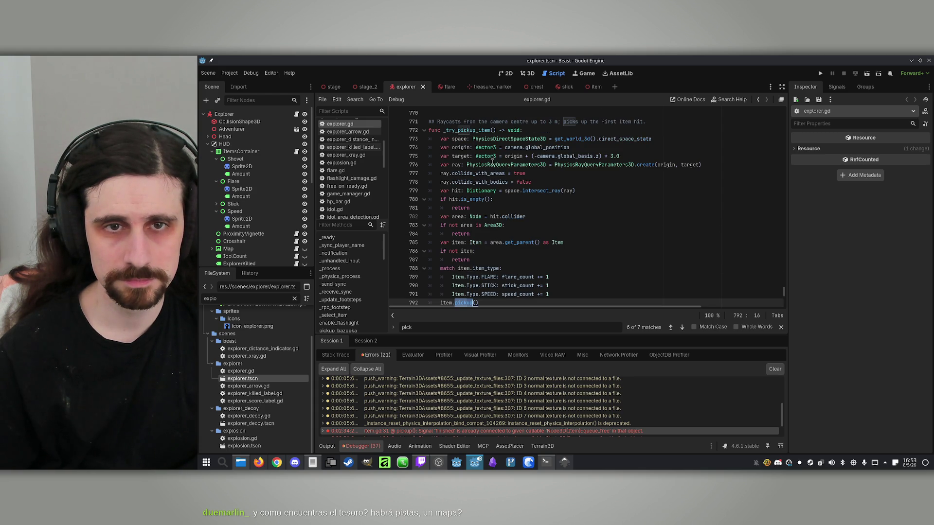
- Highlight the uses of hit and item, then find the return after the null check
{"action": "left_click", "coordinate": [444, 184]}
{"action": "left_click", "coordinate": [533, 200]}
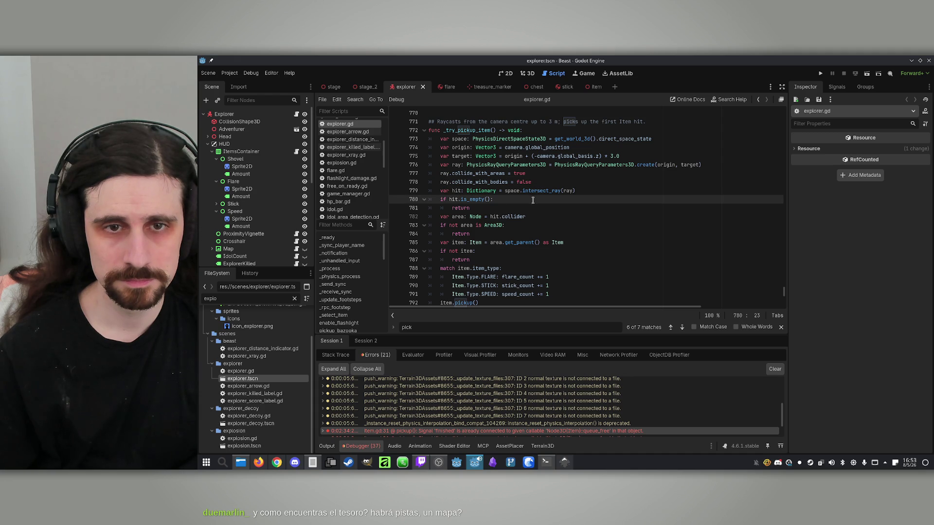
{"action": "double_click", "coordinate": [452, 199]}
{"action": "scroll", "coordinate": [525, 224], "scroll_direction": "down", "scroll_amount": 1}
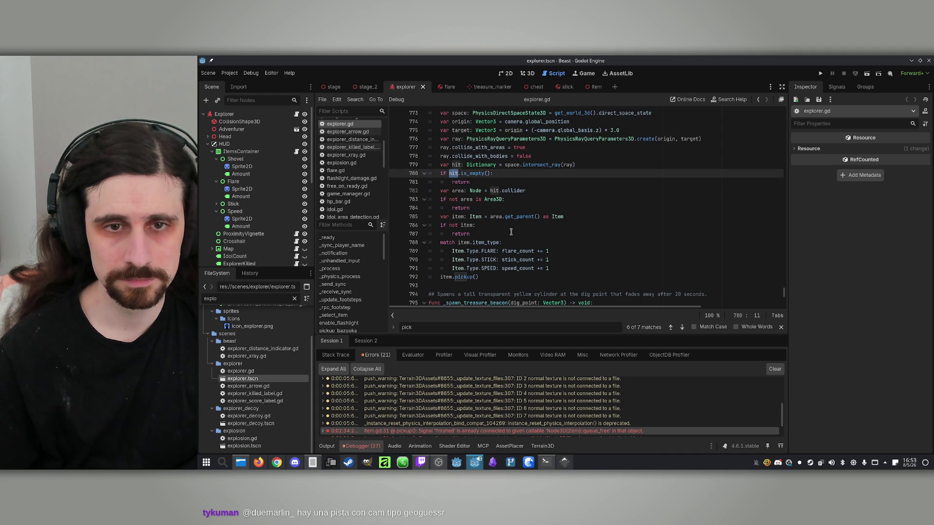
{"action": "double_click", "coordinate": [462, 217]}
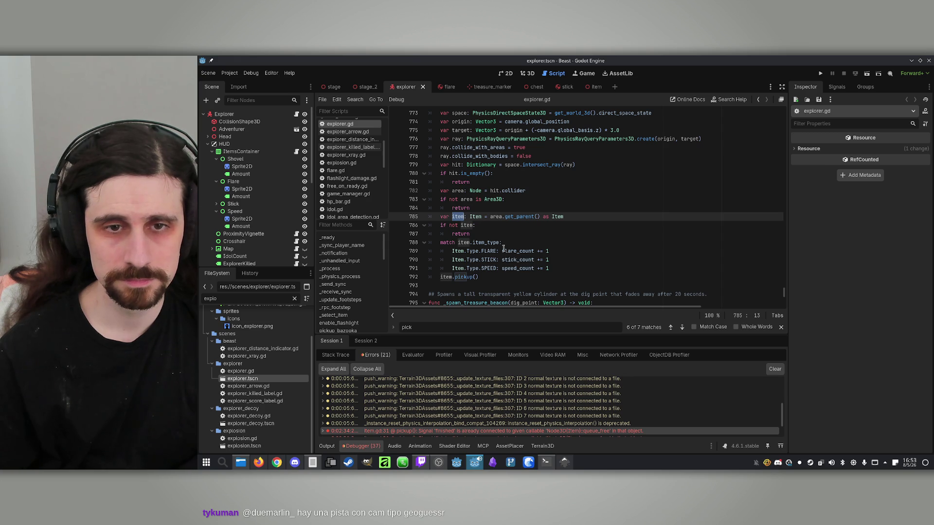
{"action": "left_click", "coordinate": [581, 268]}
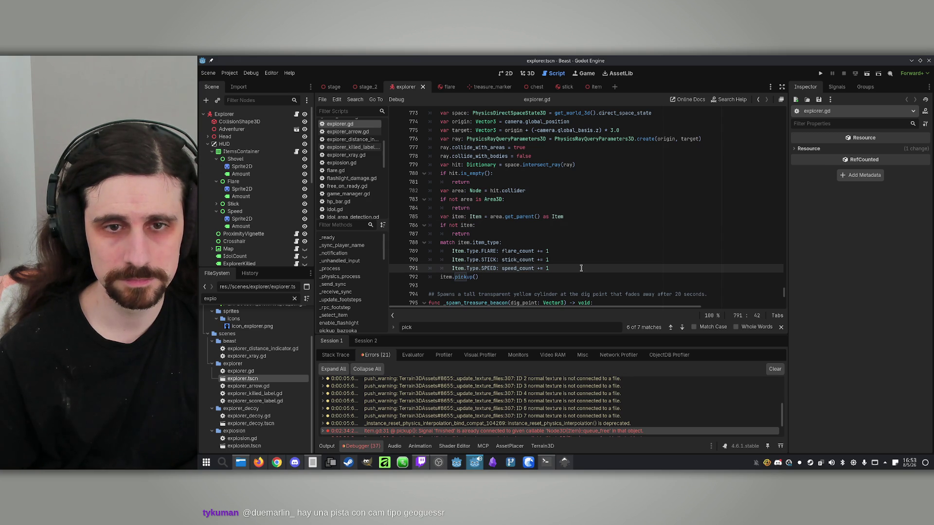
{"action": "left_click", "coordinate": [487, 233]}
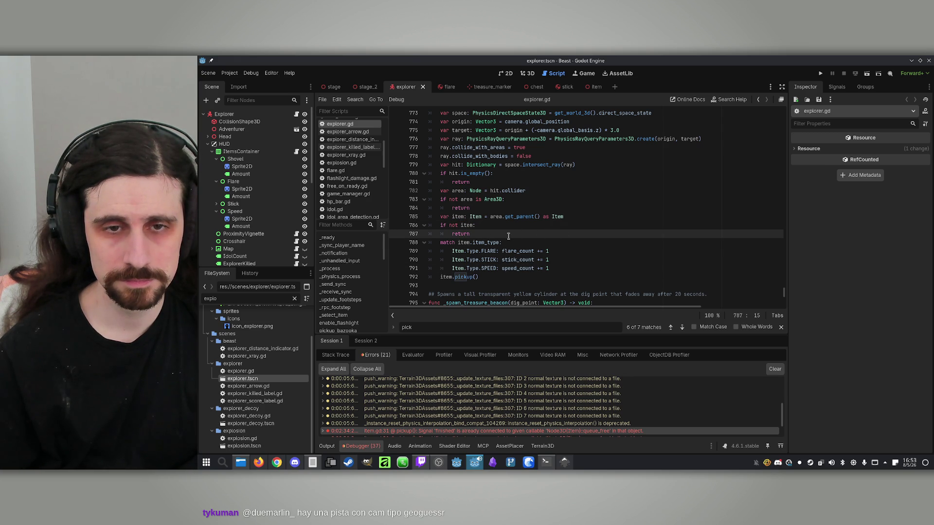
- Add 'if item.is_picked_up(): return' after the null check, save, and jump to is_picked_up
{"action": "left_click", "coordinate": [472, 225]}
{"action": "left_click", "coordinate": [495, 235]}
{"action": "key", "text": "Return"}
{"action": "type", "text": "if "}
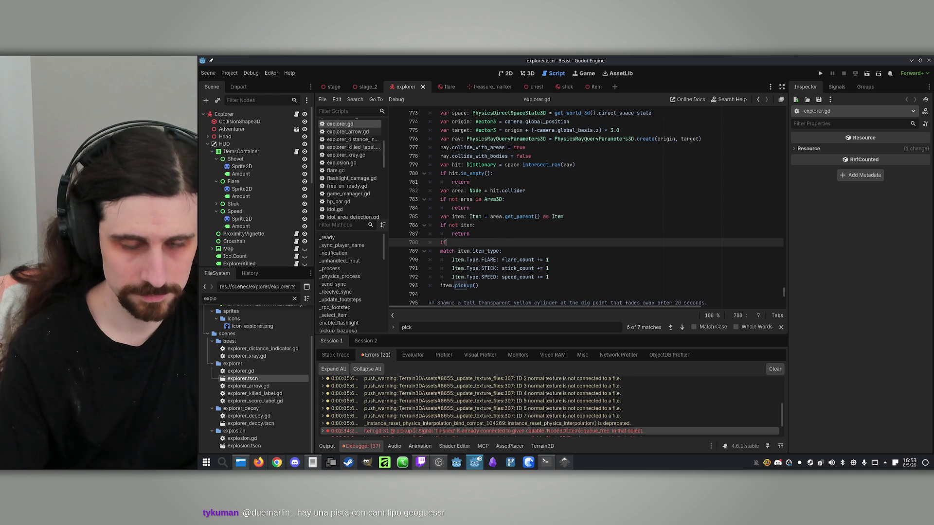
{"action": "type", "text": "item.is_"}
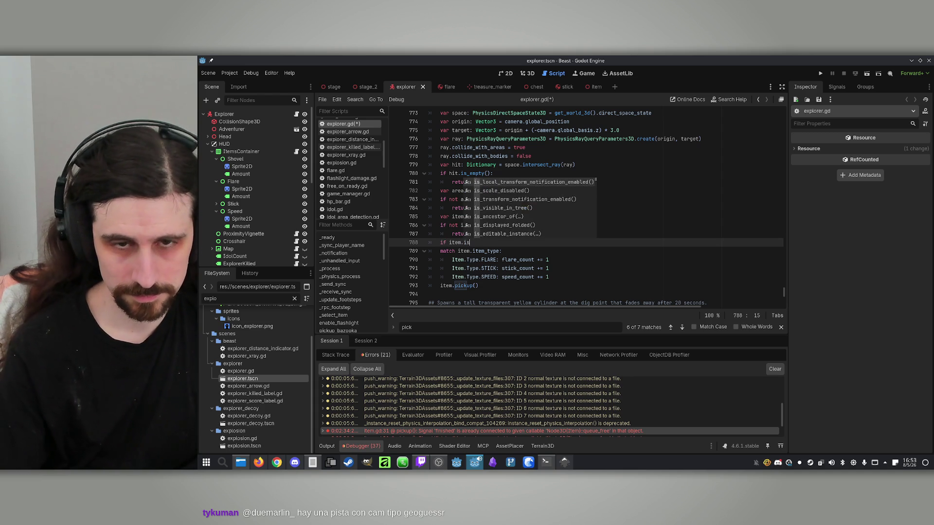
{"action": "type", "text": "picked_"}
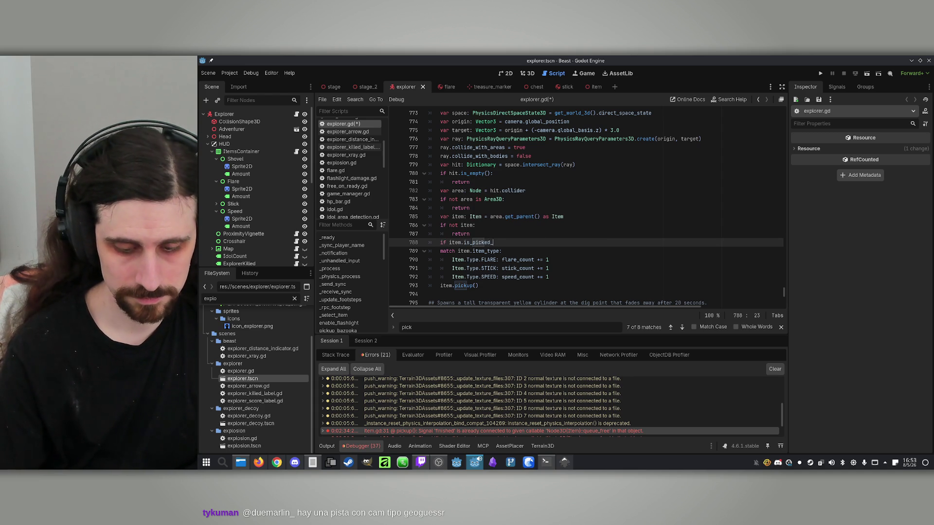
{"action": "type", "text": "up():"}
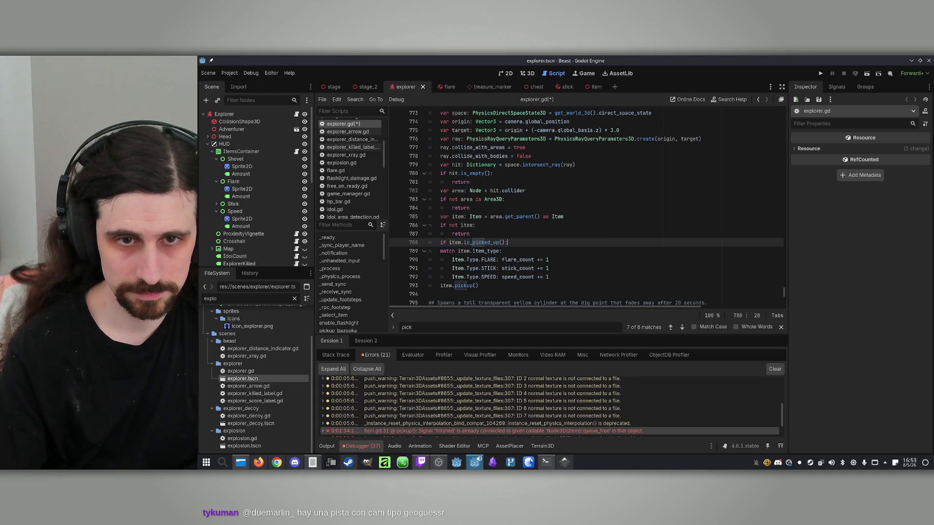
{"action": "key", "text": "Return"}
{"action": "type", "text": "eturn"}
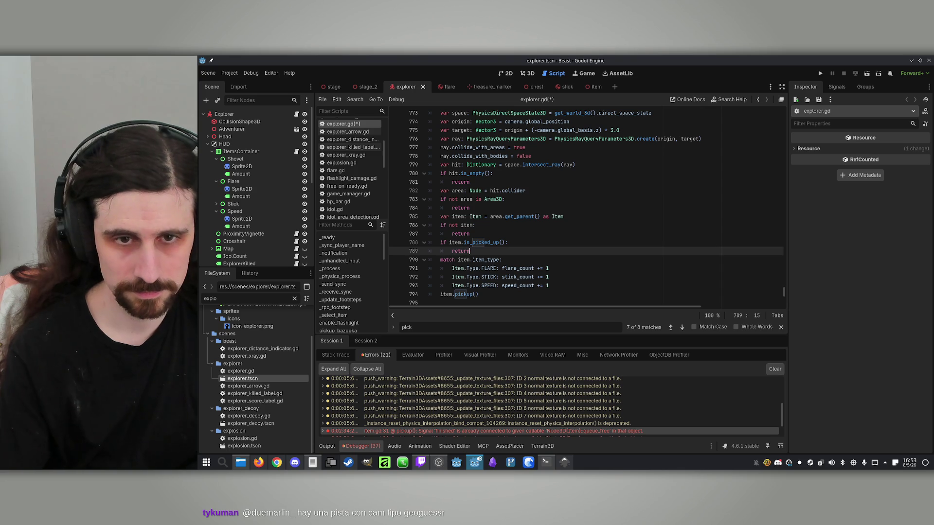
{"action": "key", "text": "ctrl+s"}
{"action": "left_click", "coordinate": [485, 241], "text": "ctrl"}
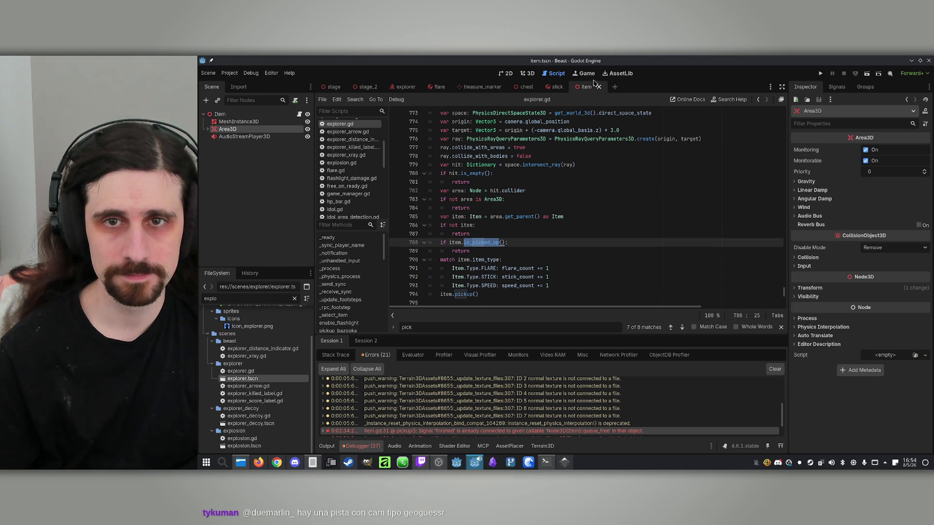
{"action": "left_click", "coordinate": [299, 113]}
{"action": "left_click_drag", "start_coordinate": [511, 277], "coordinate": [429, 268]}
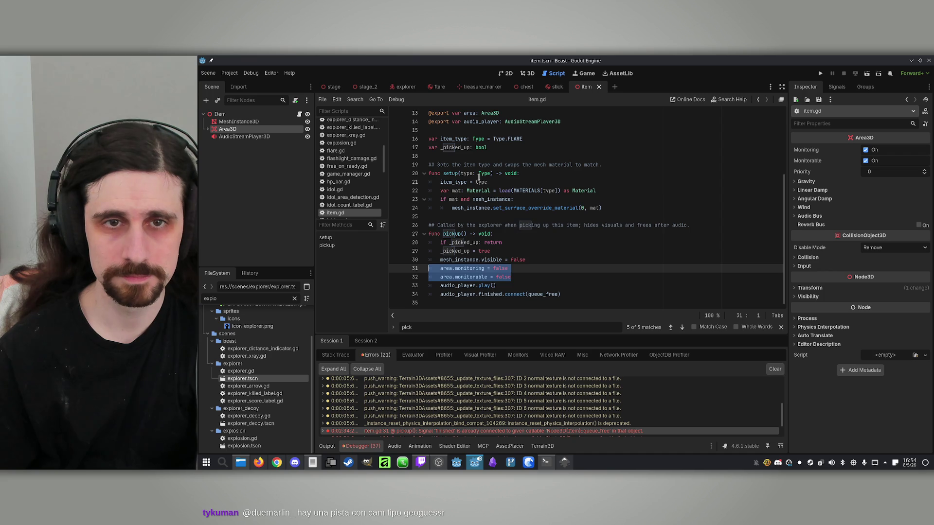
{"action": "key", "text": "BackSpace"}
{"action": "key", "text": "BackSpace"}
{"action": "scroll", "coordinate": [590, 275], "scroll_direction": "up", "scroll_amount": 5}
{"action": "left_click", "coordinate": [578, 208]}
{"action": "key", "text": "shift+Down"}
{"action": "key", "text": "BackSpace"}
- Append 'func is_picked_up() -> bool: return _picked_up', save item.gd, and run the project
{"action": "key", "text": "ctrl+End"}
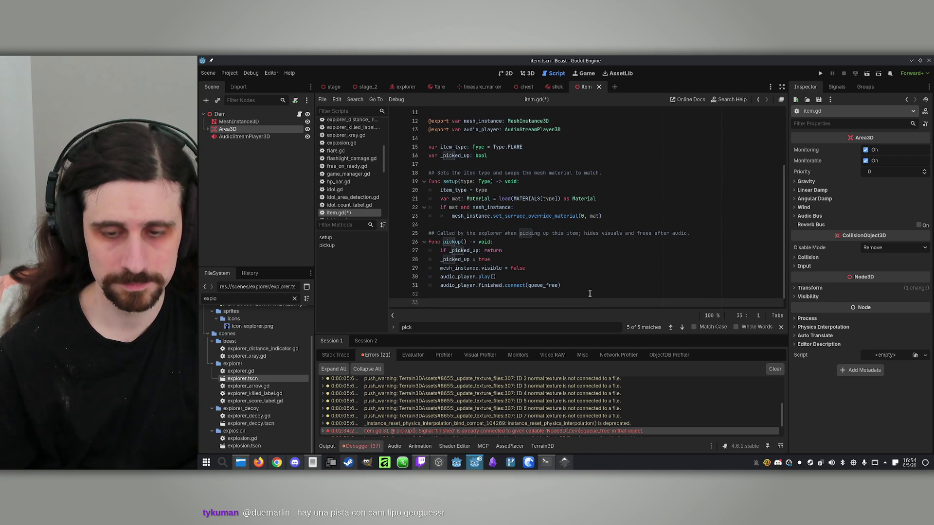
{"action": "key", "text": "Return"}
{"action": "type", "text": "func is_picked_up():"}
{"action": "key", "text": "Return"}
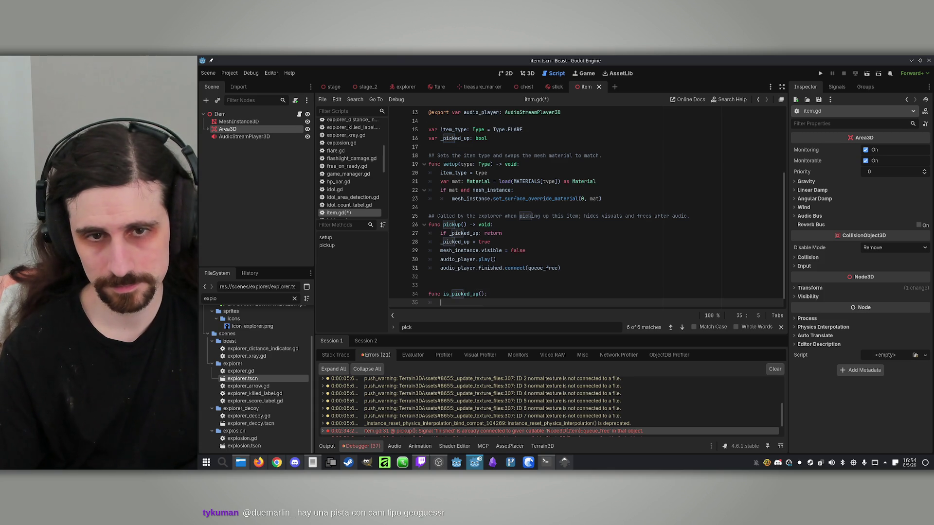
{"action": "left_click", "coordinate": [486, 294]}
{"action": "type", "text": "-"}
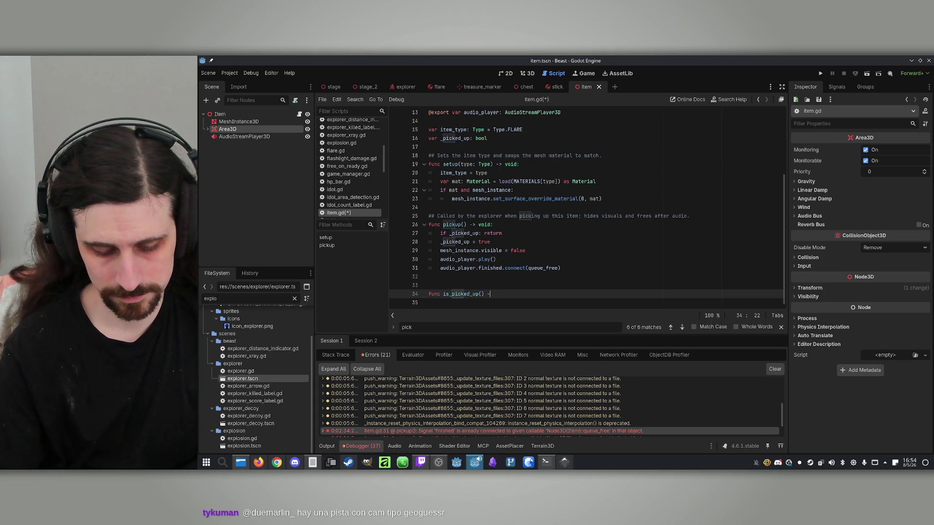
{"action": "type", "text": "> bool:"}
{"action": "key", "text": "Return"}
{"action": "type", "text": "return "}
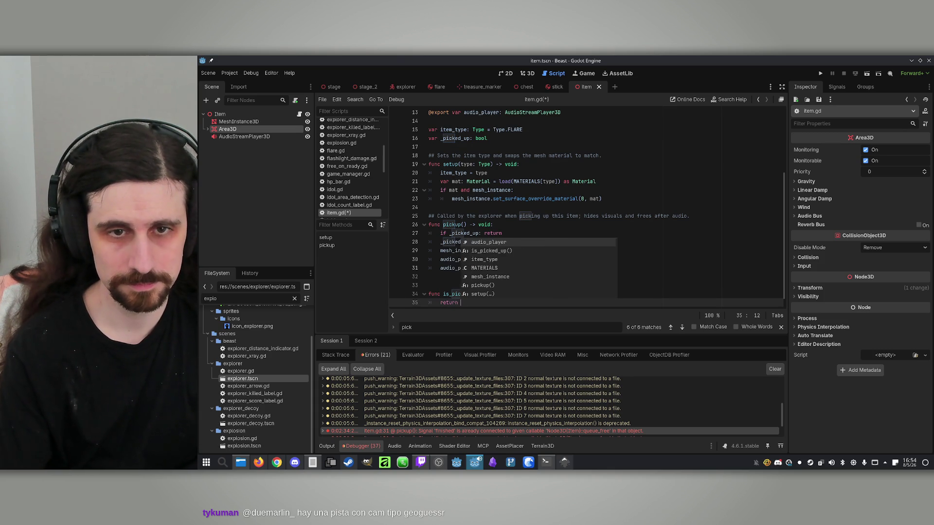
{"action": "type", "text": "_picked_up"}
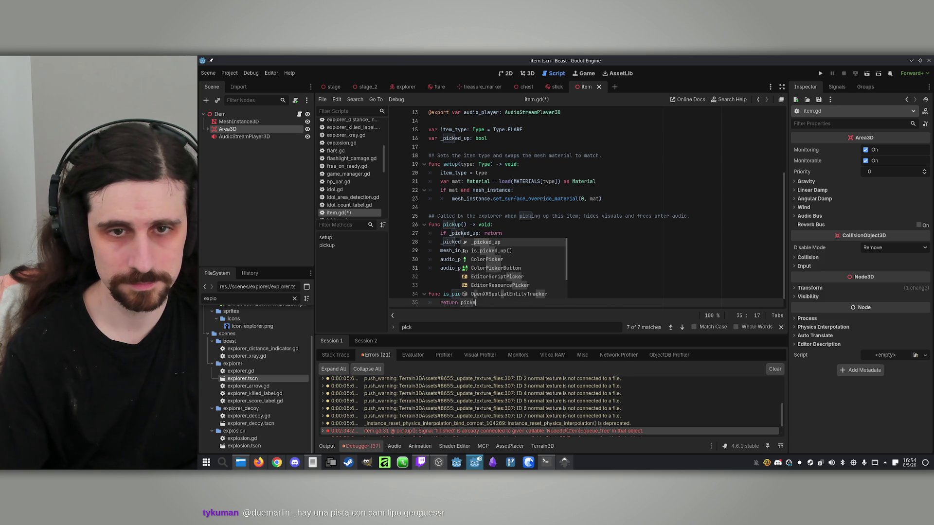
{"action": "key", "text": "ctrl+s"}
{"action": "left_click", "coordinate": [611, 271]}
{"action": "left_click", "coordinate": [821, 73]}
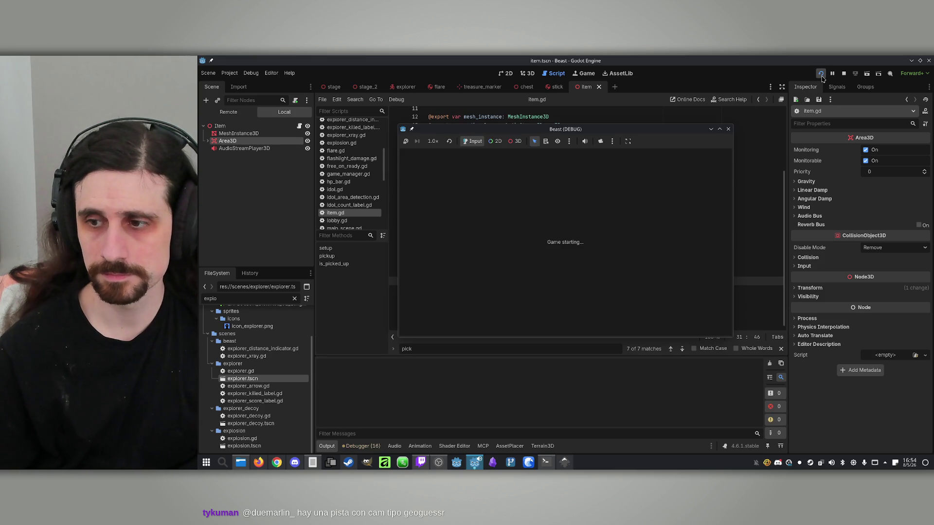
- Play offline as the Explorer, stop the game, then select the chest's AudioStreamPlayer3D node
{"action": "left_click", "coordinate": [566, 223]}
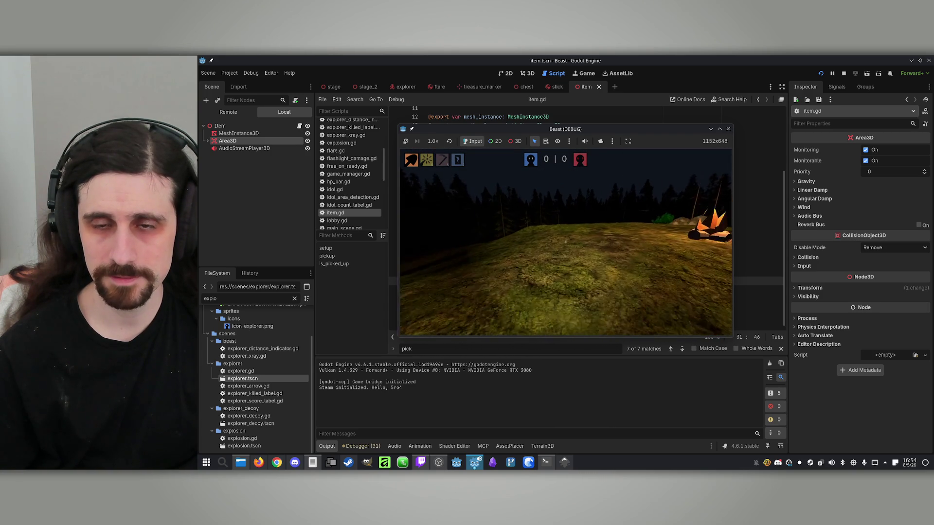
{"action": "key", "text": "XF86AudioLowerVolume"}
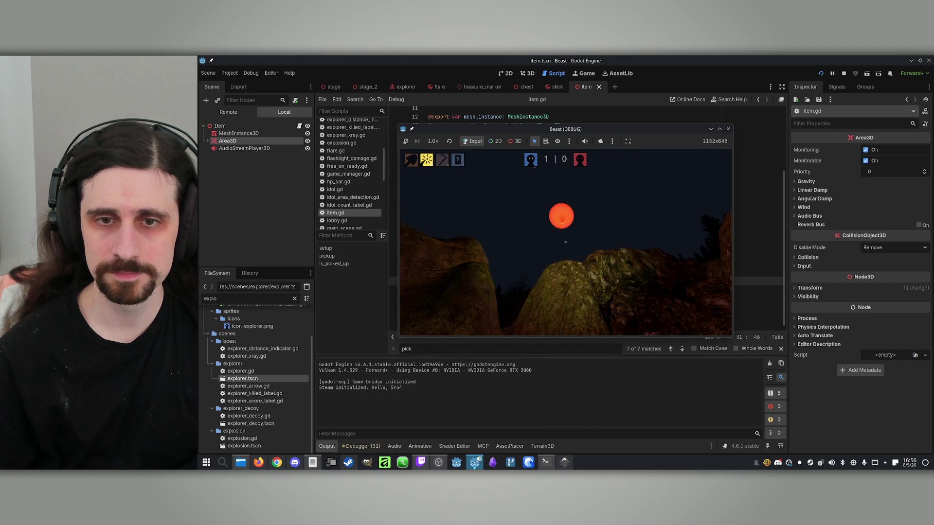
{"action": "key", "text": "XF86AudioLowerVolume"}
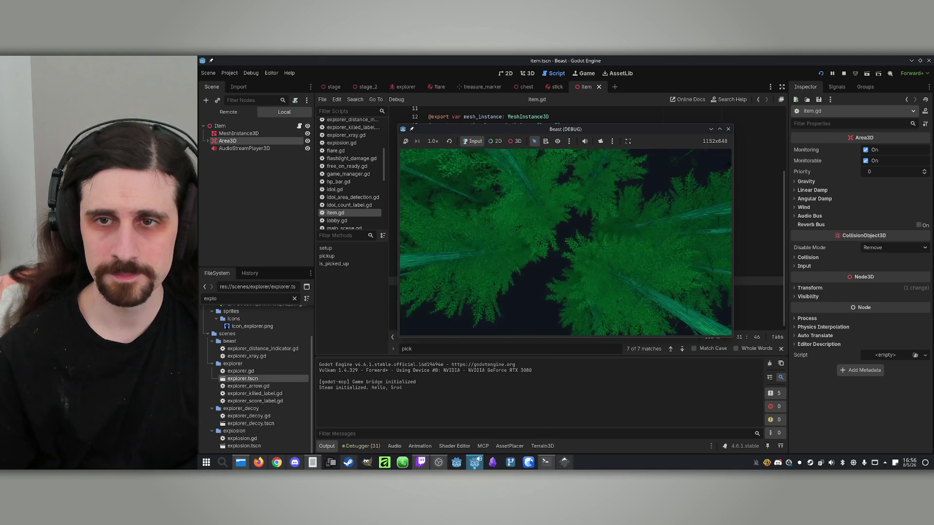
{"action": "key", "text": "super"}
{"action": "left_click", "coordinate": [844, 73]}
{"action": "left_click", "coordinate": [525, 86]}
{"action": "left_click", "coordinate": [267, 152]}
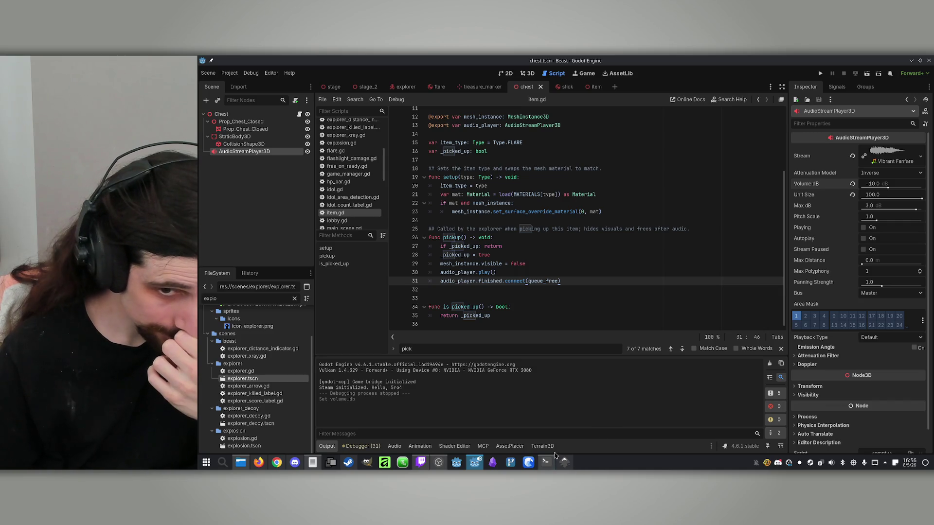
- Ask Claude to ensure at least one of each item type among the 6 spawned items
{"action": "mouse_move", "coordinate": [549, 464]}
{"action": "left_click", "coordinate": [497, 389]}
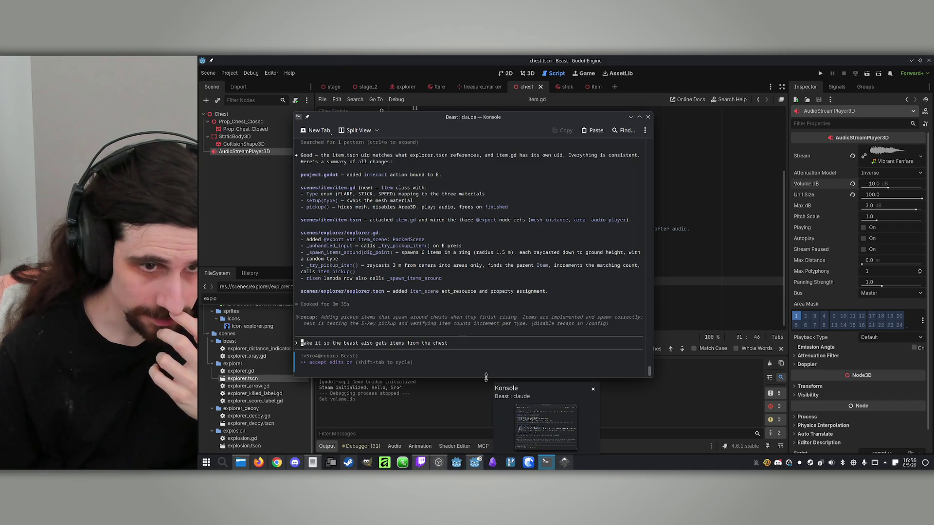
{"action": "type", "text": "Ensure that out of the 6 items that spawn,"}
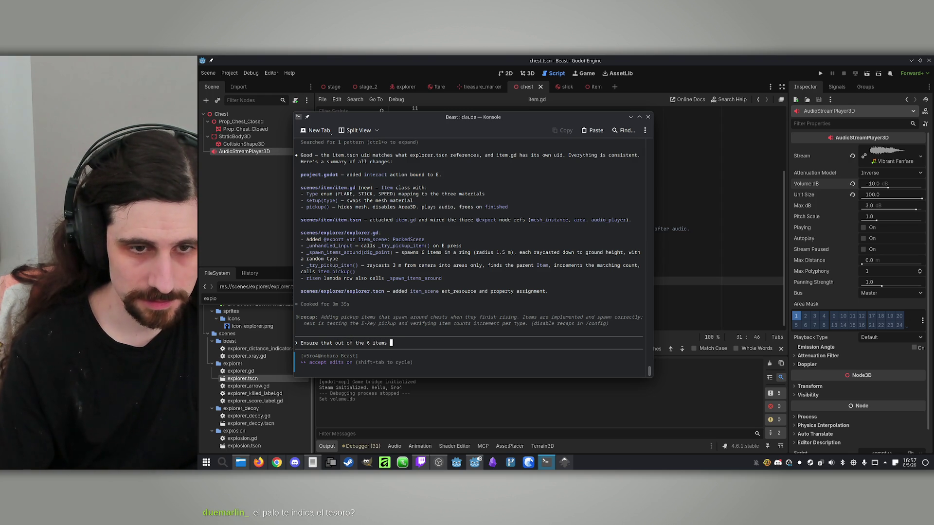
{"action": "type", "text": " there is at least one of each t"}
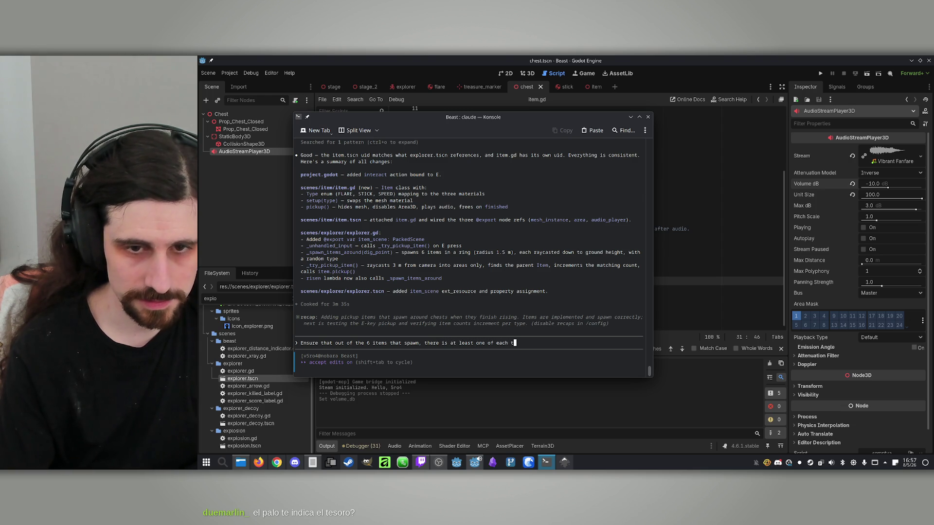
{"action": "type", "text": "ype."}
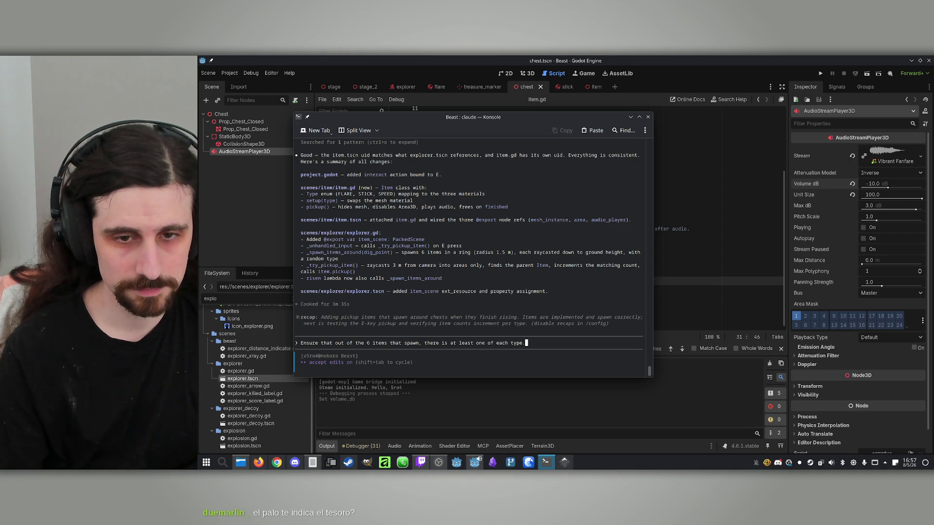
{"action": "key", "text": "Return"}
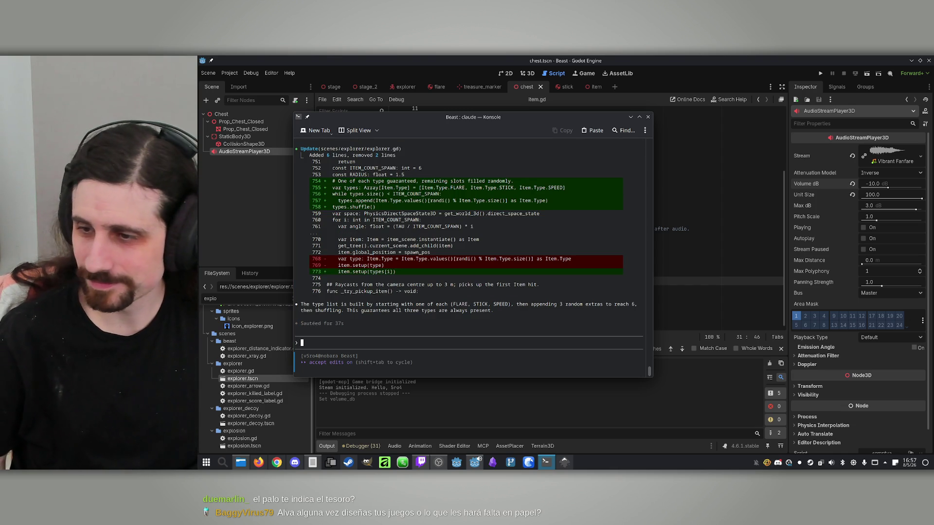
- Start typing a Claude request about raising the beast score when an explorer is killed
{"action": "type", "text": "make the beast score increase when an explorer gets killed"}
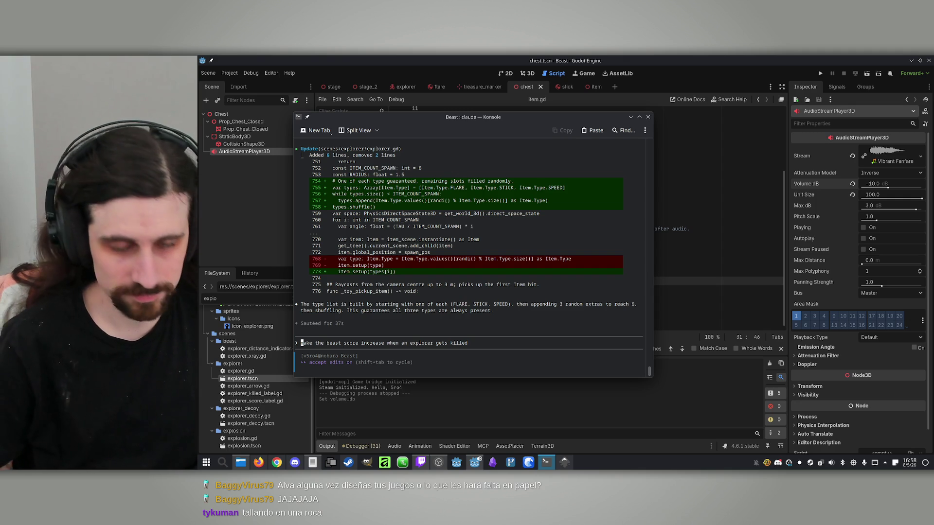
{"action": "type", "text": "ma"}
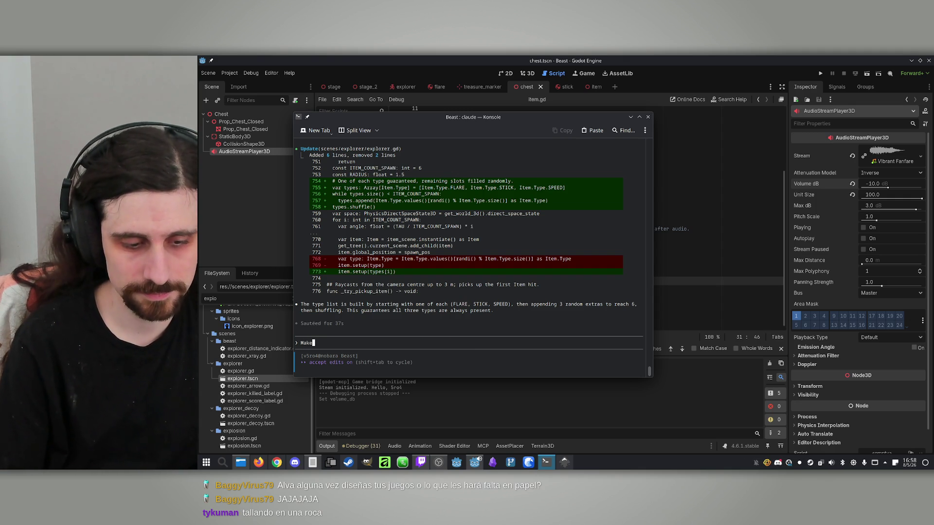
{"action": "type", "text": " it so w"}
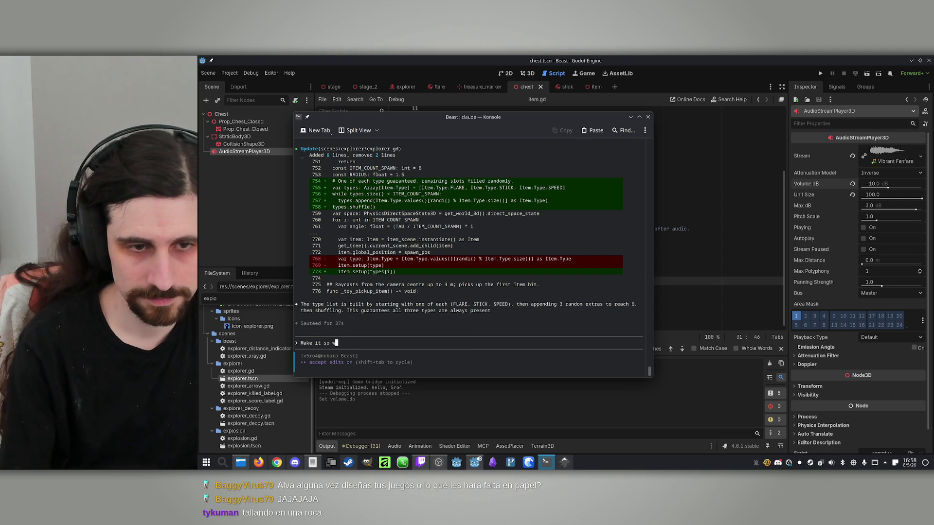
{"action": "type", "text": "hen a player is looking at a pickeable o"}
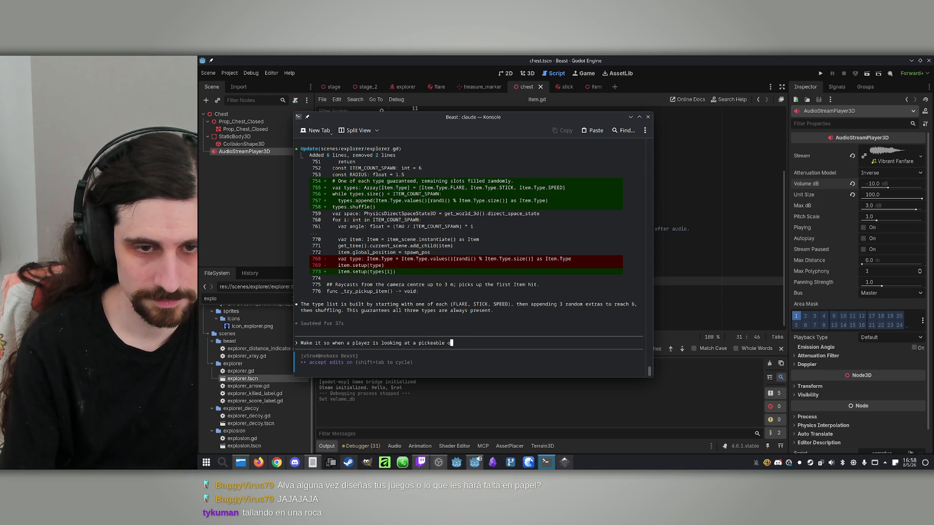
- Submit the 'E' over-crosshair label request, then draft 'also show the item type name below the E'
{"action": "key", "text": "BackSpace"}
{"action": "type", "text": "item, and is at t"}
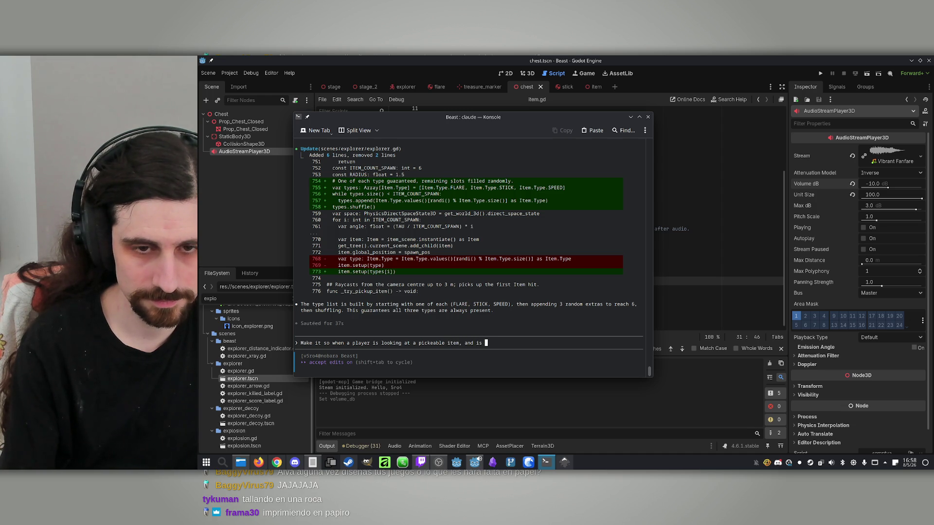
{"action": "type", "text": "he proper "}
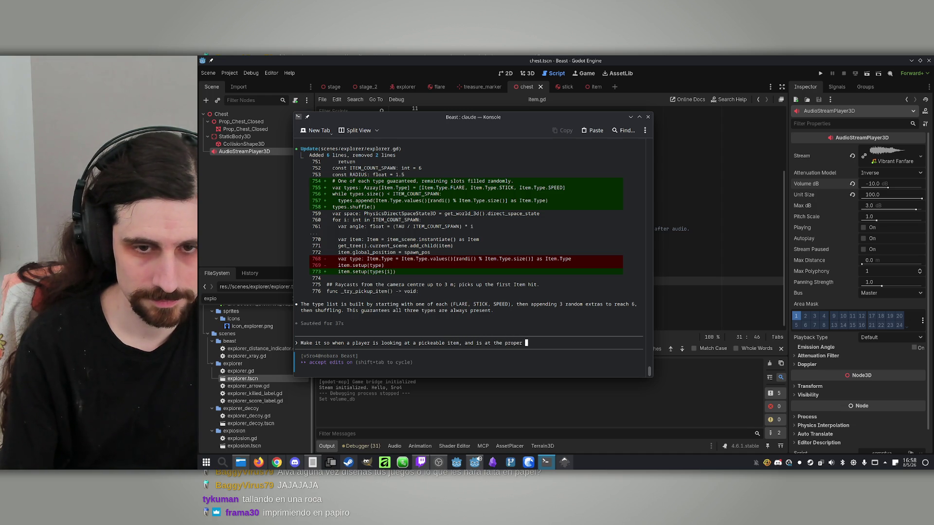
{"action": "type", "text": "distance, a labe"}
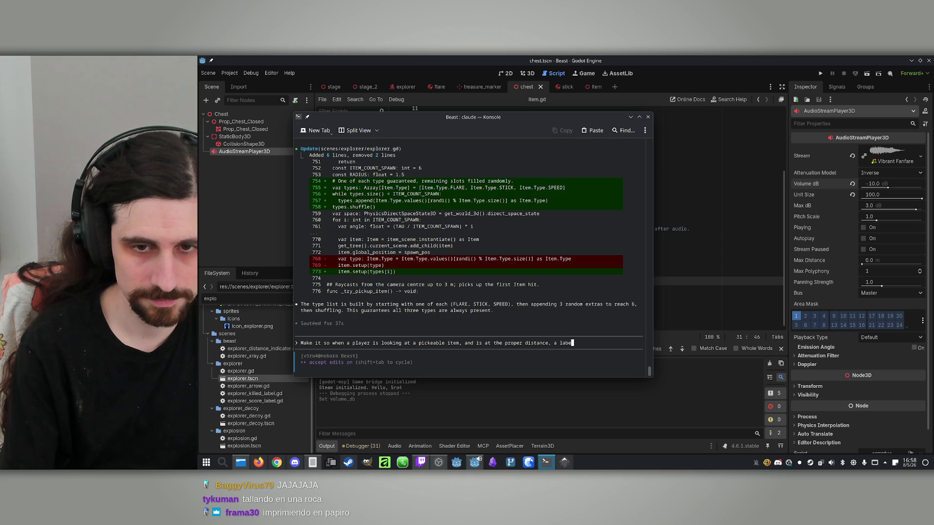
{"action": "type", "text": "l with an "}
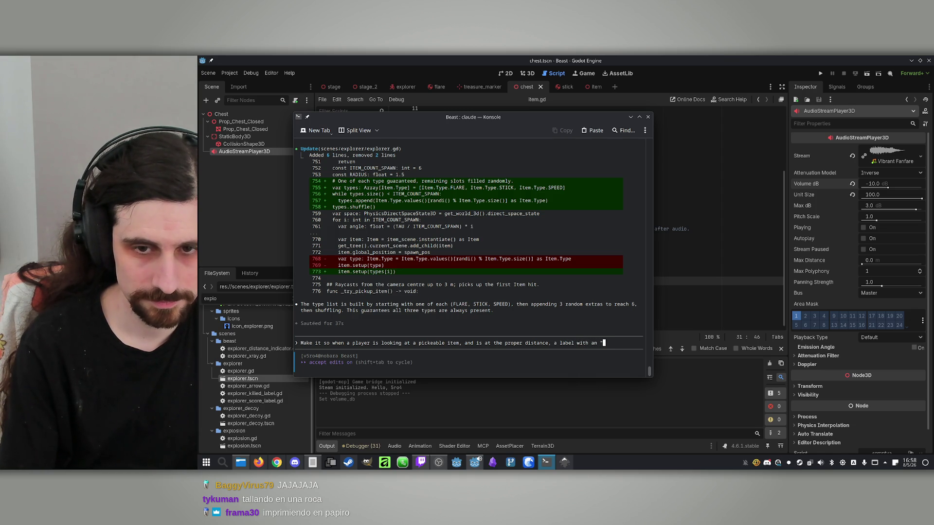
{"action": "type", "text": "\"E\" appears"}
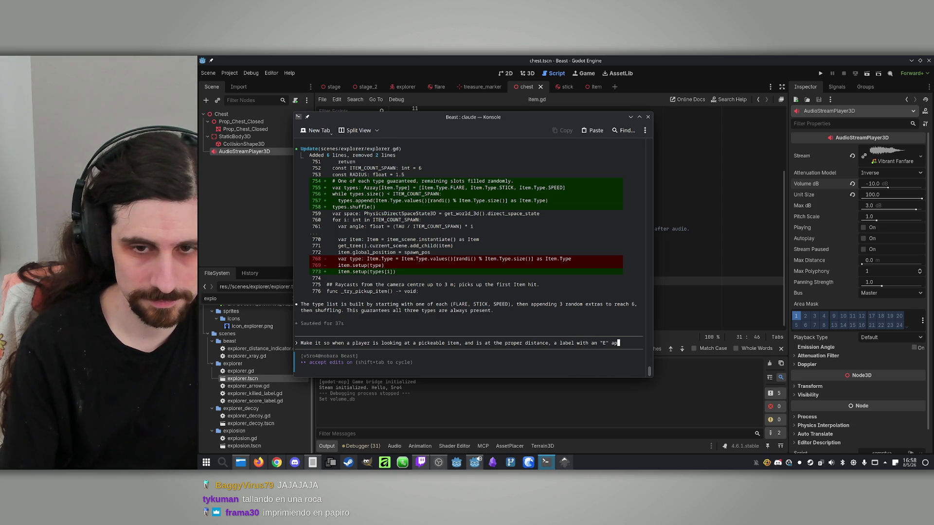
{"action": "type", "text": " o"}
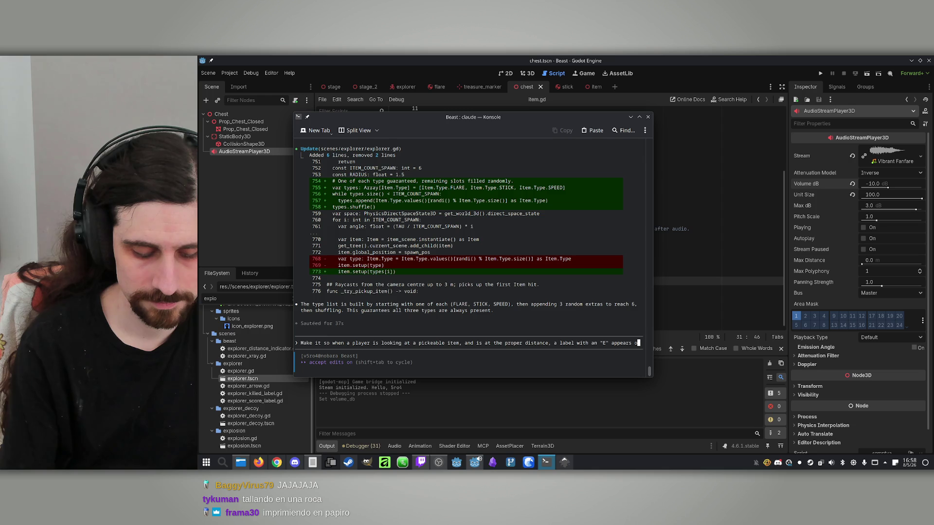
{"action": "type", "text": "ver the "}
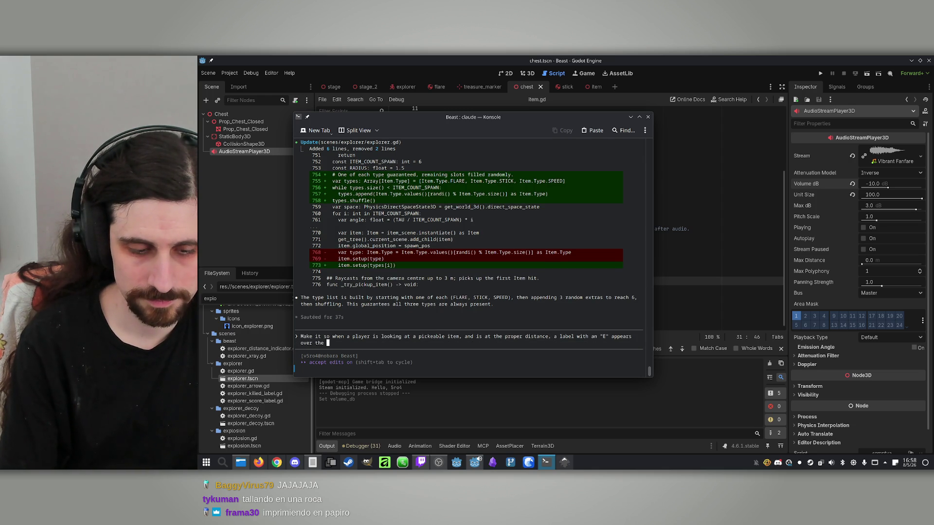
{"action": "type", "text": "cr"}
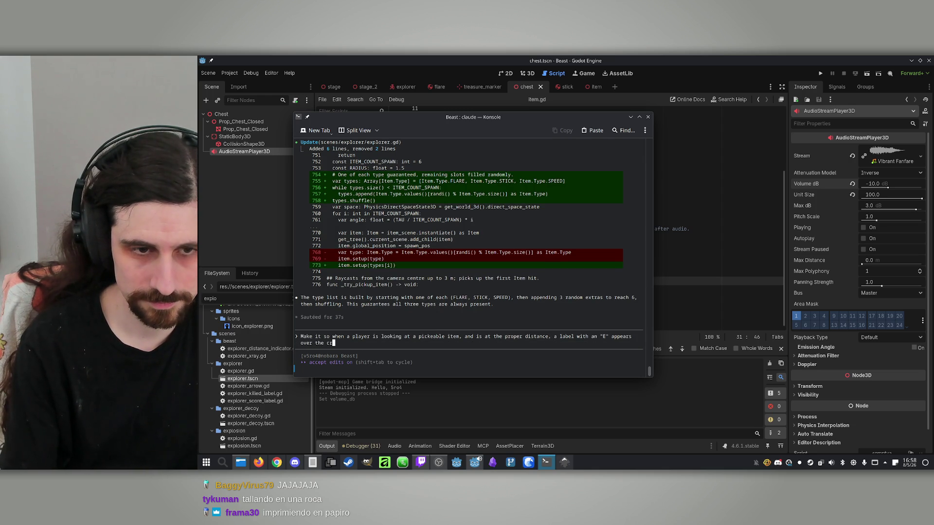
{"action": "type", "text": "osshair."}
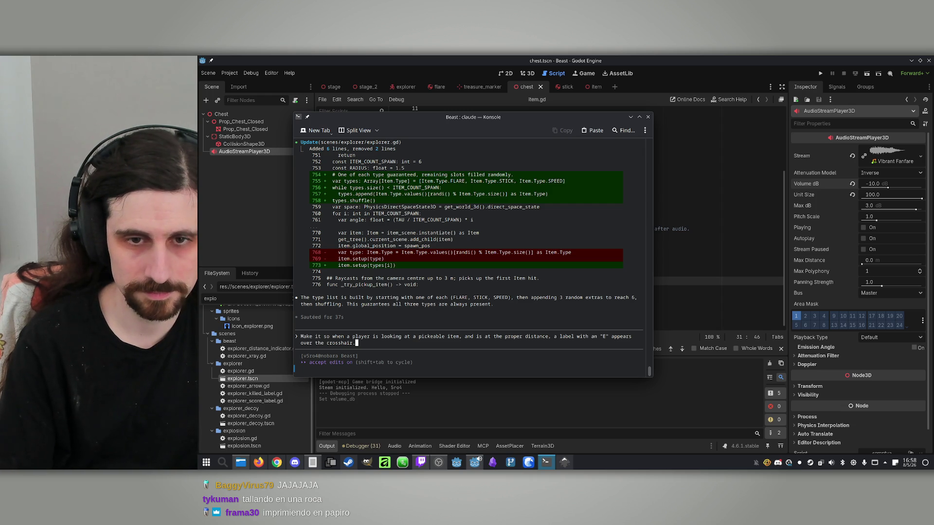
{"action": "key", "text": "Return"}
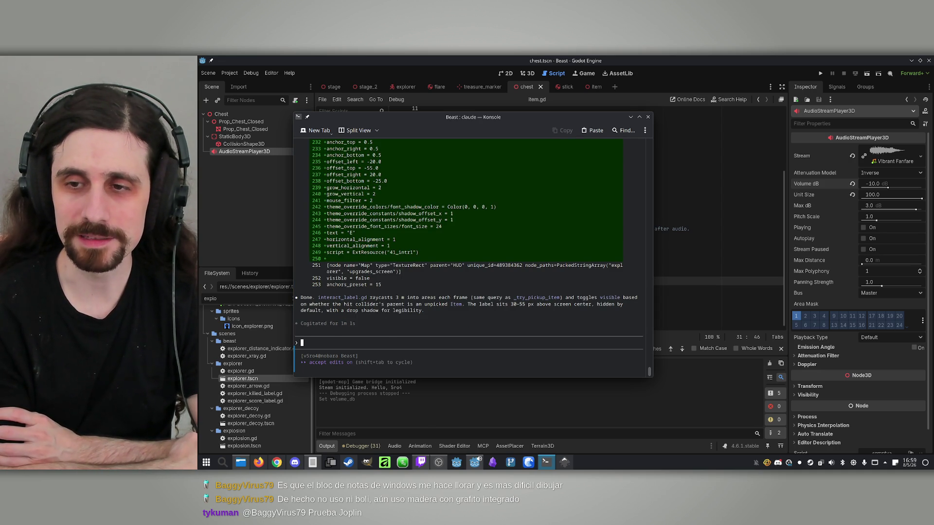
{"action": "type", "text": "also show the item type name below the E"}
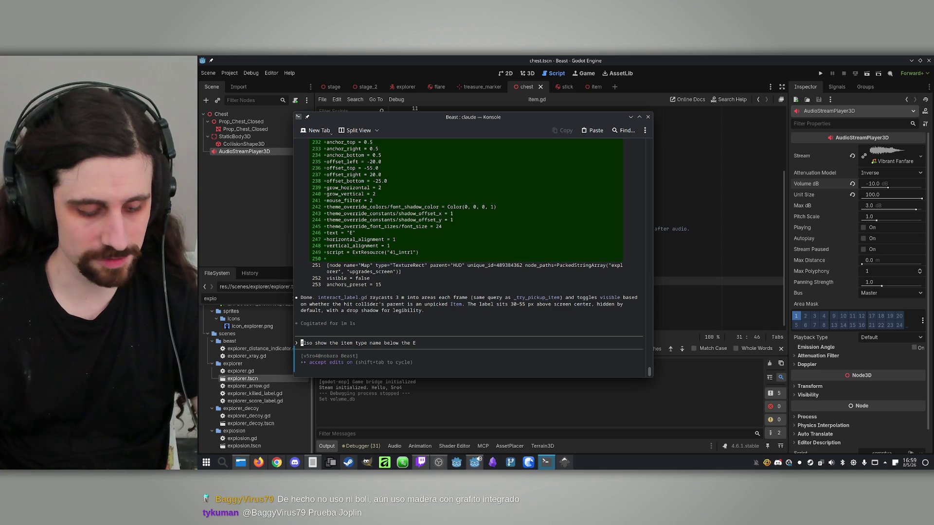
{"action": "left_click", "coordinate": [749, 57]}
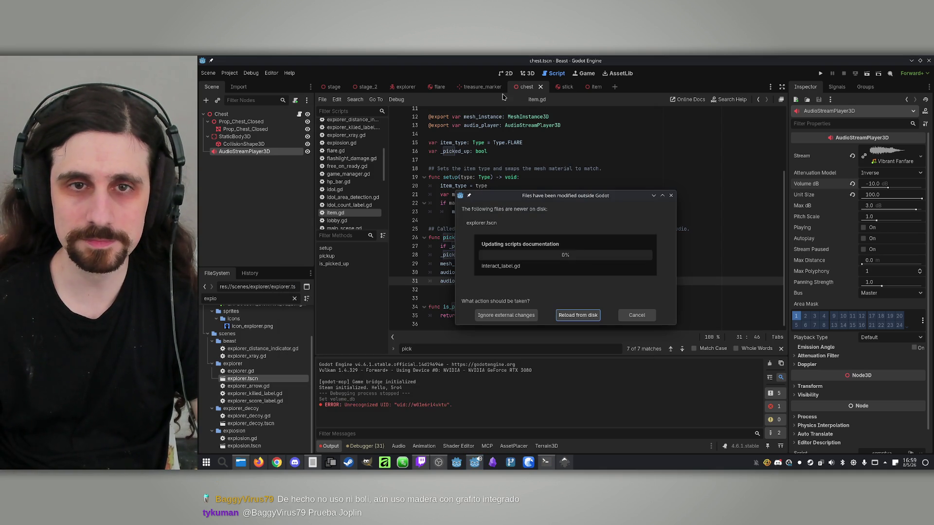
- Reload the externally changed files from disk and switch to the explorer scene
{"action": "left_click", "coordinate": [578, 317]}
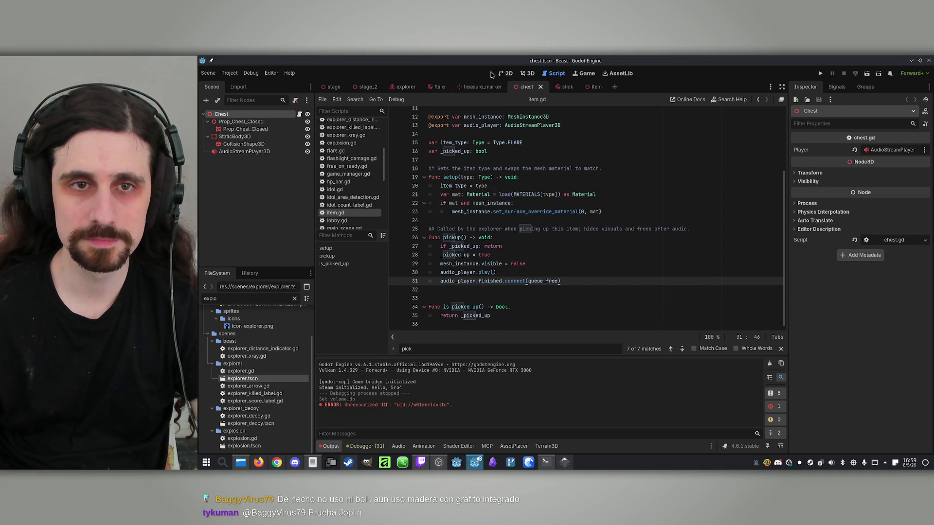
{"action": "left_click", "coordinate": [404, 86]}
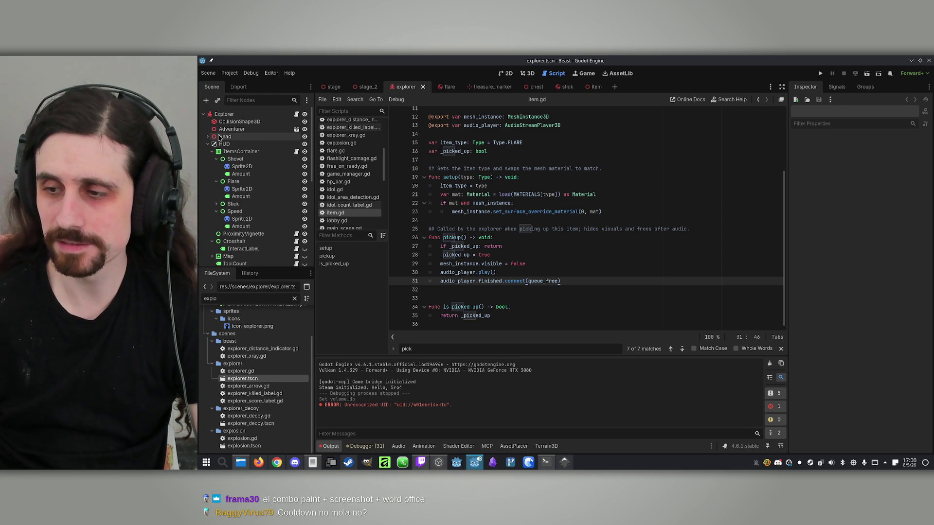
{"action": "scroll", "coordinate": [238, 228], "scroll_direction": "down", "scroll_amount": 10}
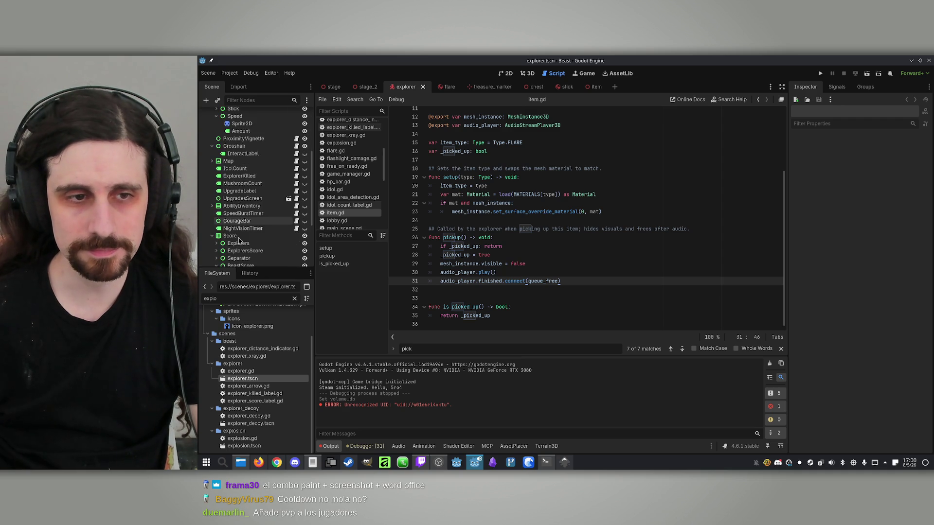
{"action": "scroll", "coordinate": [239, 233], "scroll_direction": "up", "scroll_amount": 10}
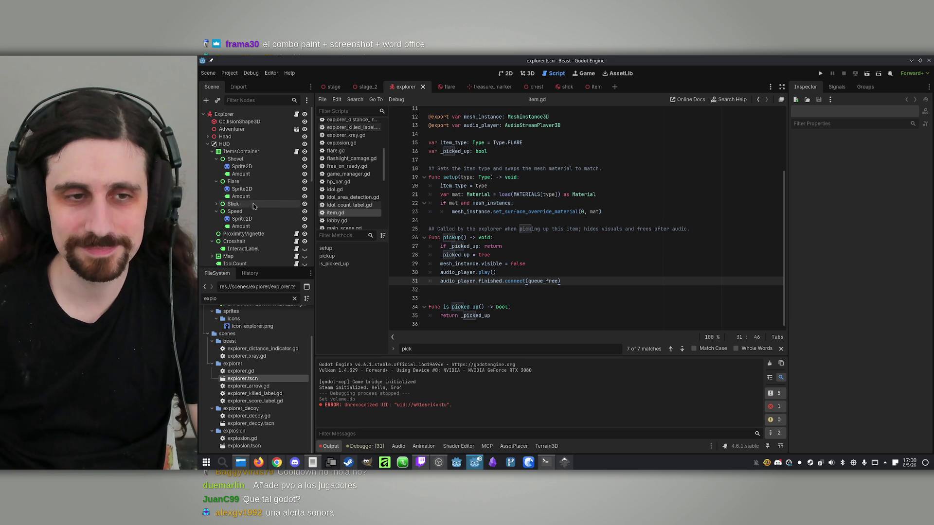
{"action": "scroll", "coordinate": [256, 219], "scroll_direction": "down", "scroll_amount": 1}
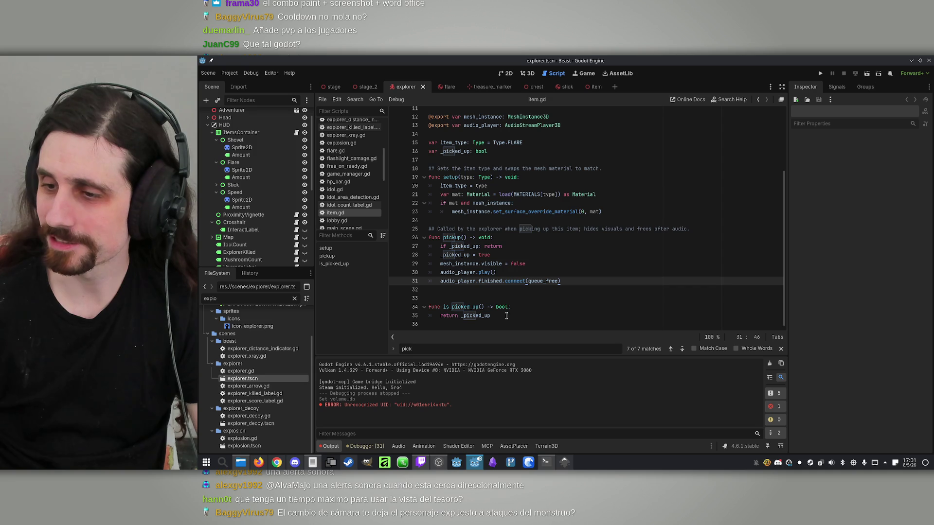
{"action": "mouse_move", "coordinate": [498, 304]}
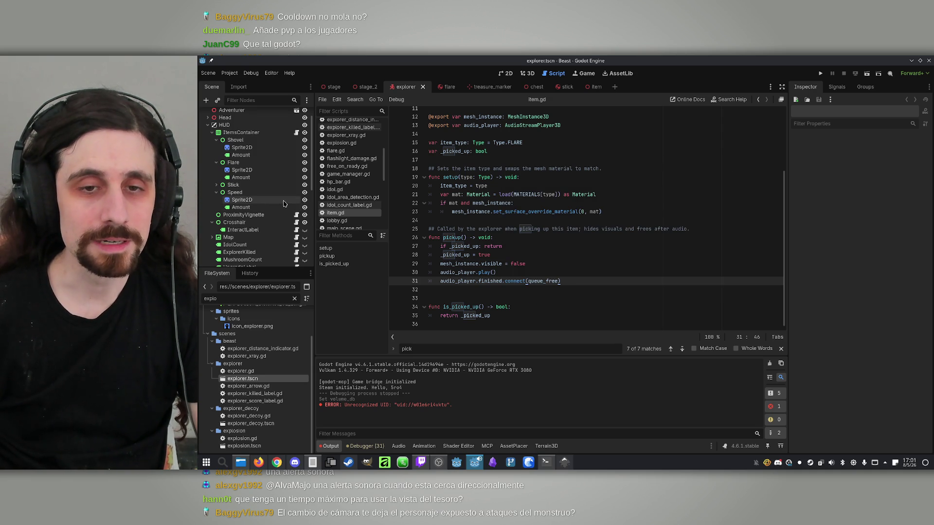
{"action": "scroll", "coordinate": [249, 116], "scroll_direction": "down", "scroll_amount": 1}
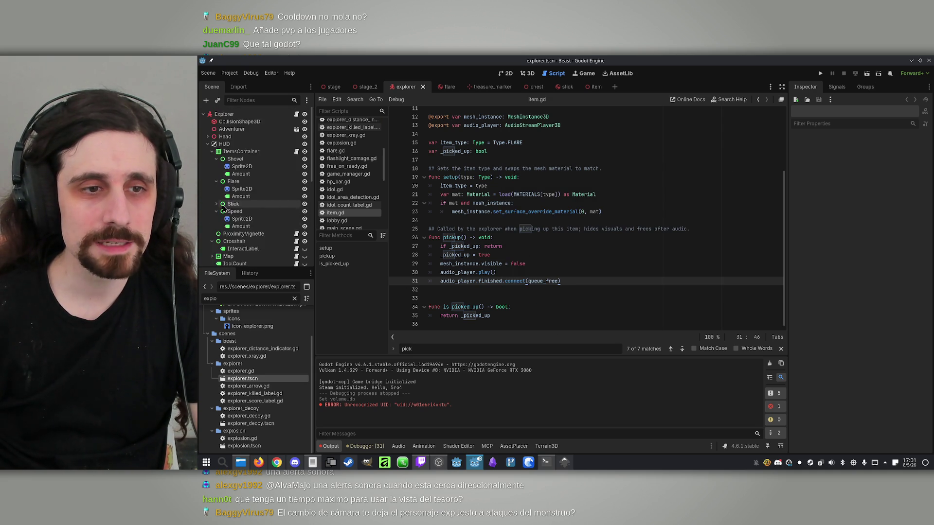
{"action": "left_click", "coordinate": [250, 113]}
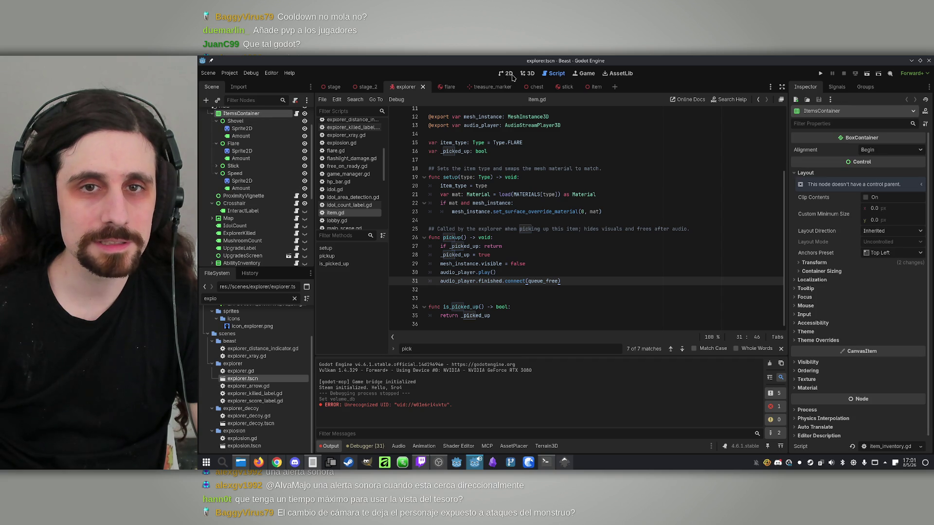
- Switch to the HUD's 2D view and toggle several HUD nodes' visibility
{"action": "left_click", "coordinate": [527, 73]}
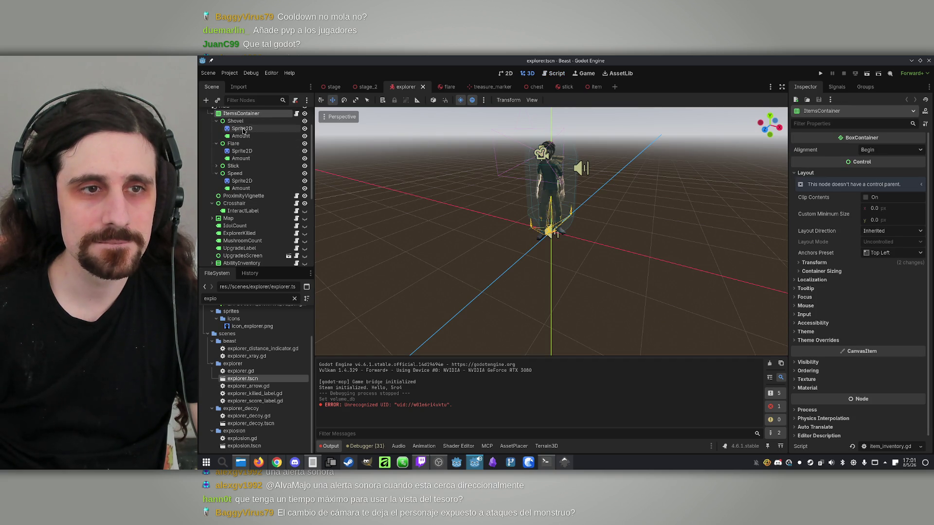
{"action": "left_click", "coordinate": [246, 122]}
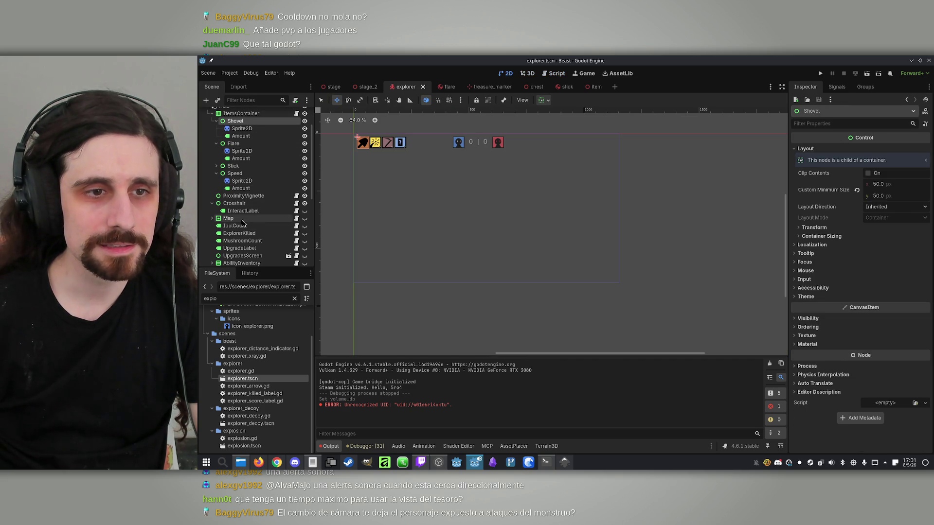
{"action": "scroll", "coordinate": [258, 237], "scroll_direction": "down", "scroll_amount": 2}
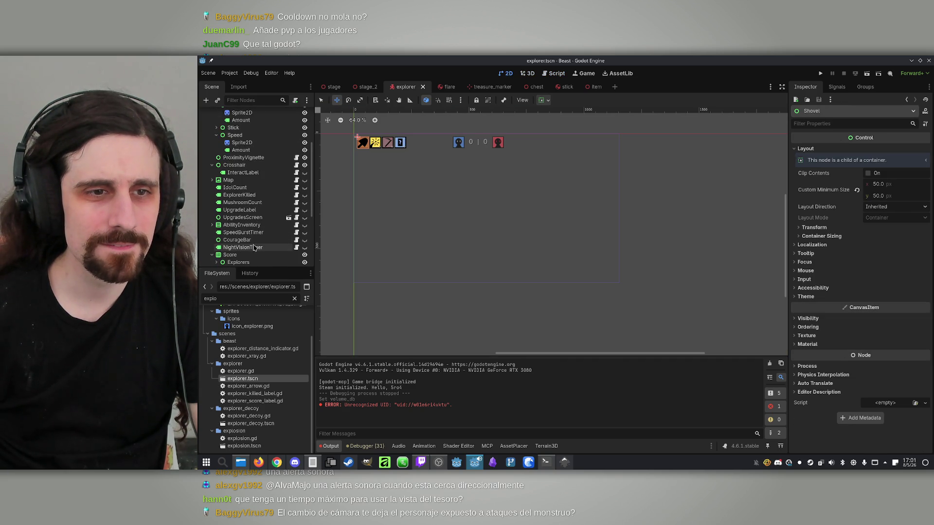
{"action": "scroll", "coordinate": [257, 243], "scroll_direction": "down", "scroll_amount": 2}
{"action": "left_click", "coordinate": [212, 198]}
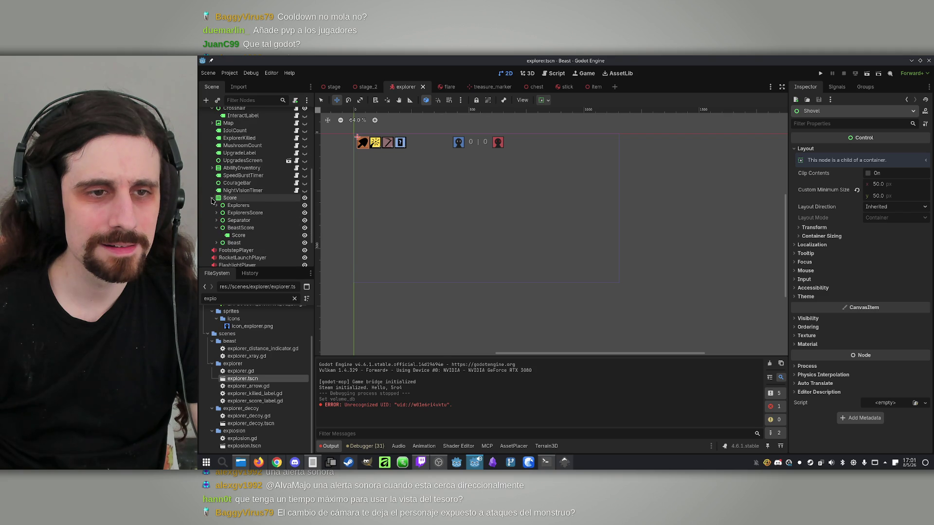
{"action": "scroll", "coordinate": [246, 204], "scroll_direction": "up", "scroll_amount": 1}
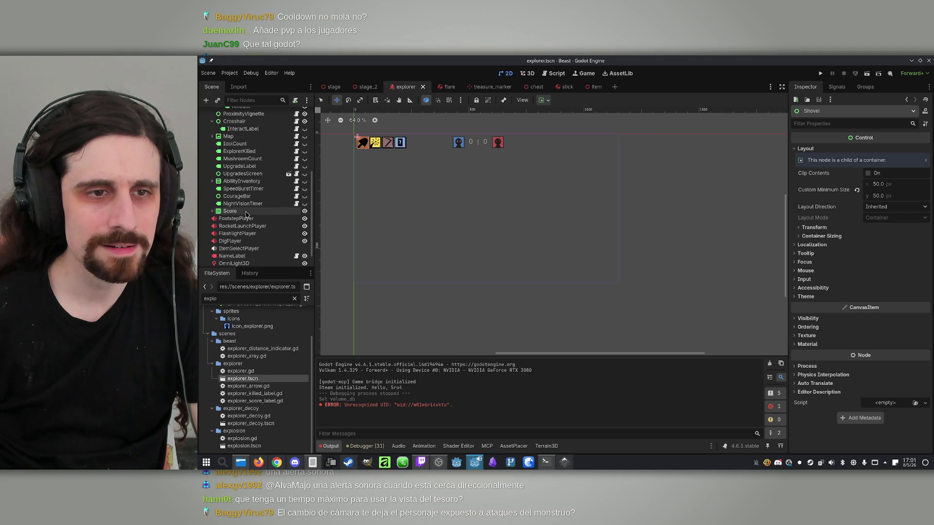
{"action": "double_click", "coordinate": [304, 203]}
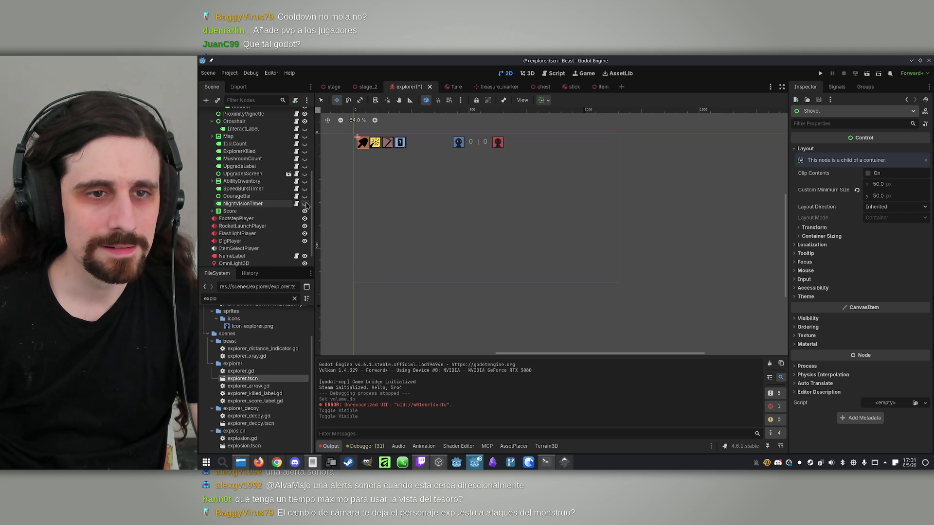
{"action": "double_click", "coordinate": [303, 195]}
{"action": "double_click", "coordinate": [303, 194]}
{"action": "double_click", "coordinate": [303, 186]}
- Inspect UpgradesScreen, ItemsContainer, ProximityVignette and Crosshair, then select the InteractLabel 'E'
{"action": "left_click", "coordinate": [253, 174]}
{"action": "scroll", "coordinate": [252, 176], "scroll_direction": "up", "scroll_amount": 2}
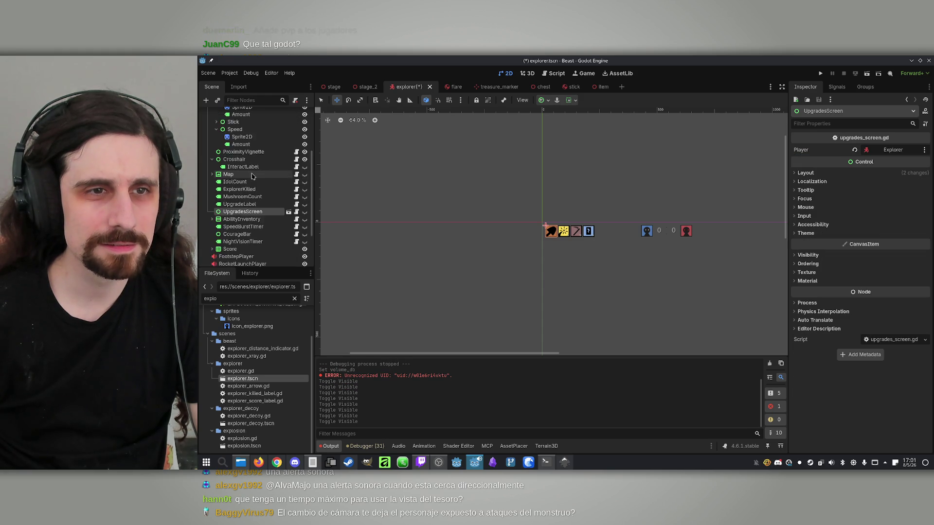
{"action": "scroll", "coordinate": [252, 176], "scroll_direction": "up", "scroll_amount": 3}
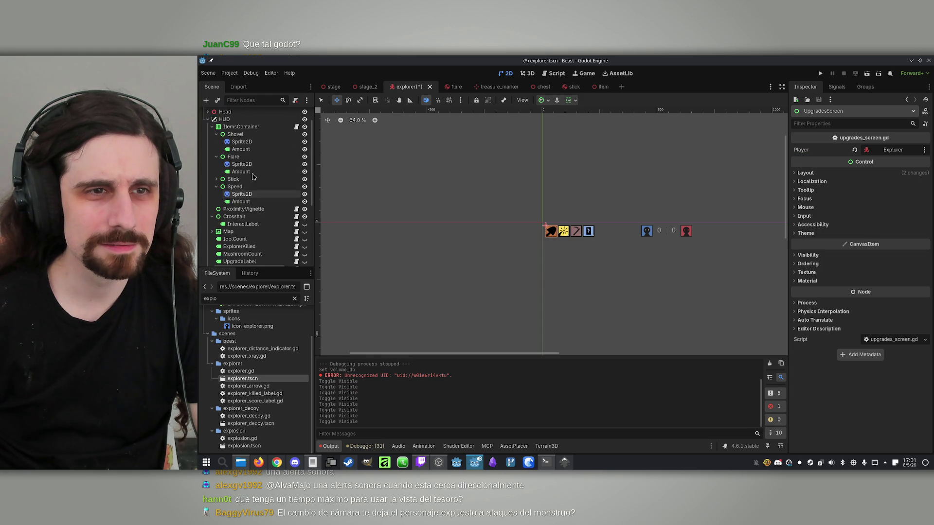
{"action": "left_click", "coordinate": [216, 128]}
{"action": "left_click", "coordinate": [212, 127]}
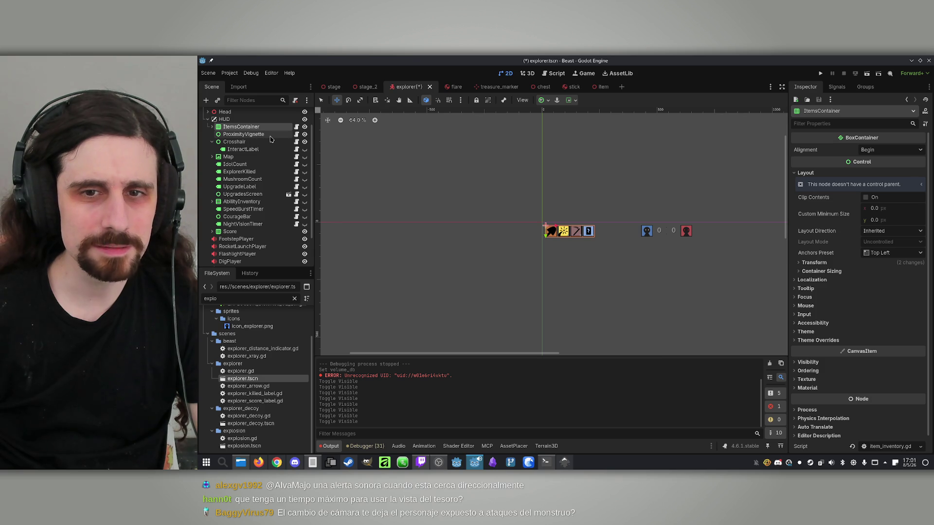
{"action": "left_click", "coordinate": [268, 136]}
{"action": "left_click", "coordinate": [261, 143]}
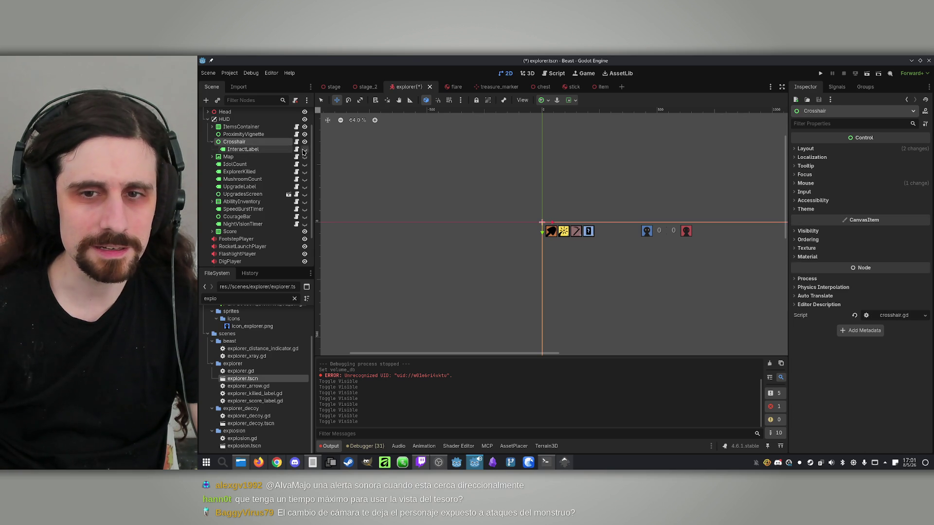
{"action": "left_click", "coordinate": [270, 151]}
- Try the canvas node actions on InteractLabel, then save the scene and run the game
{"action": "right_click", "coordinate": [601, 285]}
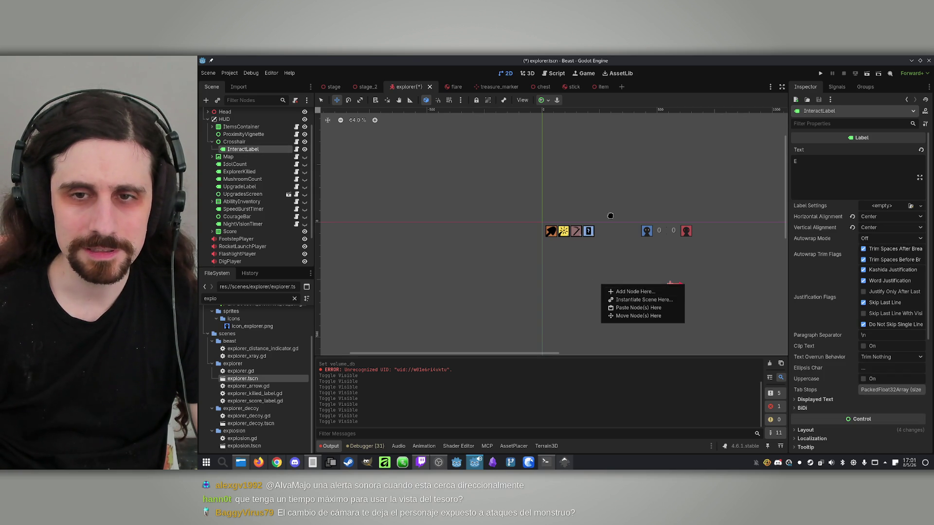
{"action": "left_click", "coordinate": [628, 144]}
{"action": "right_click", "coordinate": [660, 227]}
{"action": "key", "text": "Escape"}
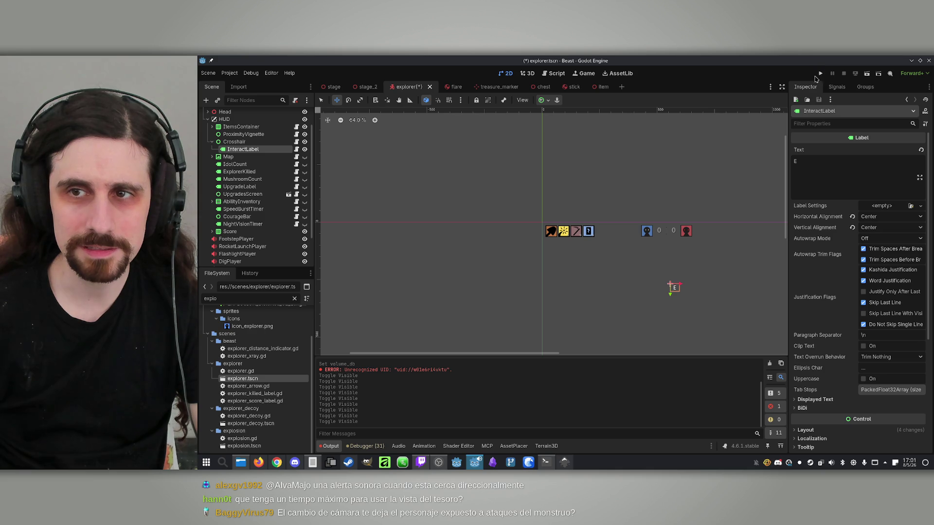
{"action": "left_click", "coordinate": [820, 74]}
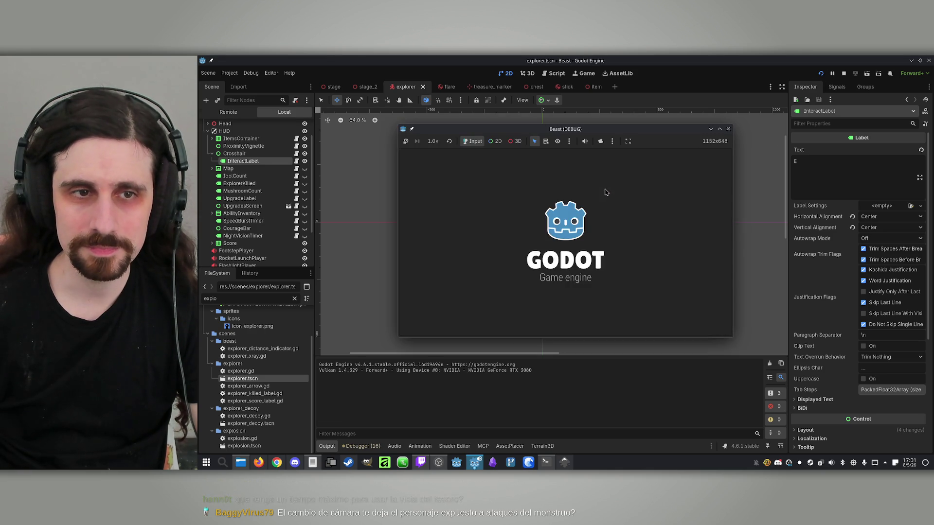
- Relaunch the game with F5 and play-test offline as the Explorer, seeing the 'E' prompt
{"action": "left_click", "coordinate": [844, 73]}
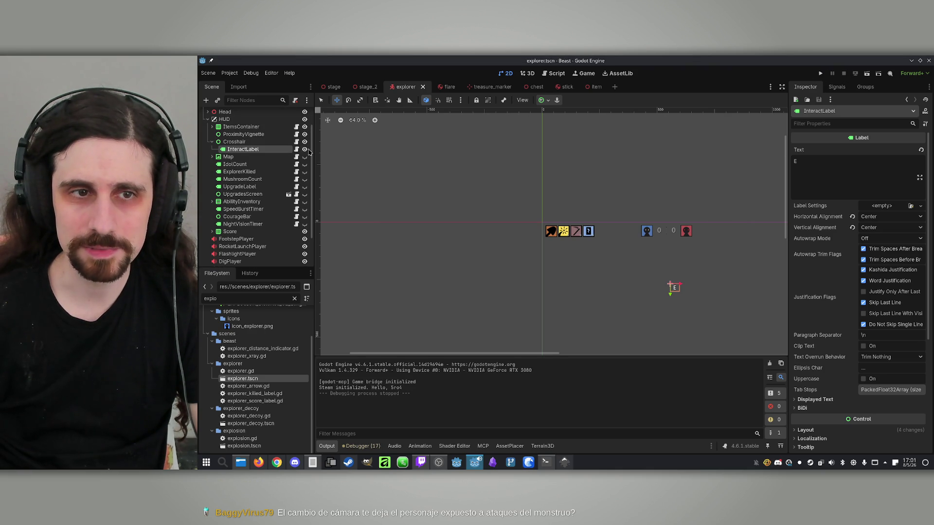
{"action": "key", "text": "F5"}
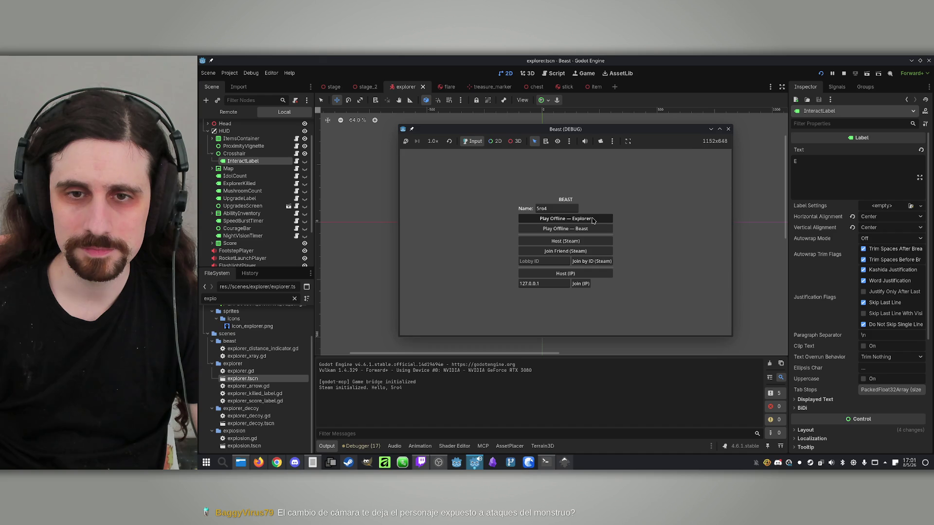
{"action": "key", "text": "Return"}
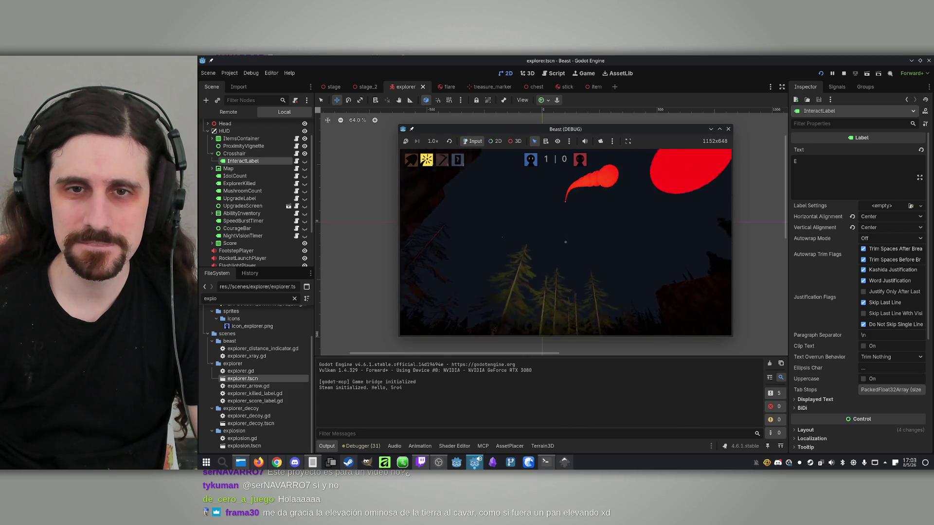
{"action": "key", "text": "super"}
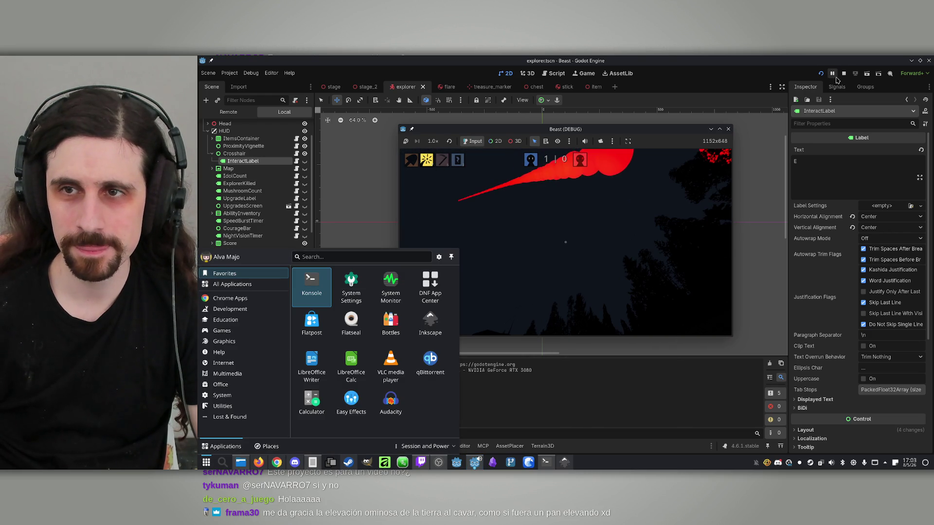
- Stop the game, drag the InteractLabel 'E' slightly lower, hide it again, and save
{"action": "left_click", "coordinate": [844, 73]}
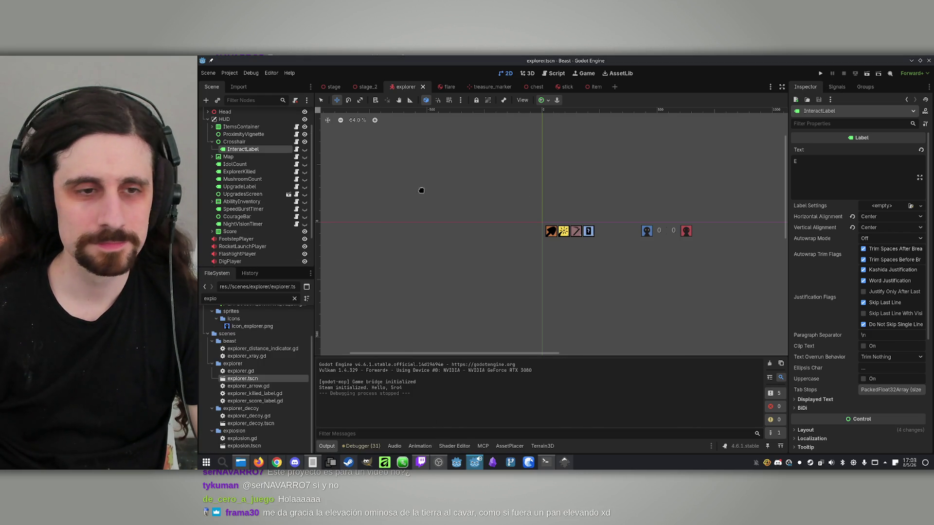
{"action": "left_click", "coordinate": [287, 157]}
{"action": "left_click", "coordinate": [287, 149]}
{"action": "left_click", "coordinate": [304, 149]}
{"action": "scroll", "coordinate": [677, 316], "scroll_direction": "up", "scroll_amount": 2}
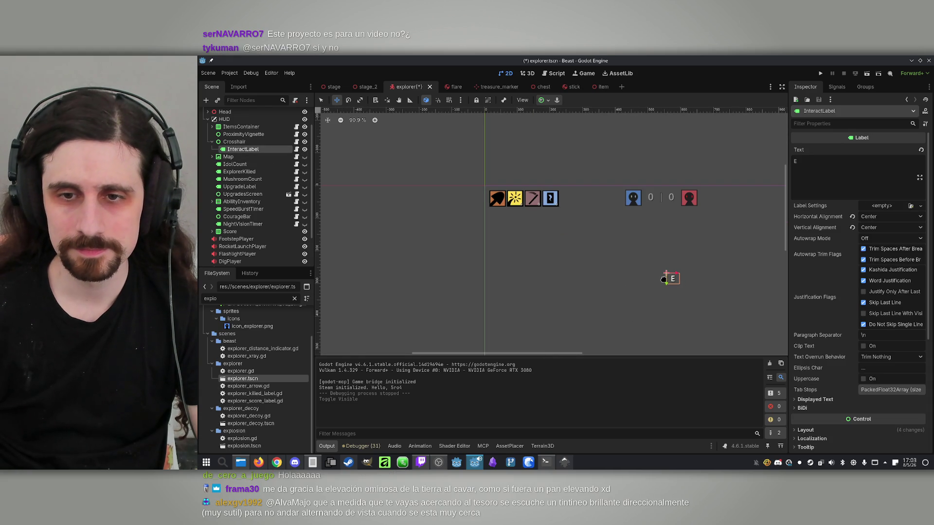
{"action": "left_click_drag", "start_coordinate": [664, 281], "coordinate": [666, 288]}
{"action": "left_click", "coordinate": [304, 149]}
{"action": "left_click", "coordinate": [247, 143]}
{"action": "key", "text": "ctrl+s"}
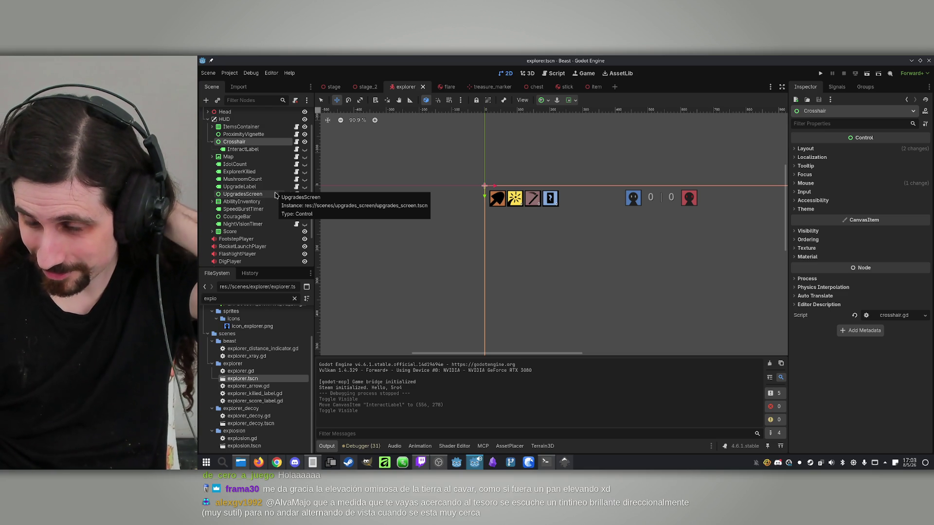
- Dismiss the canvas add-node menu and return the editor to the 3D view
{"action": "right_click", "coordinate": [567, 232]}
{"action": "left_click", "coordinate": [544, 250]}
{"action": "scroll", "coordinate": [472, 167], "scroll_direction": "down", "scroll_amount": 3}
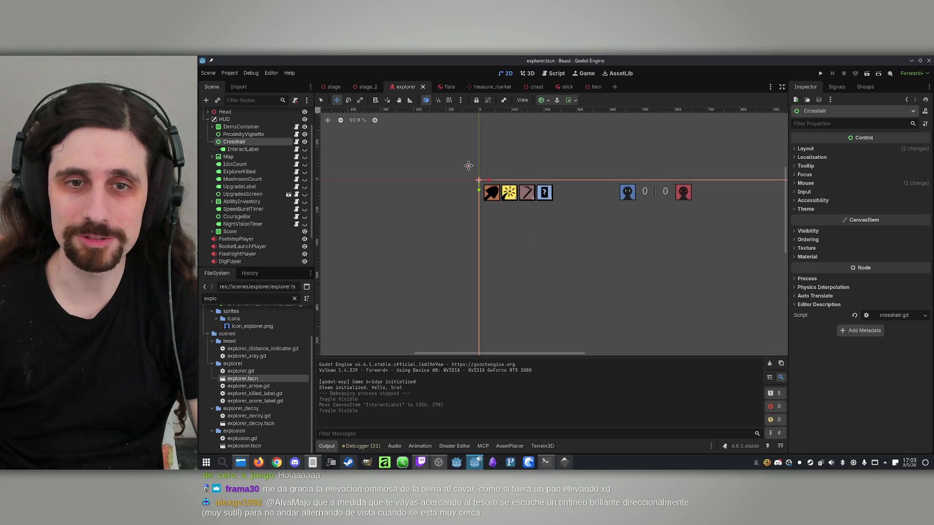
{"action": "scroll", "coordinate": [532, 219], "scroll_direction": "down", "scroll_amount": 2}
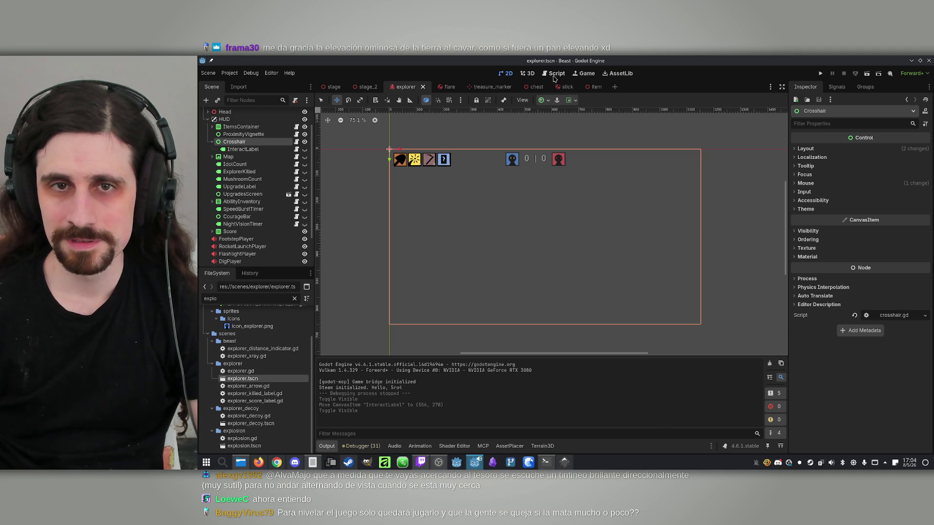
{"action": "left_click", "coordinate": [529, 73]}
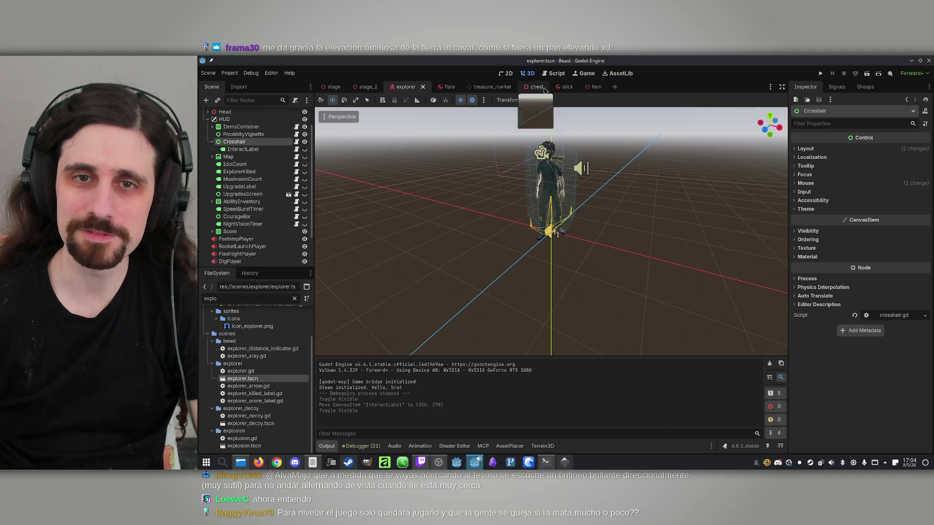
- Bring up the stage_2 forest level and fly the camera back above the forest and campfire
{"action": "left_click", "coordinate": [367, 87]}
{"action": "mouse_move", "coordinate": [501, 214]}
{"action": "left_mouse_down"}
{"action": "mouse_move", "coordinate": [530, 204]}
{"action": "mouse_move", "coordinate": [549, 227]}
{"action": "mouse_move", "coordinate": [550, 256]}
{"action": "left_mouse_up"}
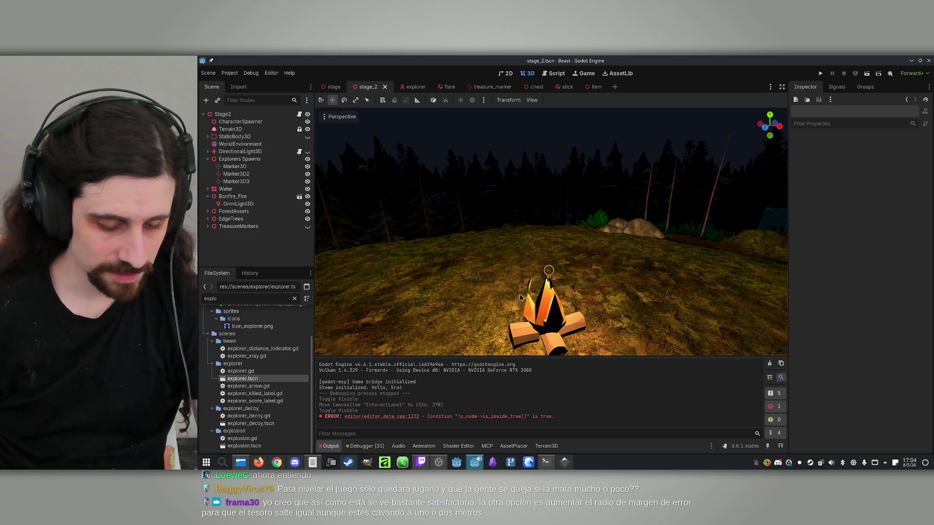
{"action": "left_click", "coordinate": [547, 462]}
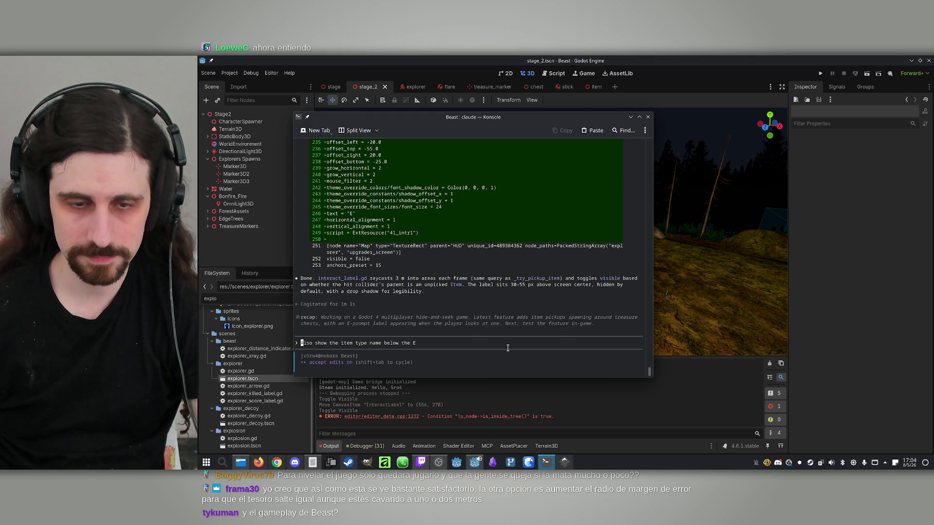
- Ask Claude Code to fade to black and back, 1 second each, when toggling treasure vision
{"action": "type", "text": "Make it so that when "}
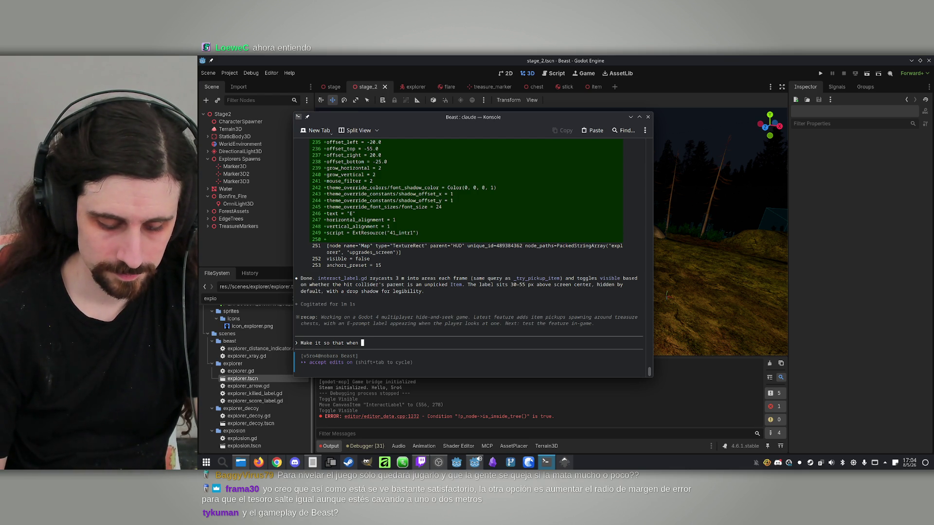
{"action": "type", "text": "a player pr"}
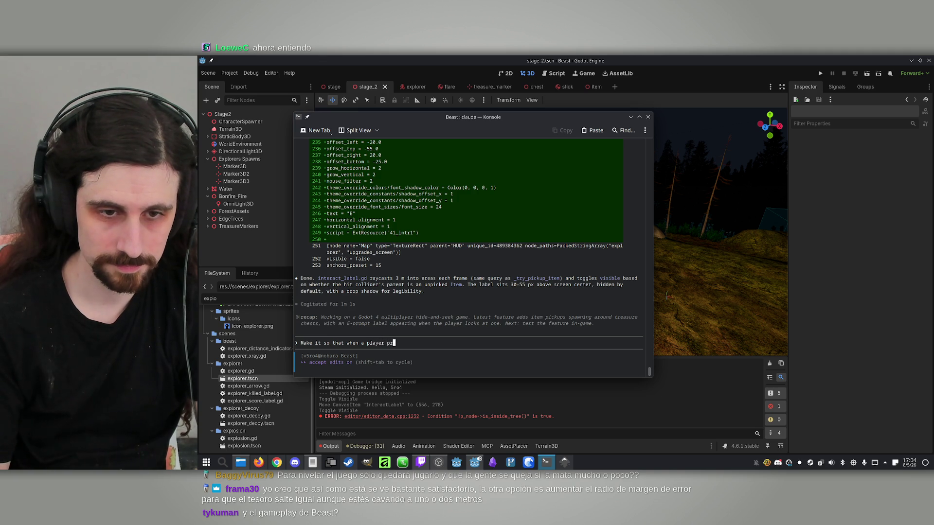
{"action": "type", "text": "eses spa"}
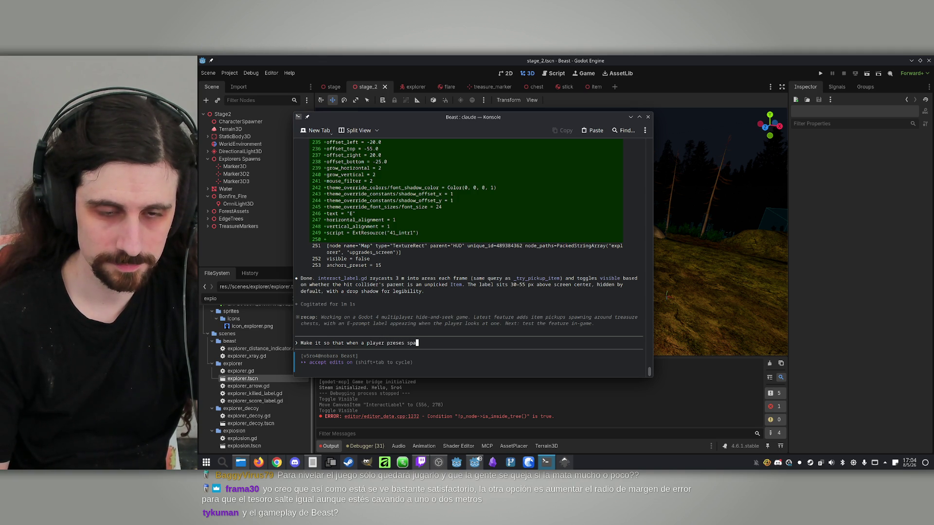
{"action": "type", "text": "ce to enter o"}
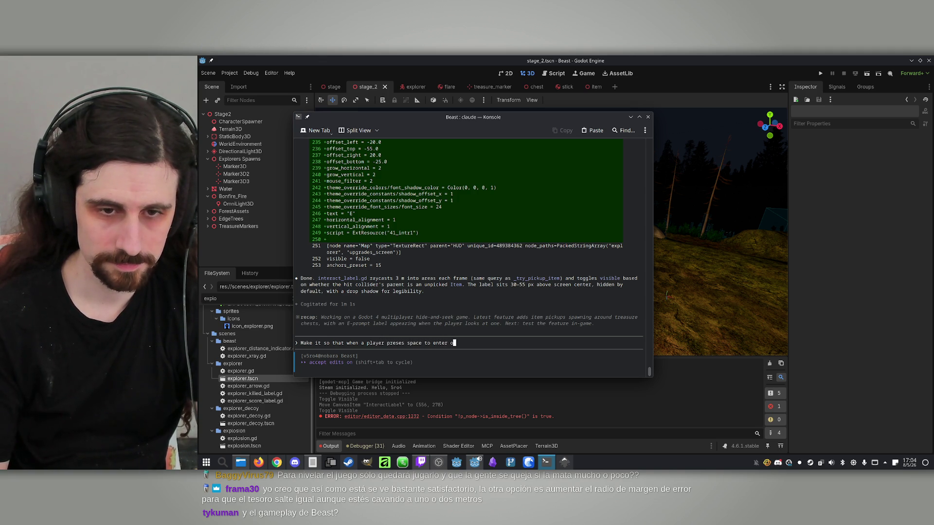
{"action": "type", "text": "r exit the "}
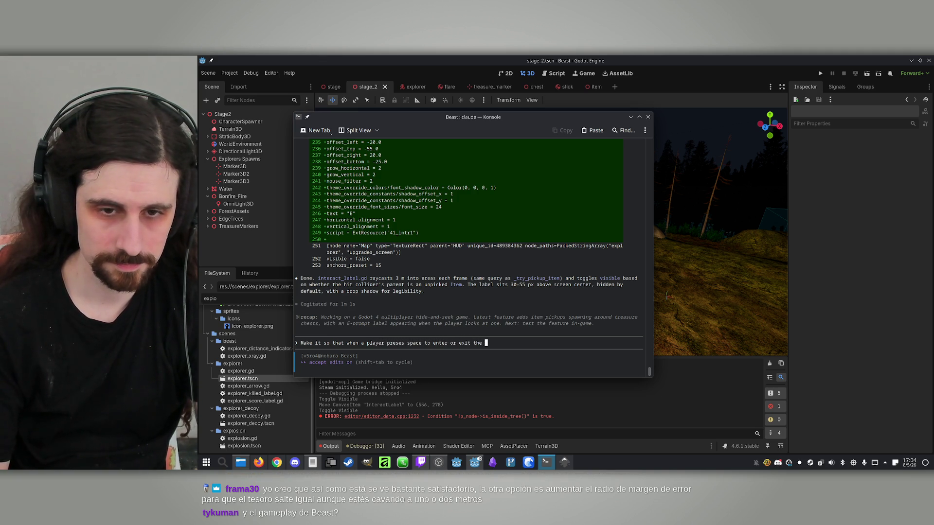
{"action": "type", "text": "treasure vi"}
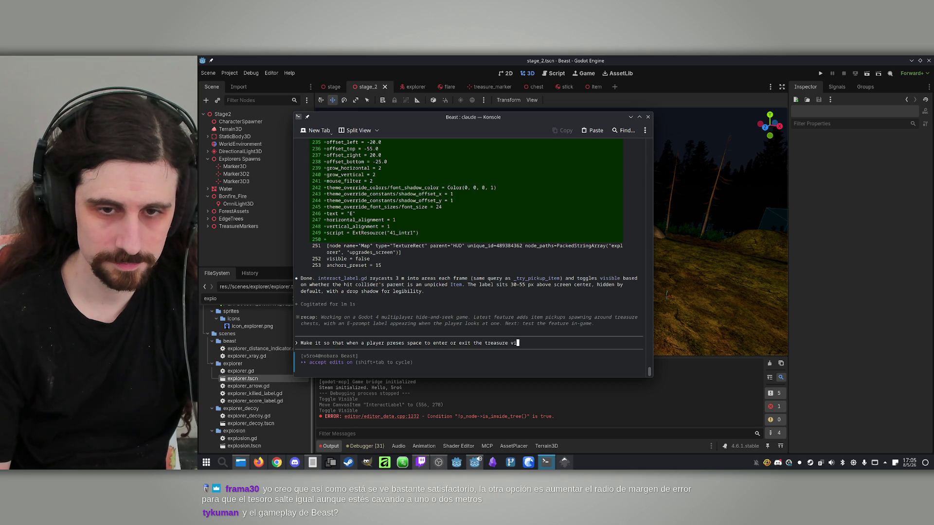
{"action": "type", "text": "sion, there i"}
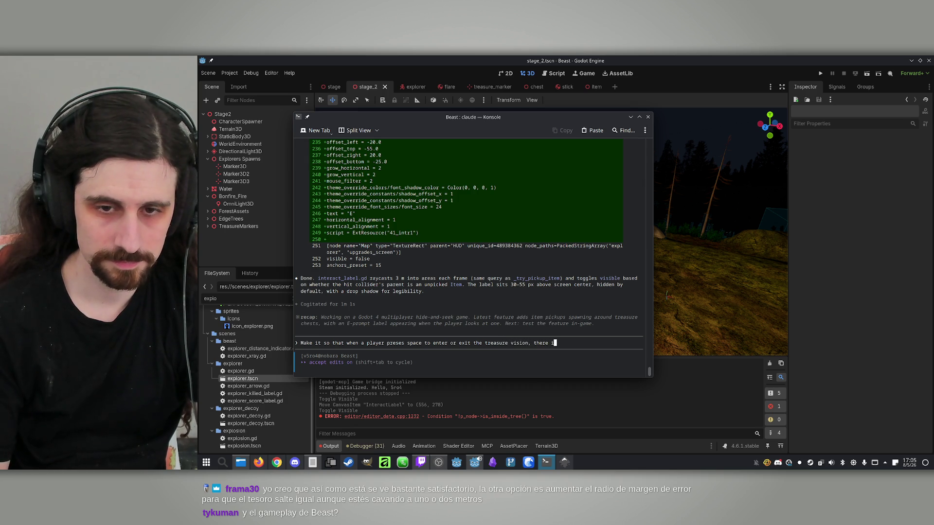
{"action": "type", "text": "s first a "}
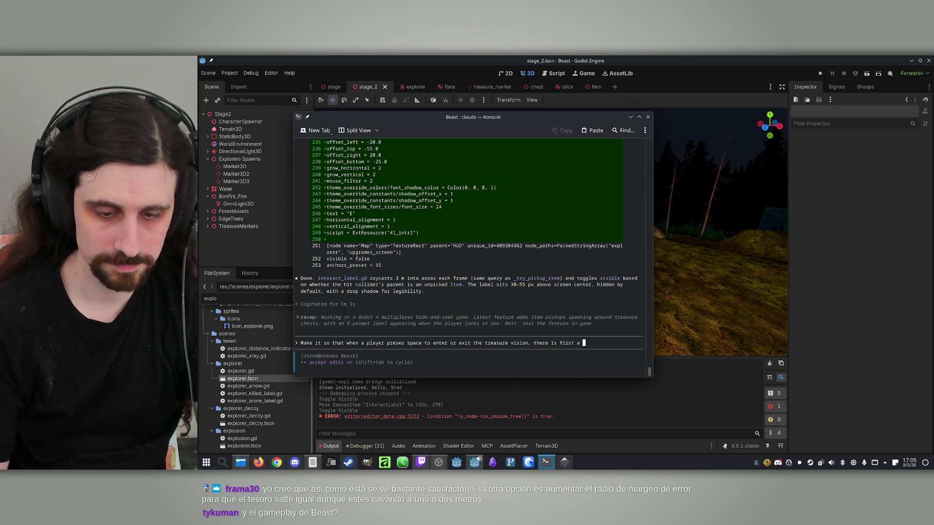
{"action": "type", "text": "fade in"}
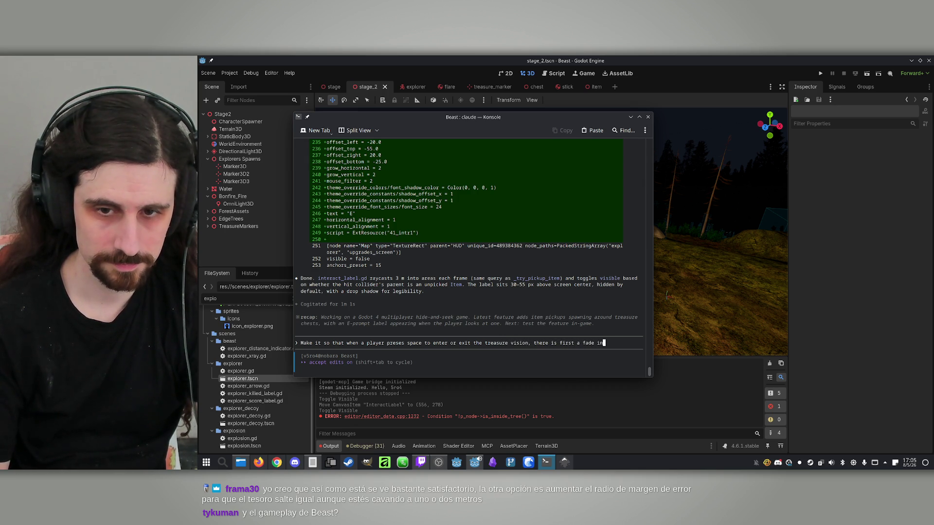
{"action": "type", "text": " and fade ou"}
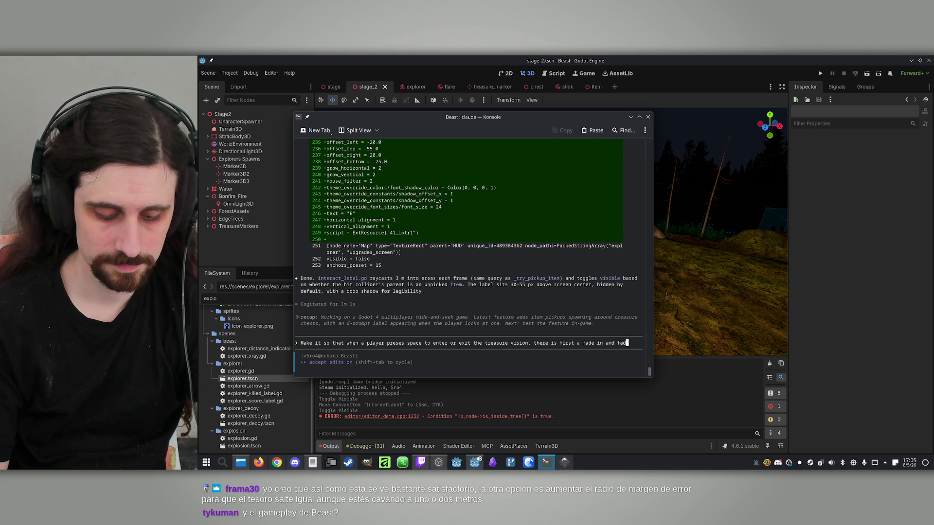
{"action": "key", "text": "BackSpace"}
{"action": "key", "text": "BackSpace"}
{"action": "key", "text": "BackSpace"}
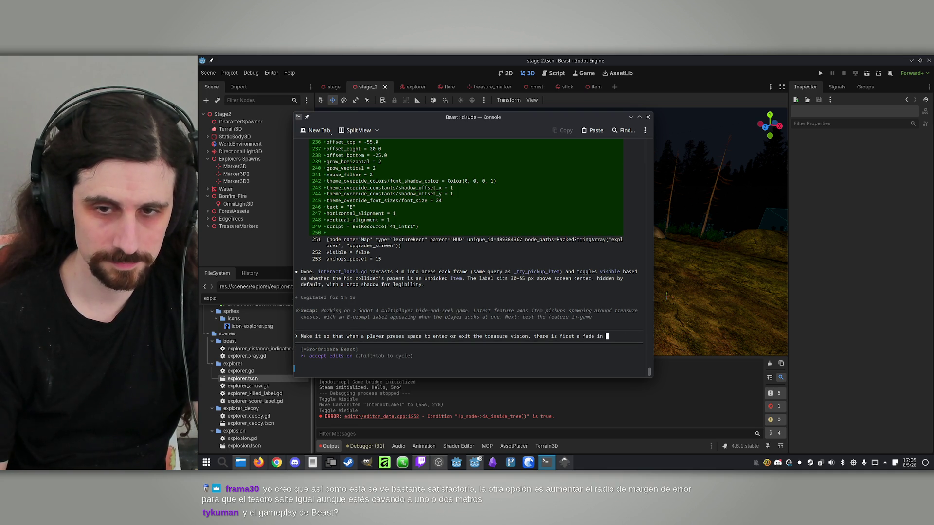
{"action": "type", "text": "to black, then a f"}
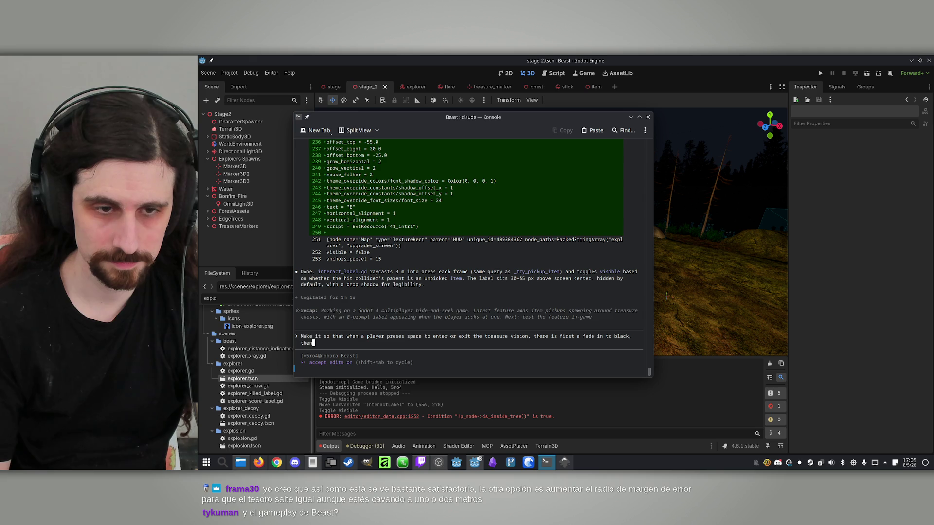
{"action": "type", "text": "ade out"}
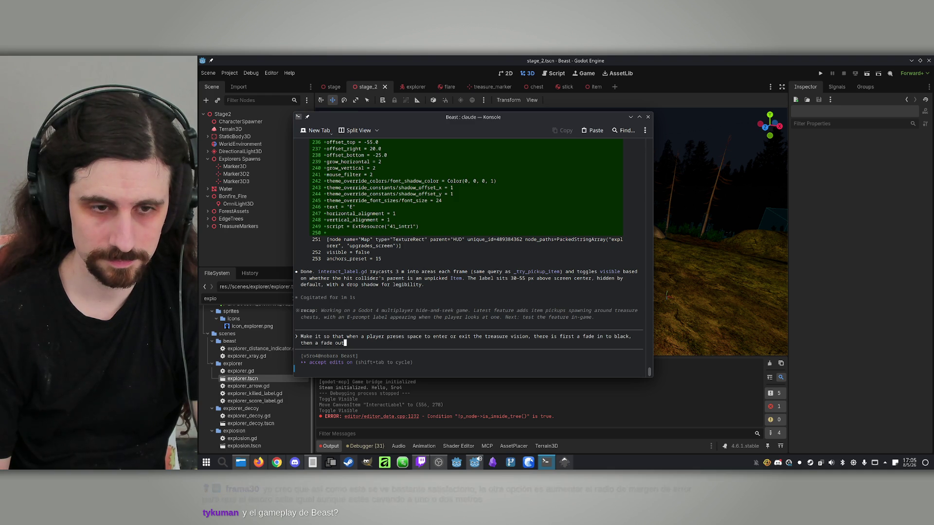
{"action": "type", "text": ", o"}
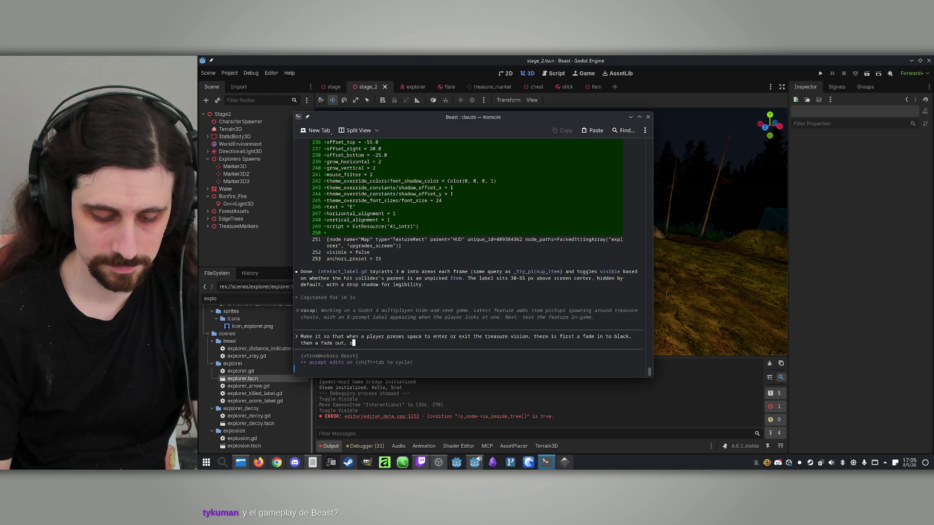
{"action": "type", "text": "f 1 second each."}
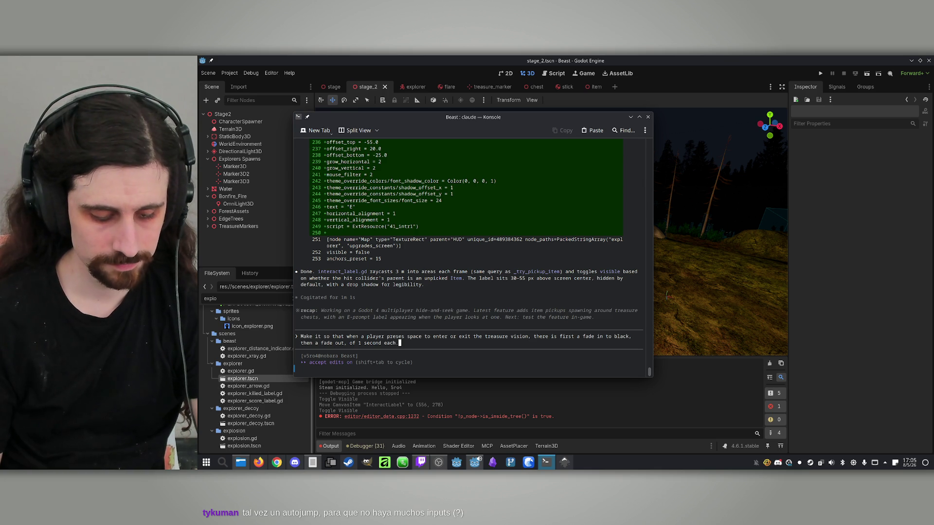
{"action": "key", "text": "Return"}
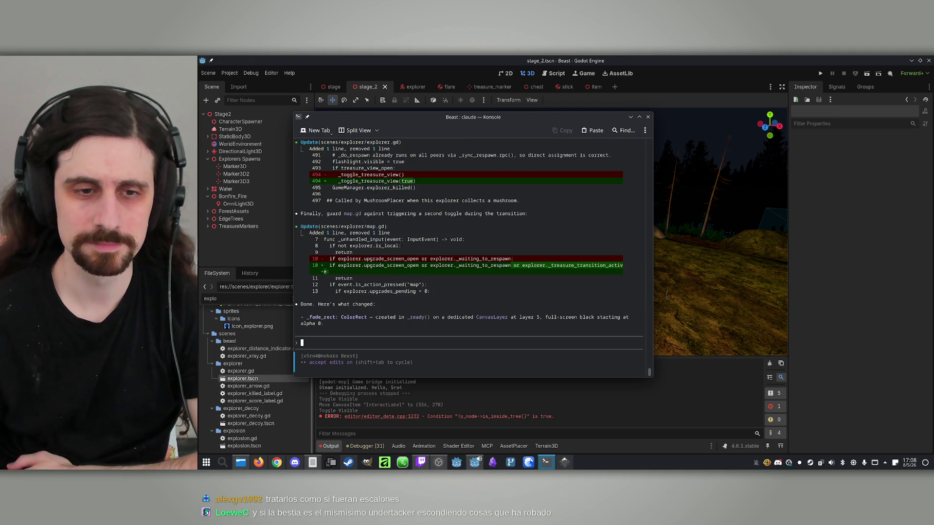
- Select the Explorer node and find its Floor slope settings in the Inspector using a 'slope' filter
{"action": "left_click", "coordinate": [392, 93]}
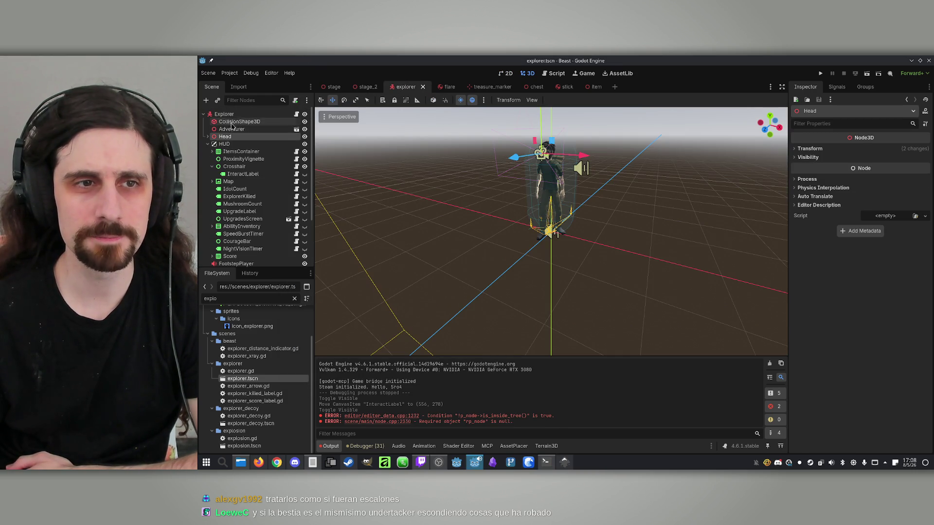
{"action": "left_click", "coordinate": [240, 113]}
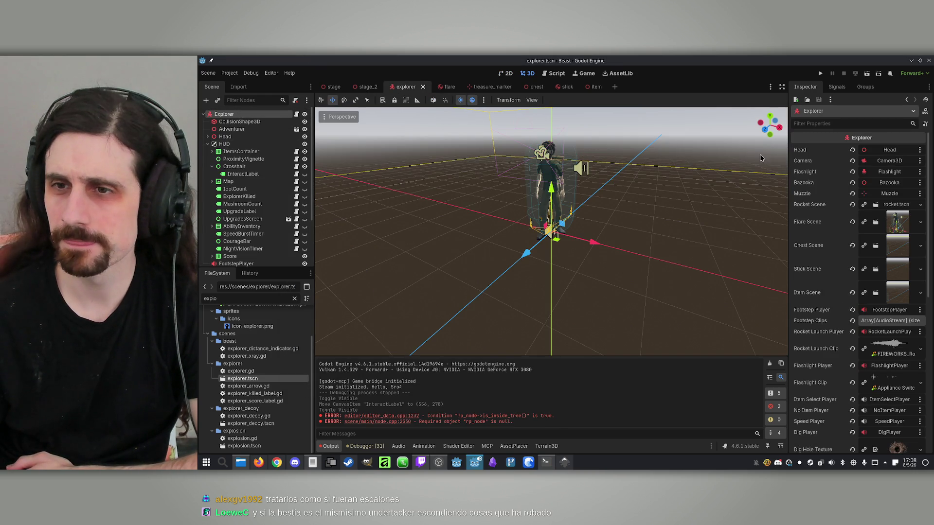
{"action": "left_click", "coordinate": [828, 123]}
{"action": "type", "text": "slope"}
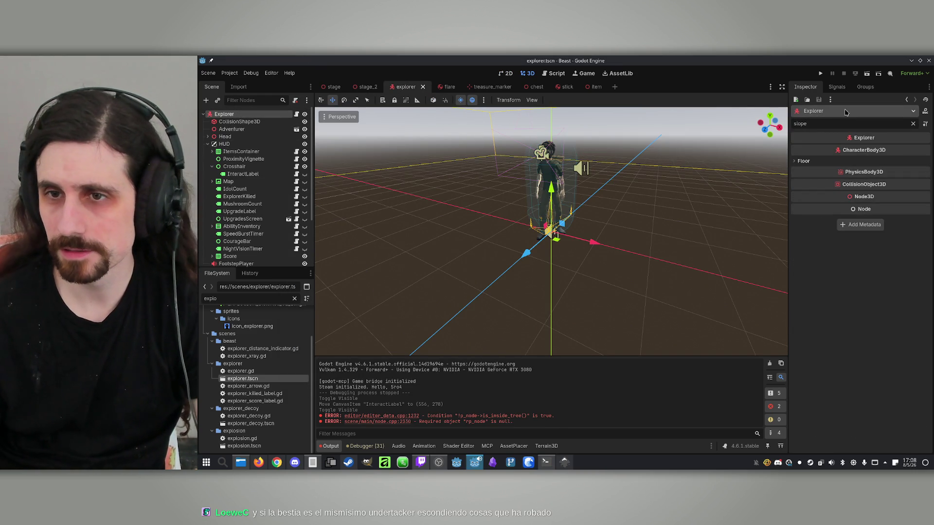
{"action": "left_click", "coordinate": [808, 160]}
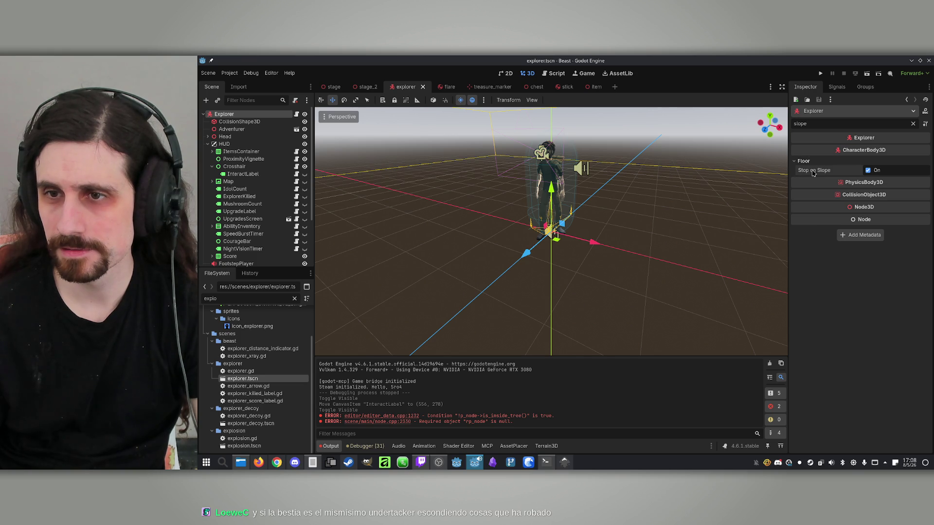
{"action": "left_click", "coordinate": [913, 123]}
{"action": "scroll", "coordinate": [820, 215], "scroll_direction": "down", "scroll_amount": 10}
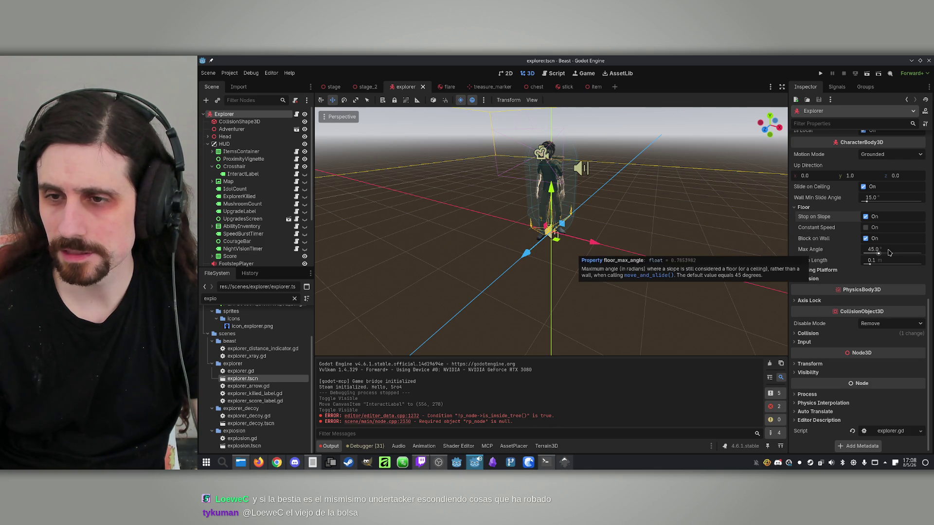
- Raise the Explorer's floor Max Angle from 45 to 60, then save and run the game
{"action": "left_click", "coordinate": [891, 251]}
{"action": "left_click", "coordinate": [892, 250]}
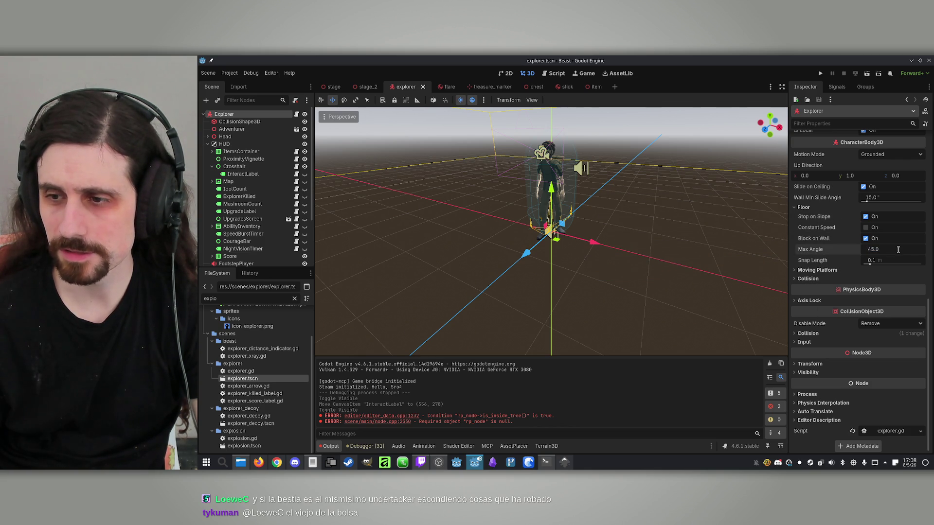
{"action": "double_click", "coordinate": [885, 249]}
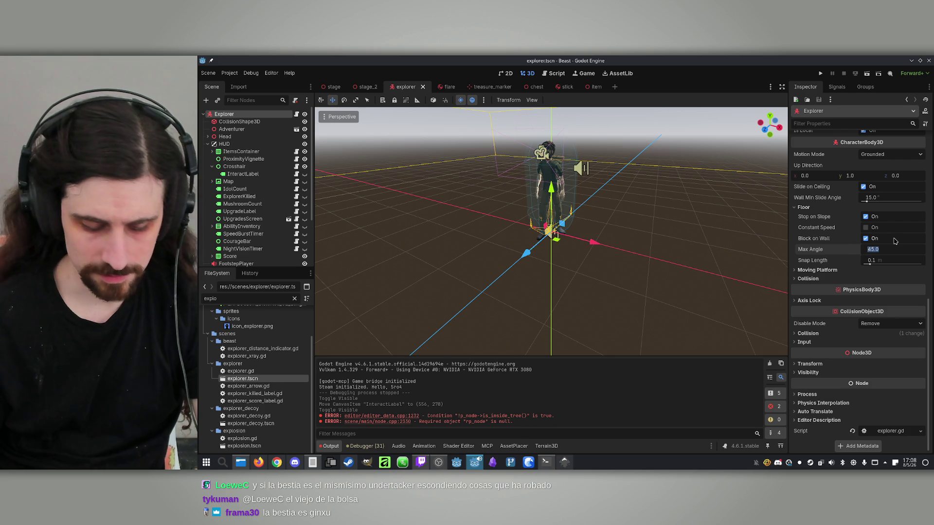
{"action": "type", "text": "60"}
{"action": "key", "text": "Return"}
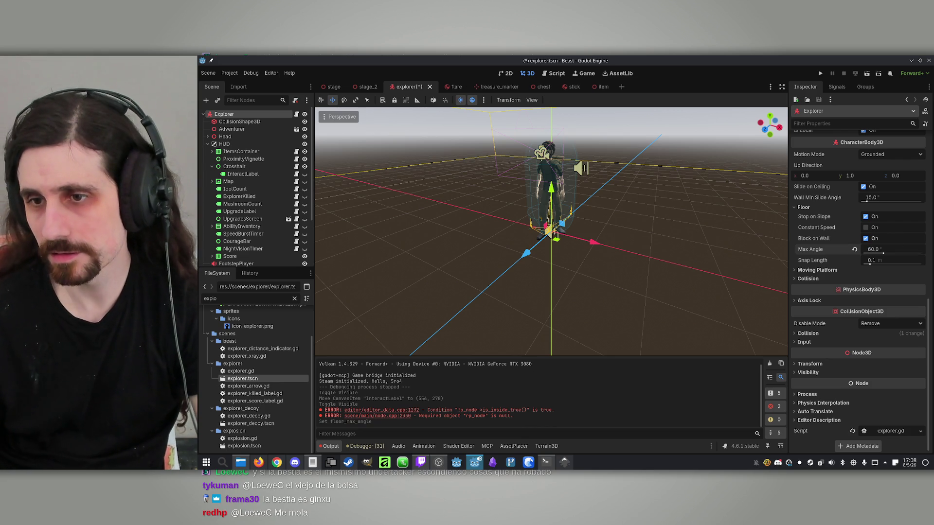
{"action": "left_click", "coordinate": [821, 73]}
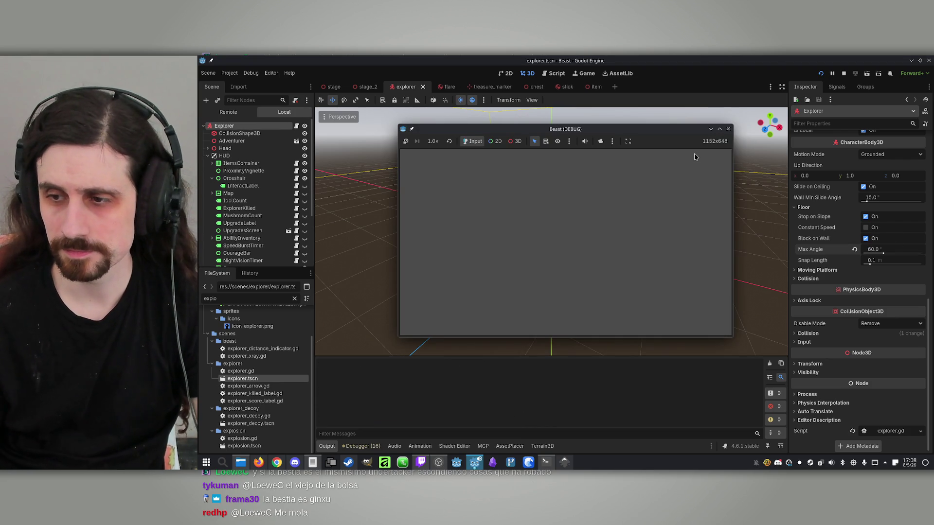
- Maximize the game window, start an offline Explorer game and walk through the night forest
{"action": "left_click", "coordinate": [719, 127]}
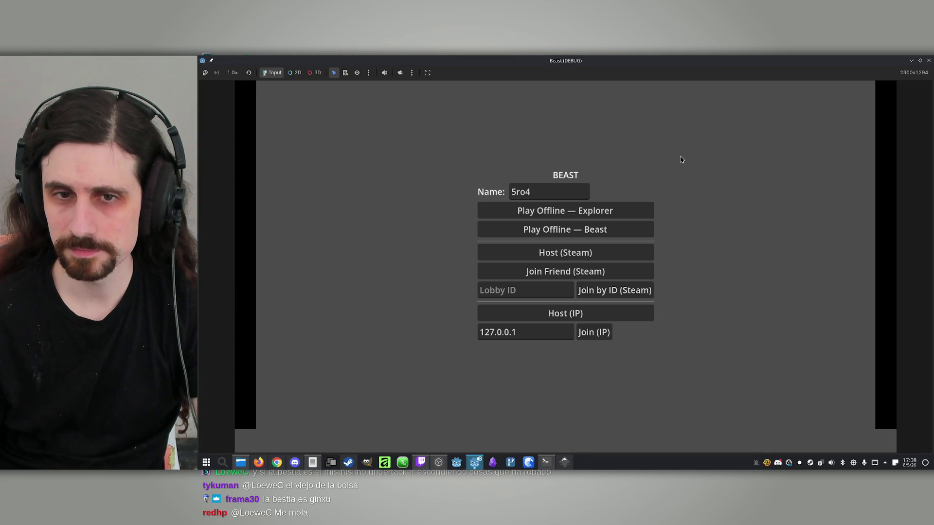
{"action": "left_click", "coordinate": [615, 210]}
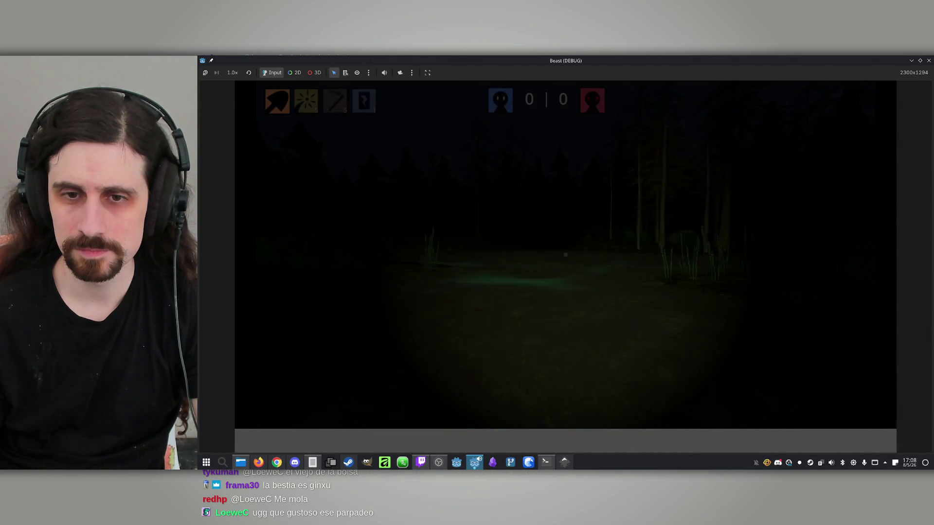
{"action": "key", "text": "w"}
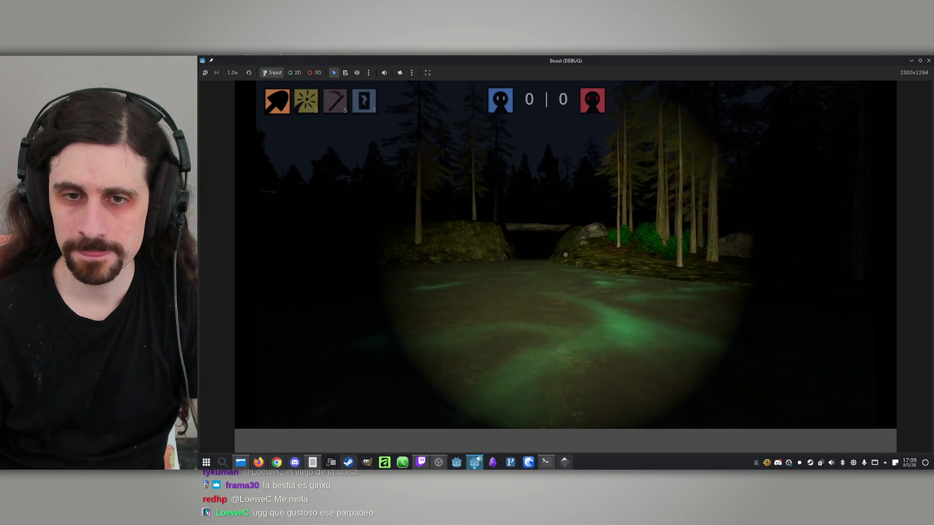
{"action": "key", "text": "w"}
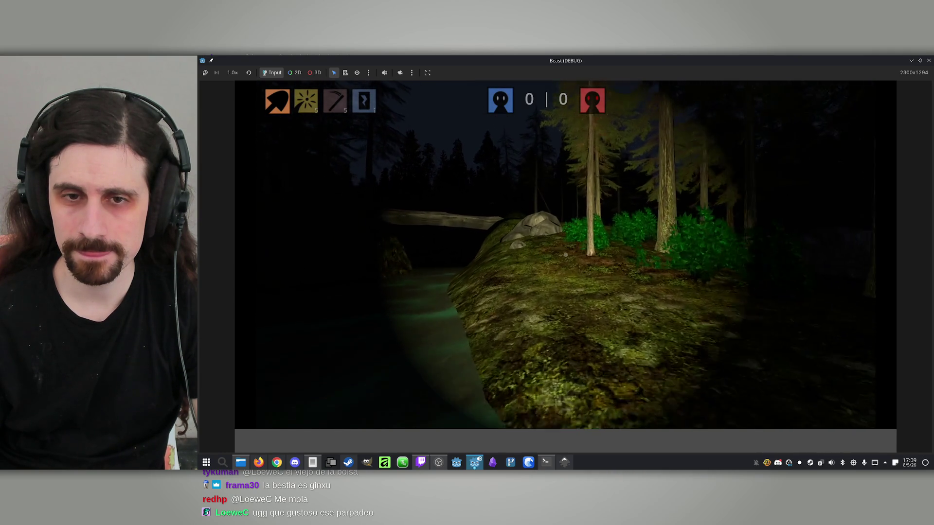
{"action": "key", "text": "w"}
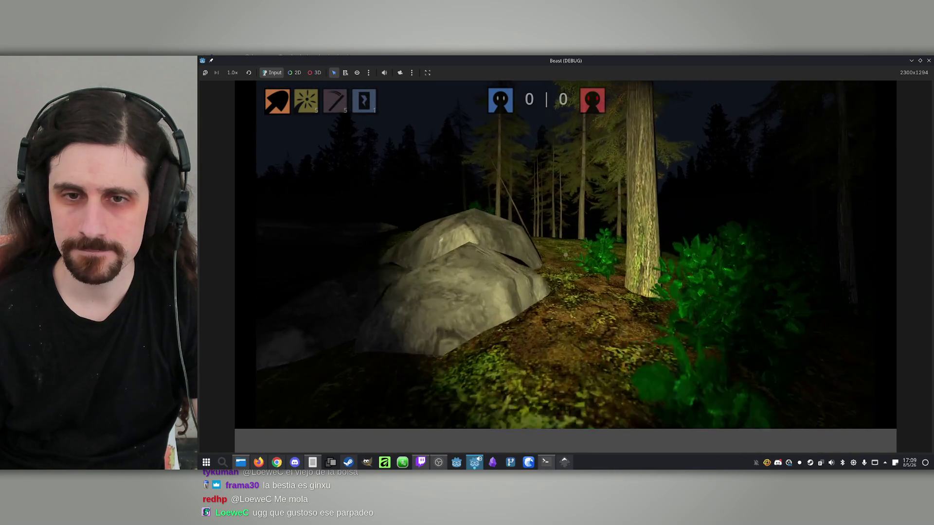
{"action": "key", "text": "w"}
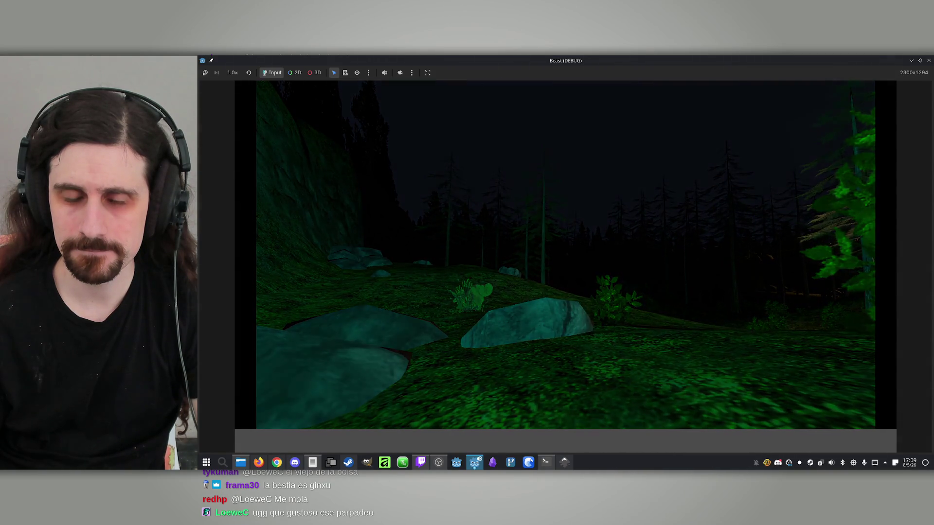
{"action": "key", "text": "d"}
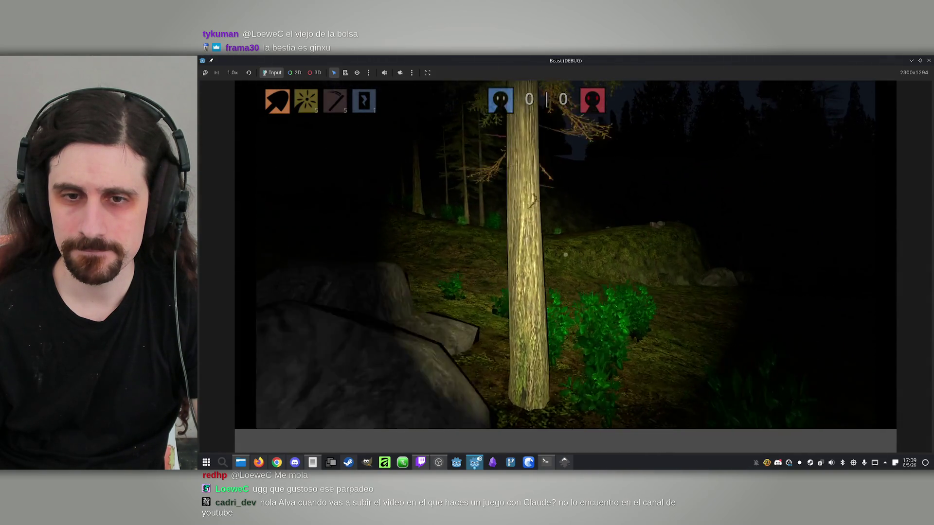
{"action": "key", "text": "w"}
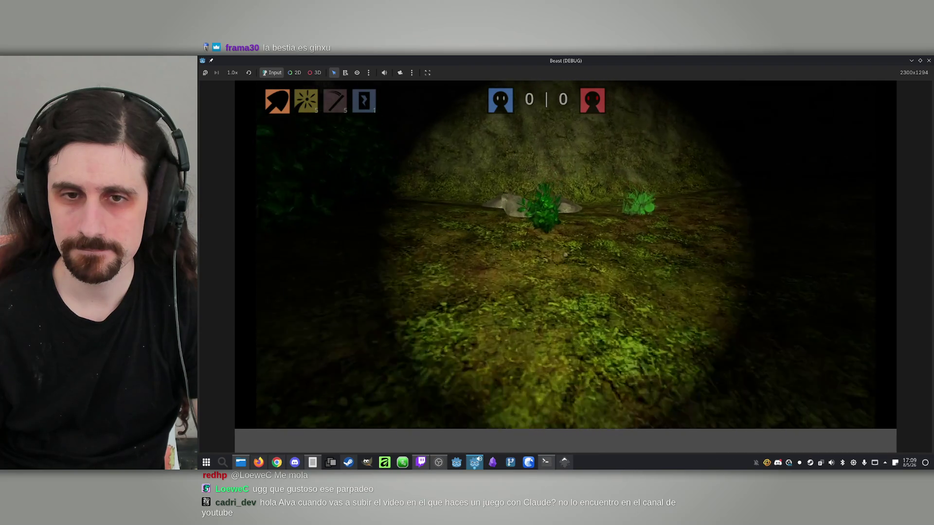
{"action": "key", "text": "d"}
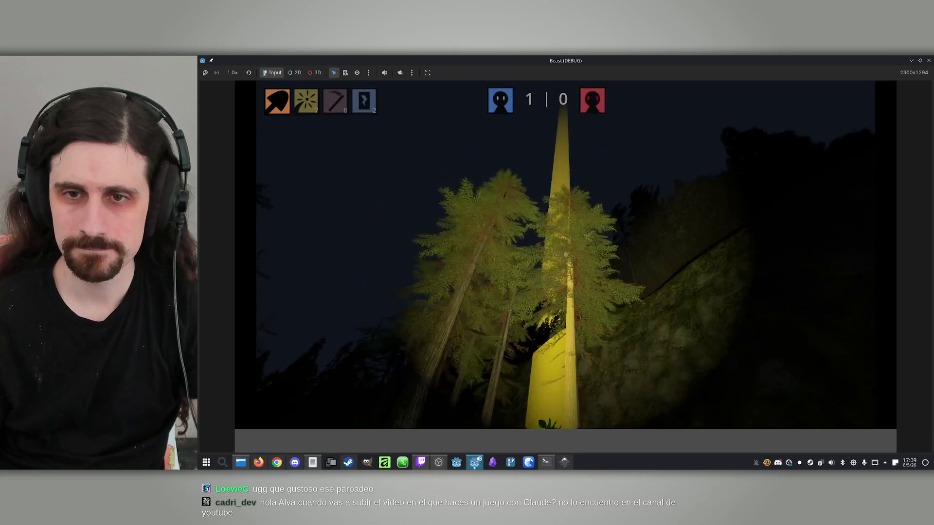
- Equip the sunburst item from slot 2 and throw it into the air
{"action": "key", "text": "2"}
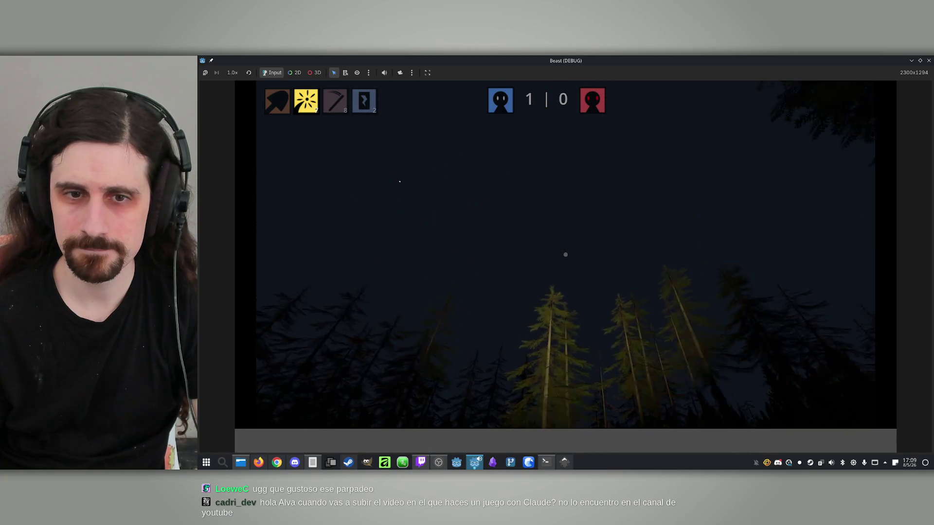
{"action": "left_click", "coordinate": [566, 254]}
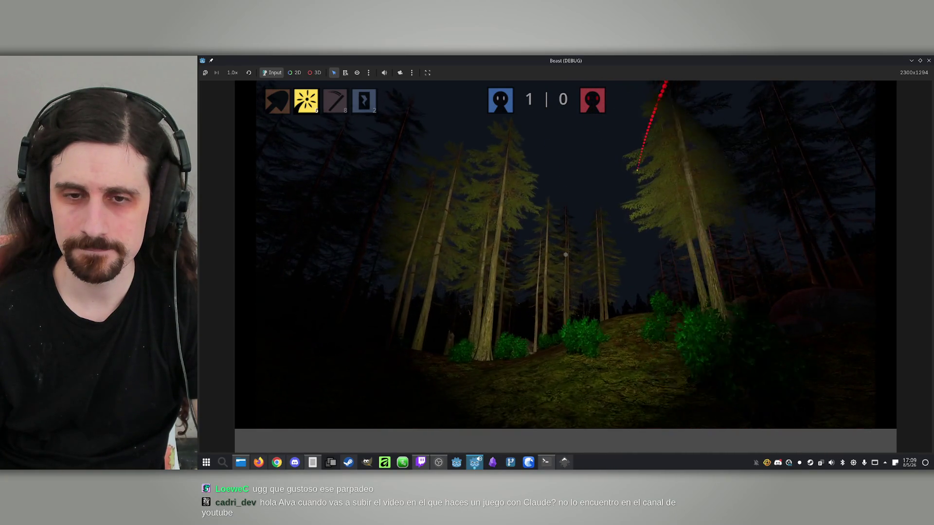
{"action": "key", "text": "super"}
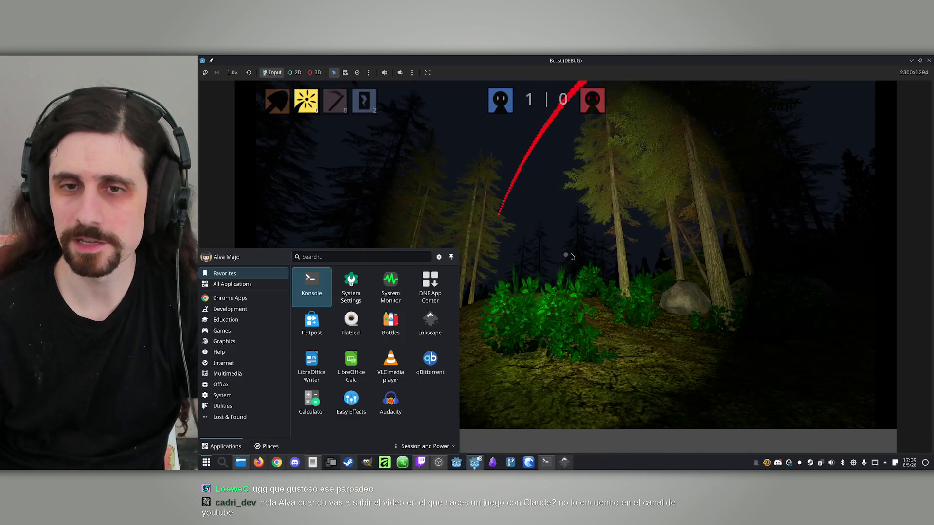
- Close the Beast (DEBUG) game window to stop the test run
{"action": "left_click", "coordinate": [928, 60]}
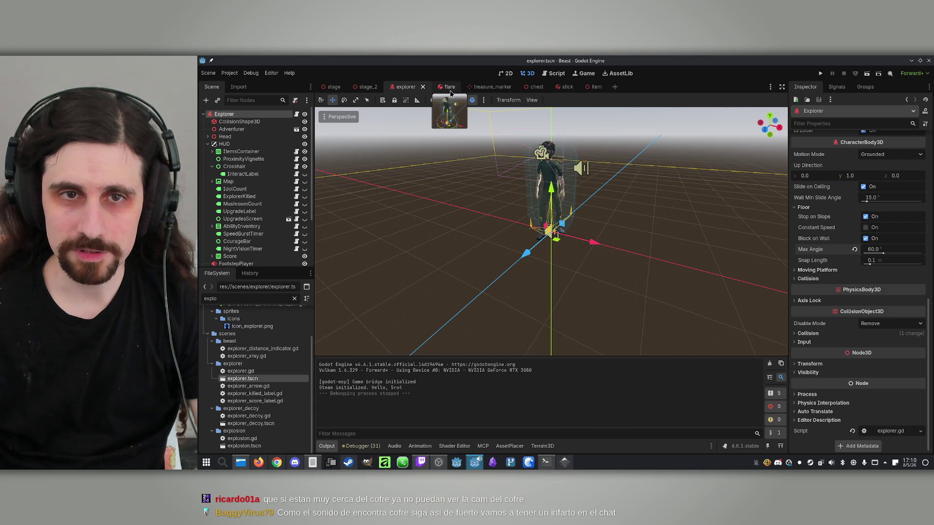
- Lower the chest's AudioStreamPlayer3D volume to -15 dB, save the chest scene, and return to explorer
{"action": "left_click", "coordinate": [534, 87]}
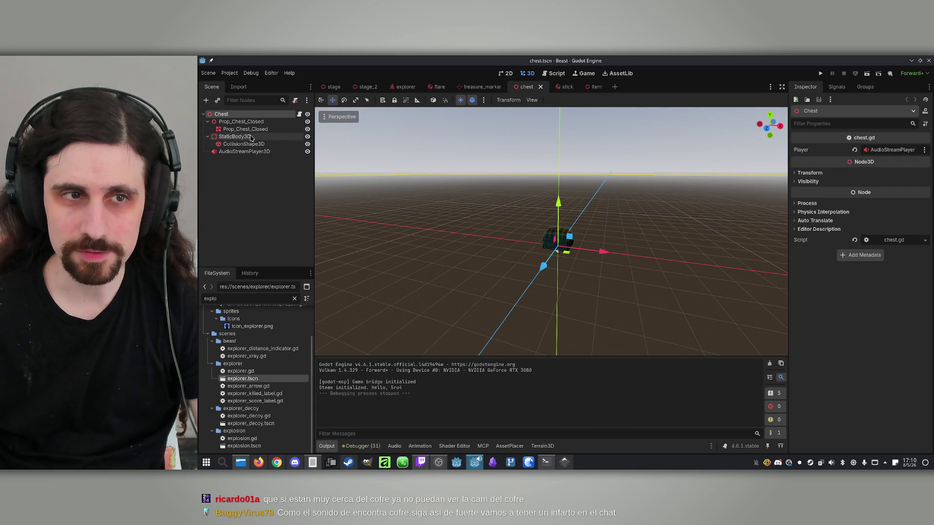
{"action": "left_click", "coordinate": [244, 151]}
{"action": "left_click", "coordinate": [902, 183]}
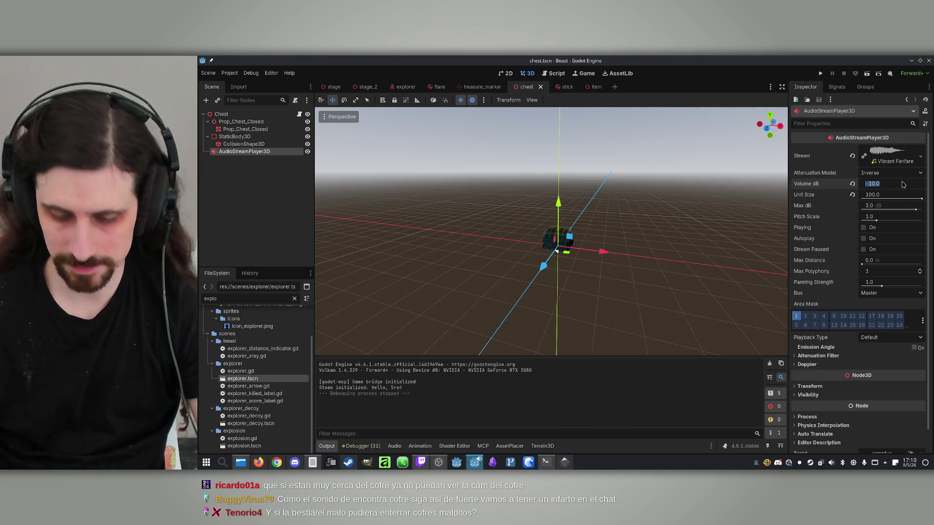
{"action": "type", "text": "-15"}
{"action": "key", "text": "Return"}
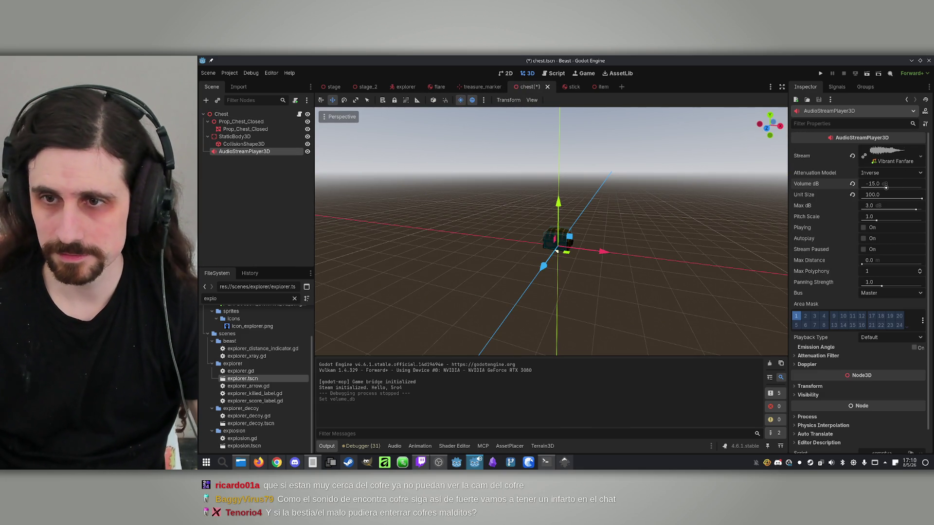
{"action": "key", "text": "ctrl+s"}
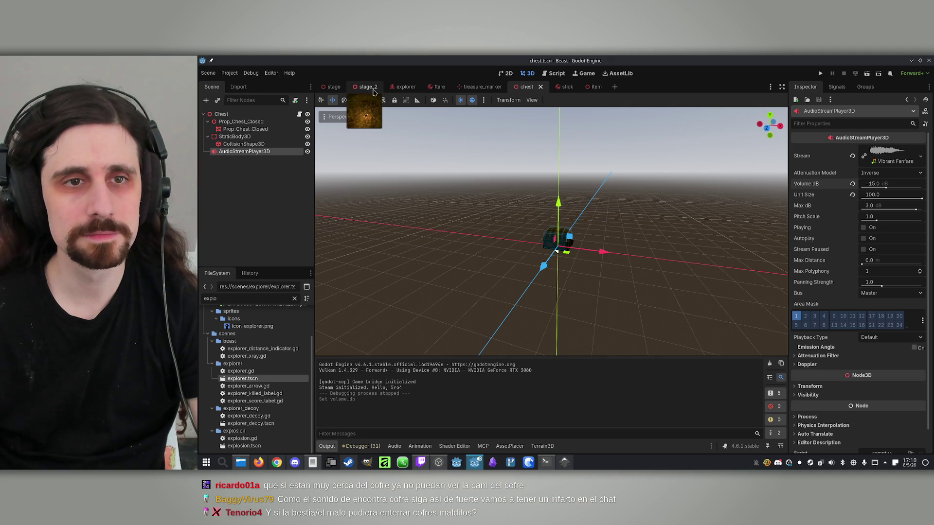
{"action": "left_click", "coordinate": [405, 88]}
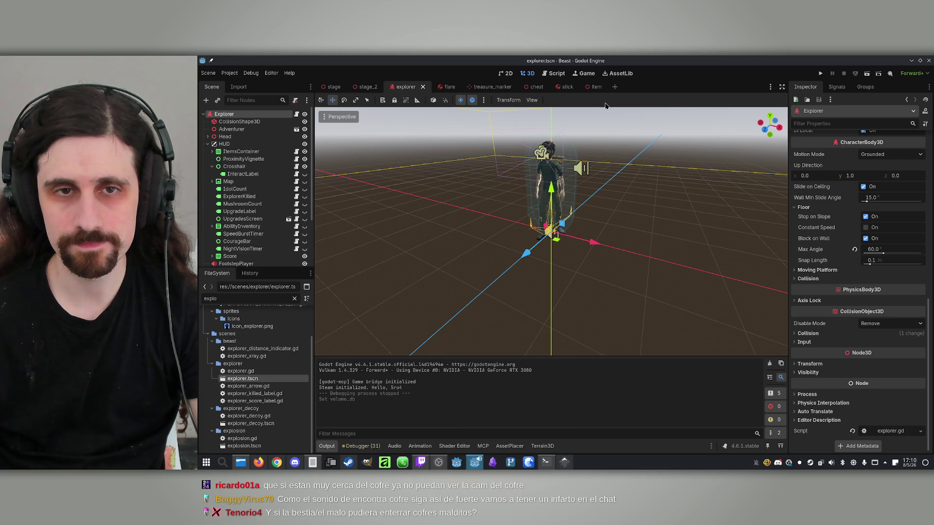
- Select the 'explo' file filter text and collapse the HUD node's children in the Scene dock
{"action": "double_click", "coordinate": [240, 302]}
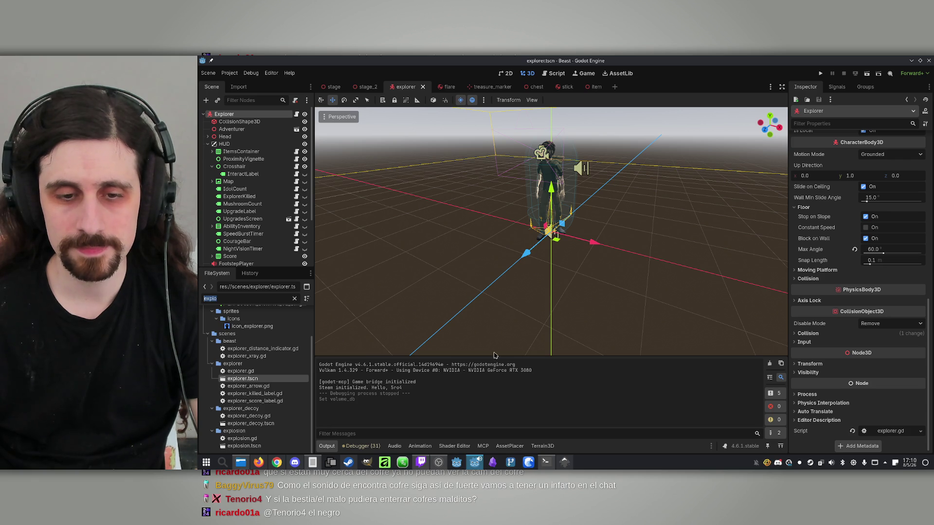
{"action": "left_click", "coordinate": [257, 300]}
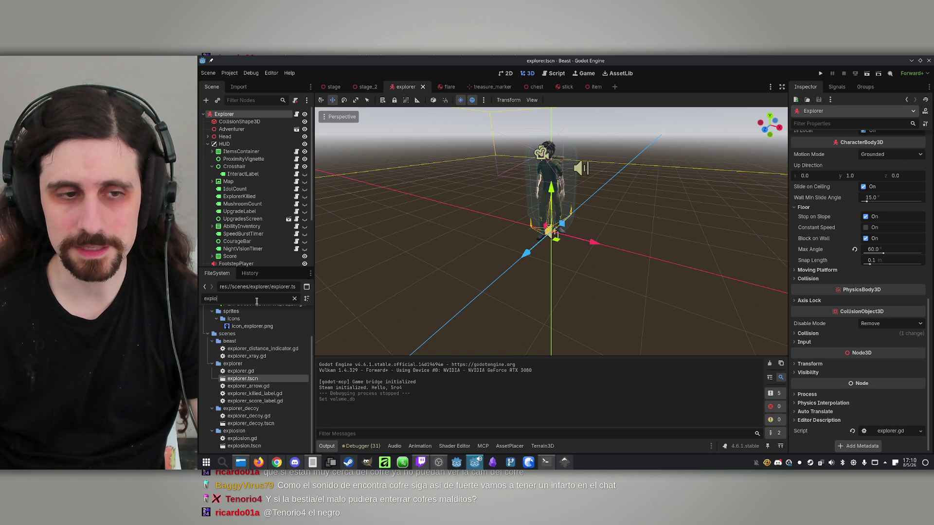
{"action": "left_click", "coordinate": [554, 414]}
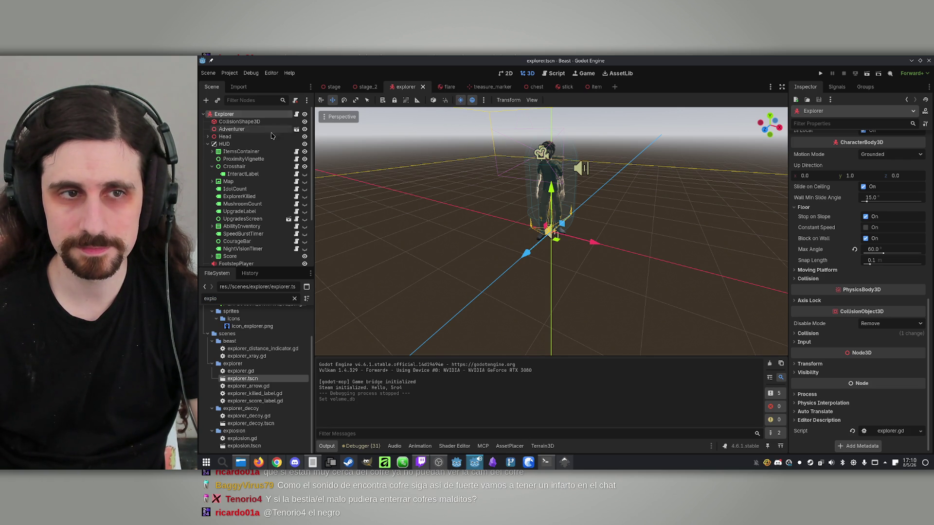
{"action": "left_click", "coordinate": [208, 144]}
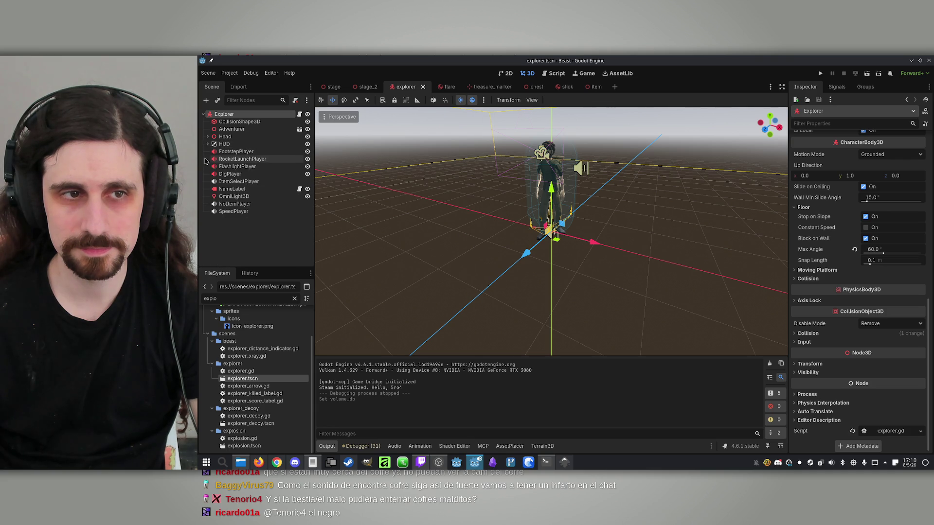
- Inspect the CollisionShape3D, Explorer root and NameLabel nodes, briefly glancing at the treasure notes
{"action": "left_click", "coordinate": [235, 121]}
{"action": "left_click", "coordinate": [239, 115]}
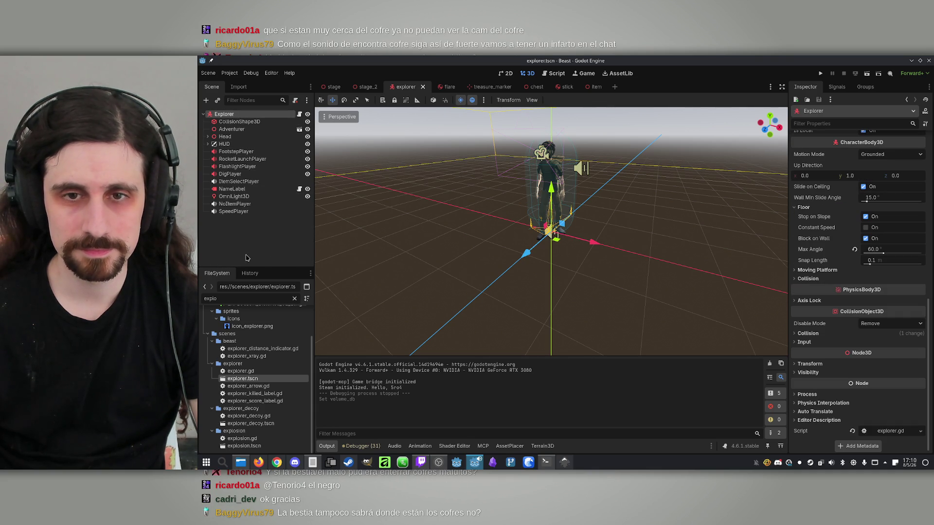
{"action": "left_click", "coordinate": [273, 250]}
{"action": "left_click", "coordinate": [228, 114]}
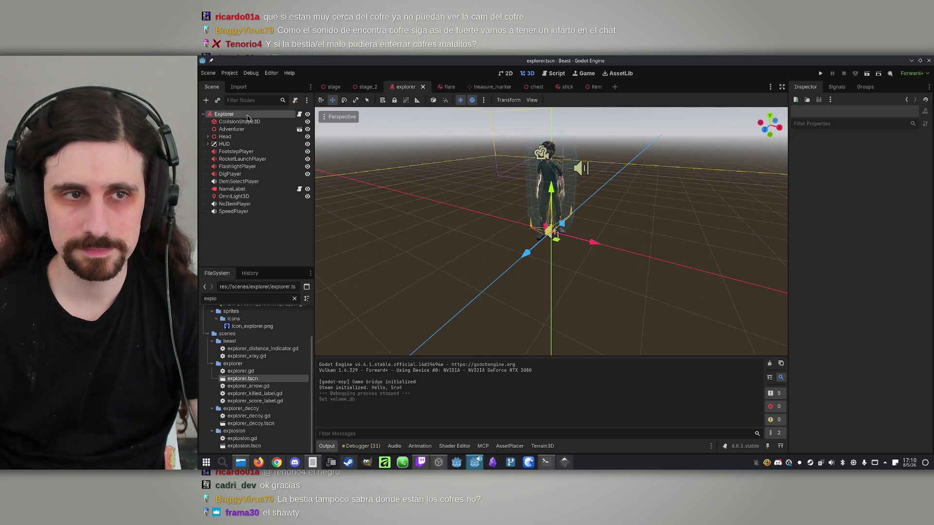
{"action": "left_click", "coordinate": [246, 237]}
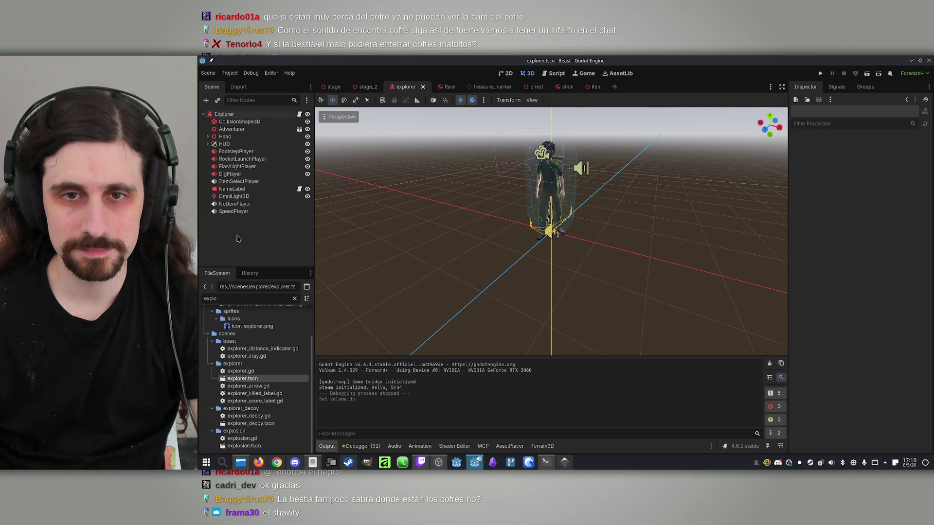
{"action": "left_click", "coordinate": [224, 115]}
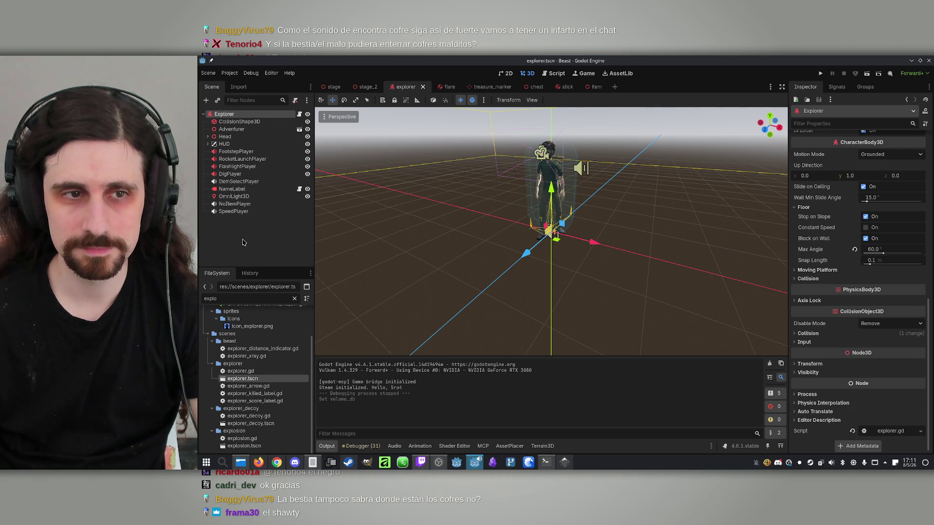
{"action": "left_click", "coordinate": [244, 242]}
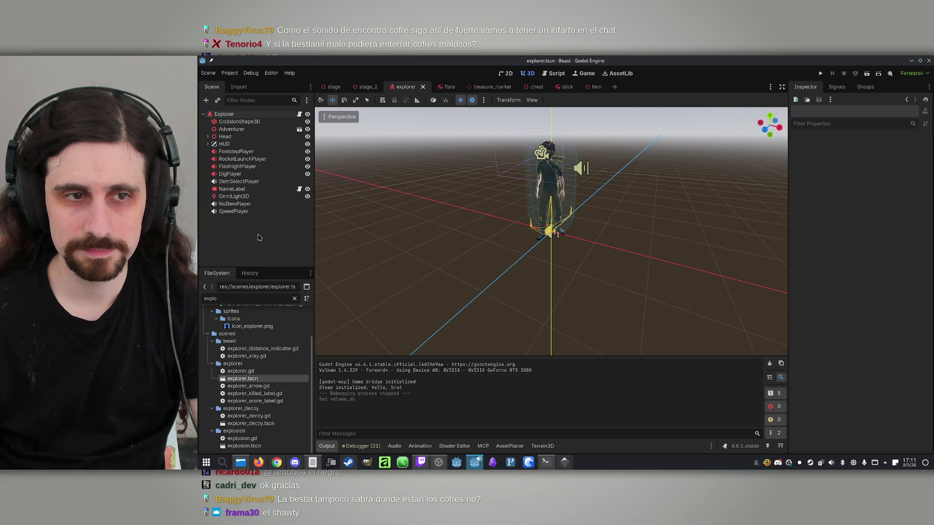
{"action": "left_click", "coordinate": [233, 191]}
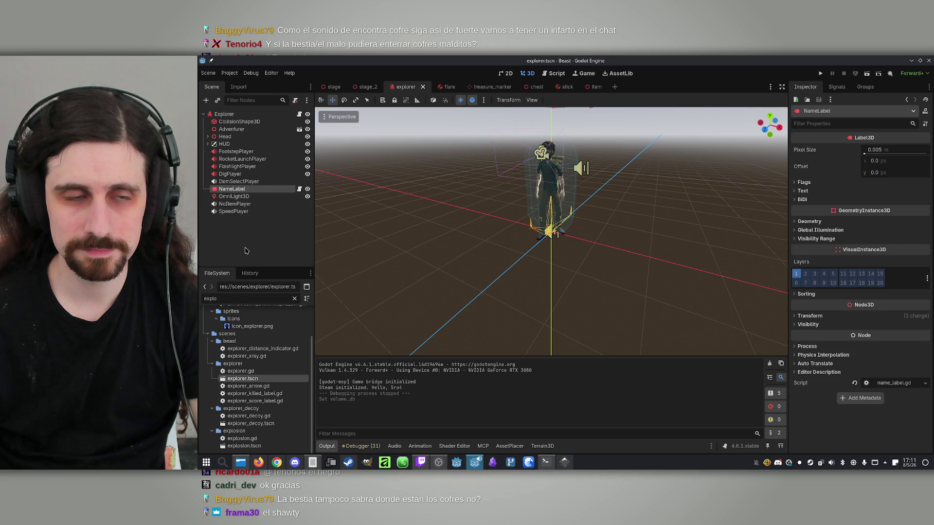
{"action": "left_click", "coordinate": [245, 244]}
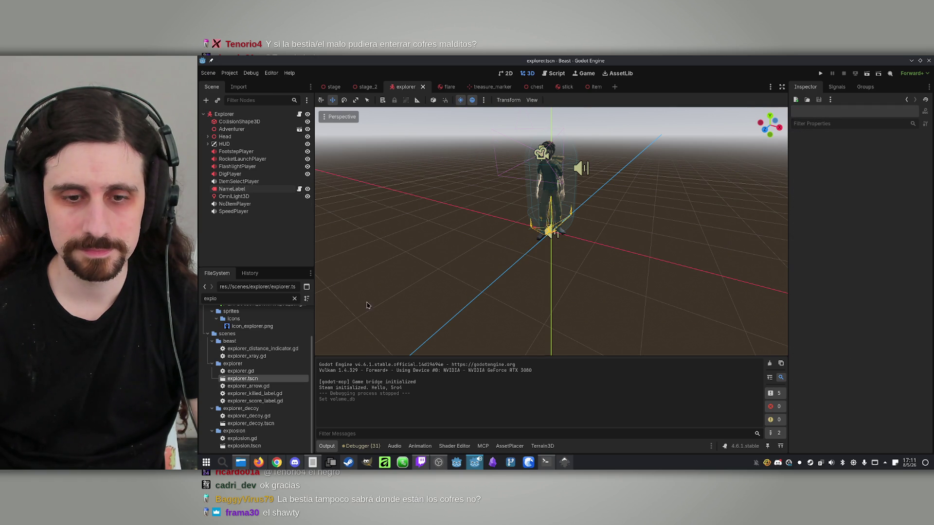
{"action": "left_click", "coordinate": [313, 463]}
{"action": "left_click", "coordinate": [314, 463]}
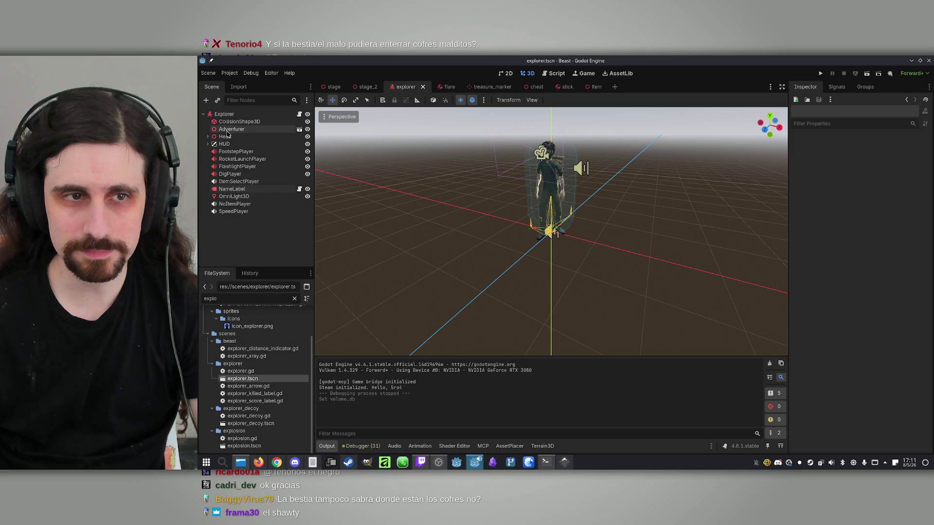
- Inspect the Explorer root, Adventurer, CollisionShape3D, Head, HUD and RocketLaunchPlayer nodes
{"action": "left_click", "coordinate": [262, 115]}
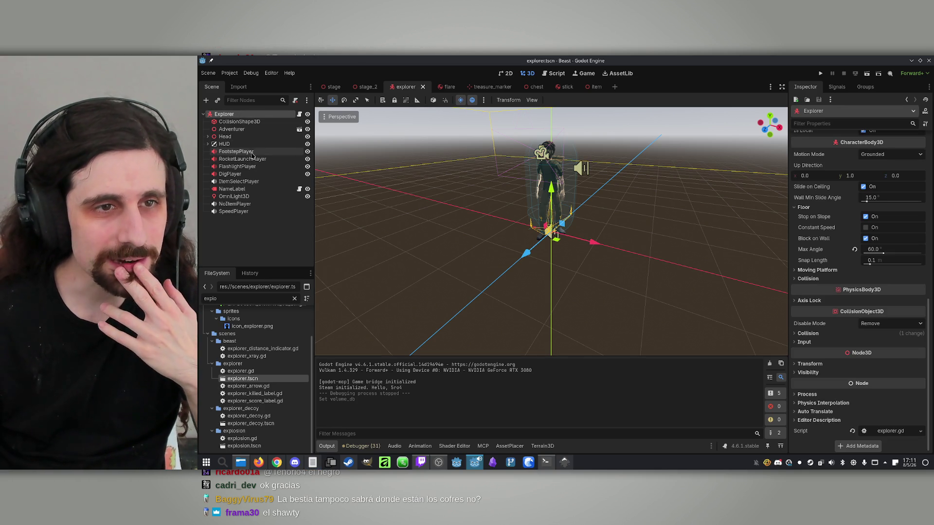
{"action": "left_click", "coordinate": [245, 130]}
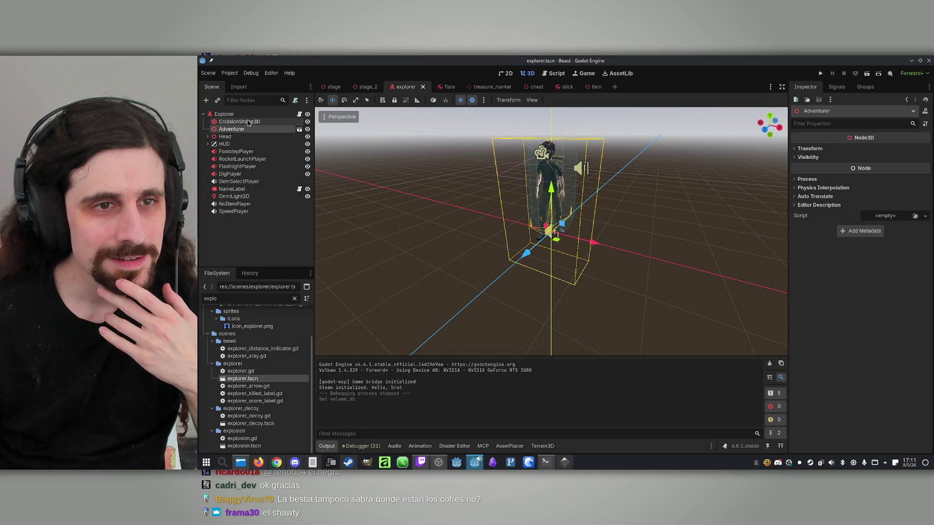
{"action": "left_click", "coordinate": [243, 122]}
{"action": "left_click", "coordinate": [248, 113]}
{"action": "left_click", "coordinate": [247, 128]}
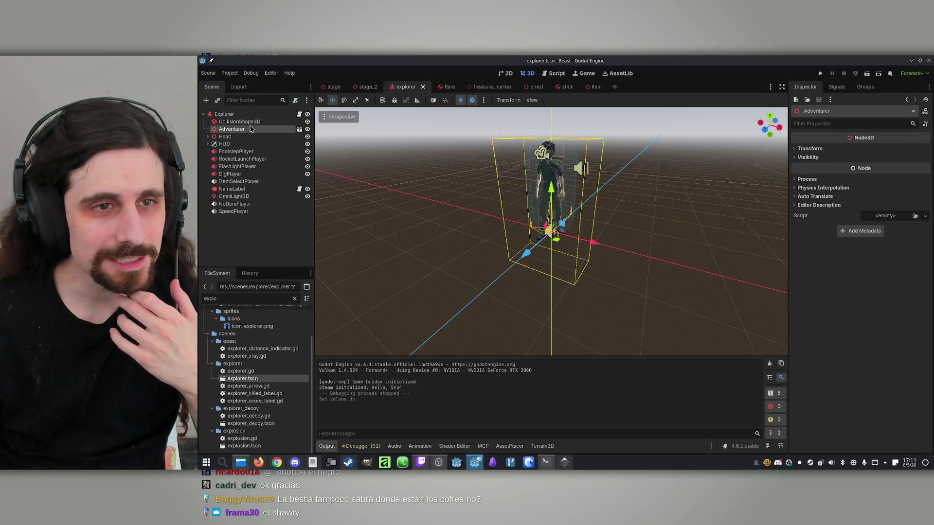
{"action": "left_click", "coordinate": [245, 137]}
{"action": "left_click", "coordinate": [243, 144]}
{"action": "left_click", "coordinate": [238, 159]}
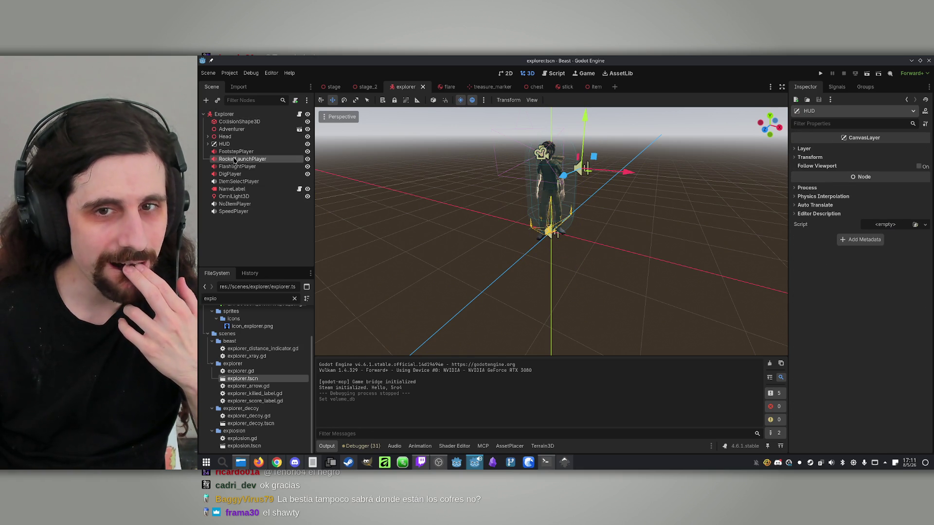
- Inspect FlashlightPlayer, DigPlayer, ItemSelectPlayer, NameLabel, OmniLight3D, NoItemPlayer and SpeedPlayer, ending on the Explorer root
{"action": "left_click", "coordinate": [237, 167]}
{"action": "left_click", "coordinate": [237, 174]}
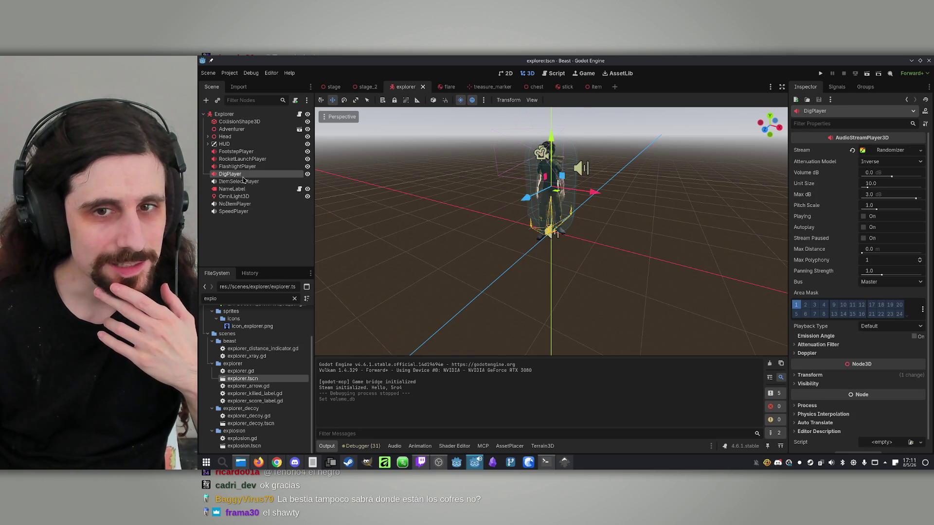
{"action": "left_click", "coordinate": [241, 181]}
{"action": "left_click", "coordinate": [245, 190]}
{"action": "left_click", "coordinate": [243, 196]}
{"action": "left_click", "coordinate": [242, 205]}
{"action": "left_click", "coordinate": [241, 212]}
{"action": "left_click", "coordinate": [237, 115]}
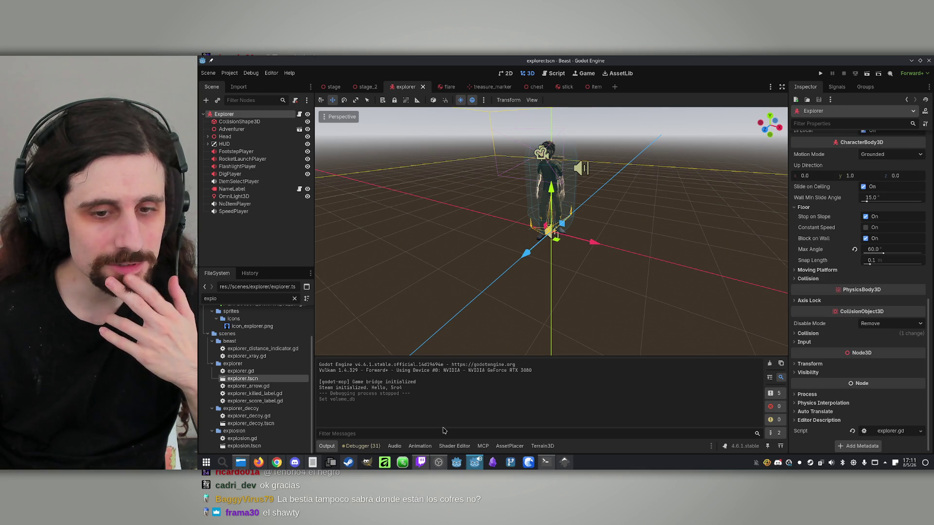
{"action": "left_click", "coordinate": [313, 462]}
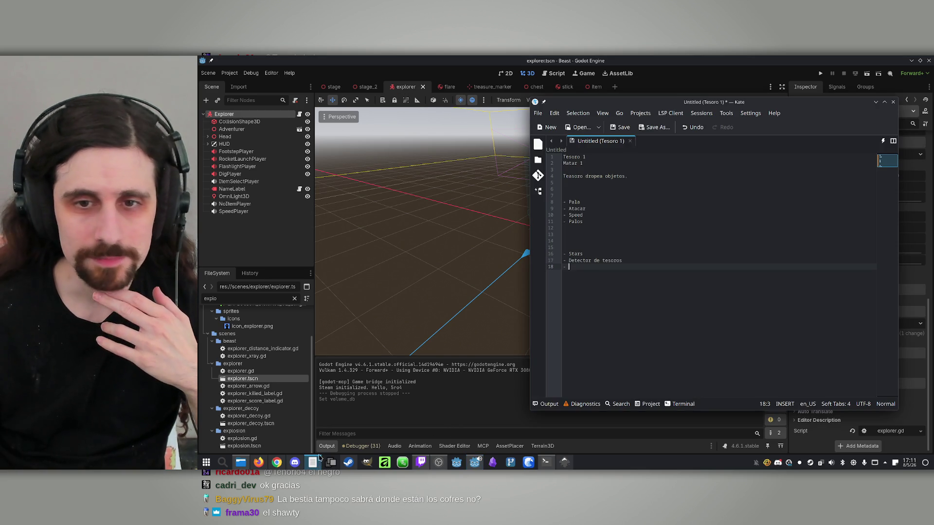
- Highlight the Pala through Palos note lines, then hide the Kate notes and bring up Claude Code
{"action": "left_click_drag", "start_coordinate": [612, 221], "coordinate": [616, 198]}
{"action": "left_click", "coordinate": [615, 212]}
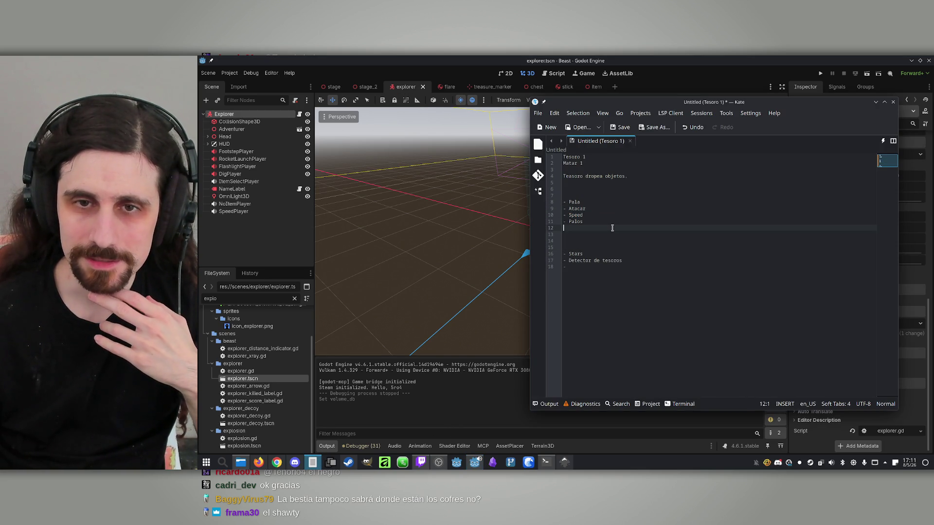
{"action": "left_click", "coordinate": [267, 234]}
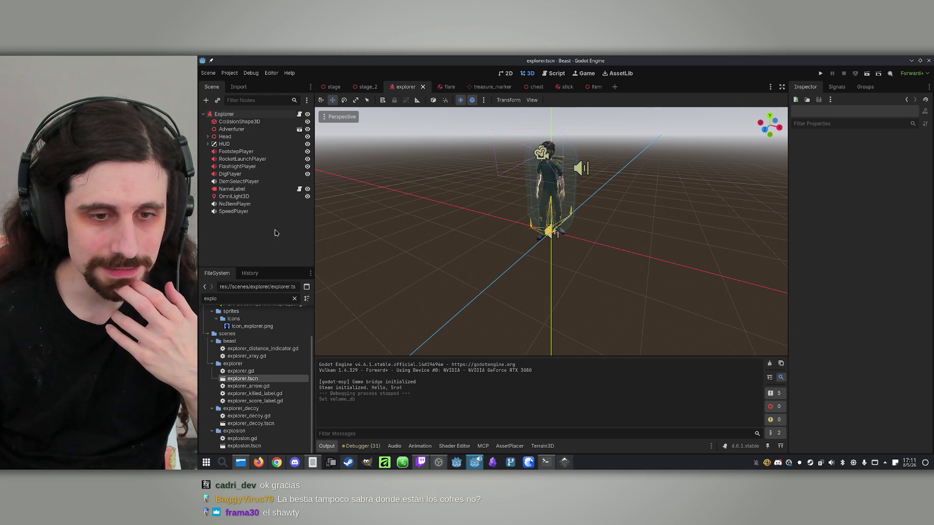
{"action": "left_click", "coordinate": [312, 462]}
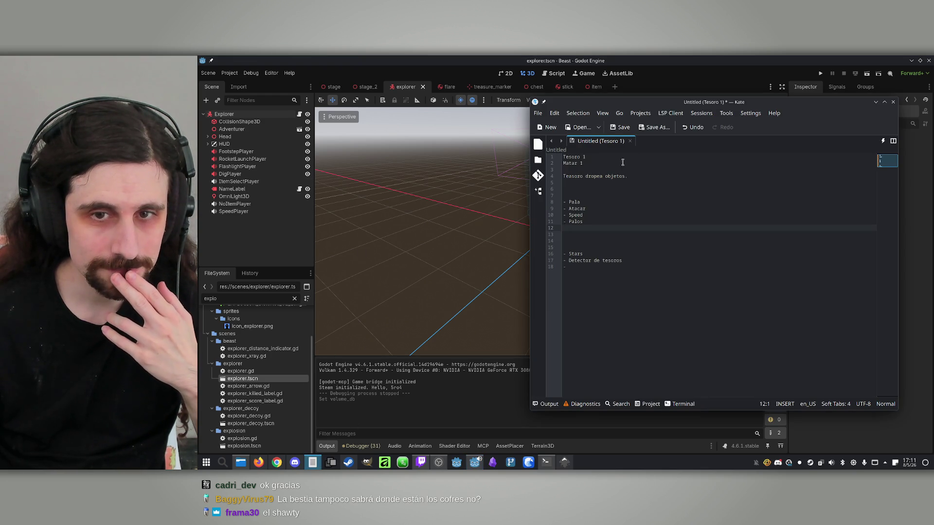
{"action": "left_click", "coordinate": [312, 462]}
{"action": "left_click", "coordinate": [547, 465]}
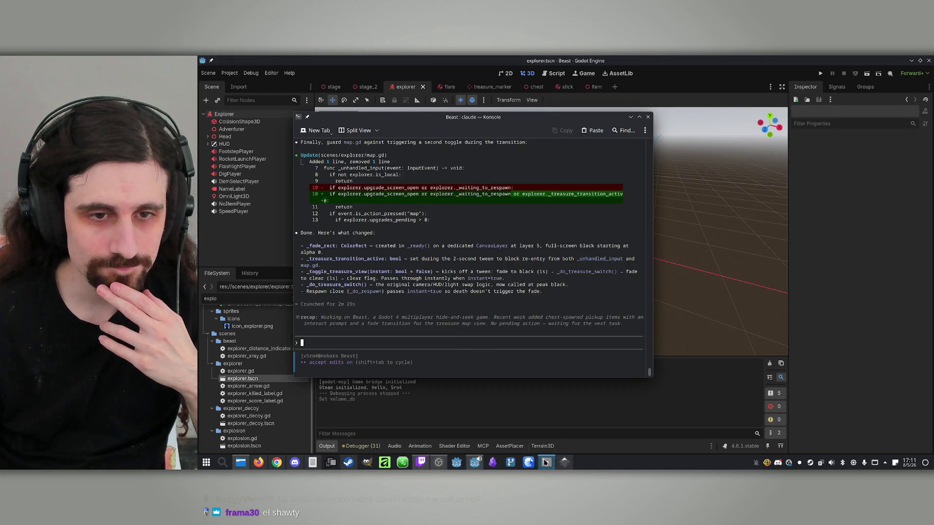
- Type a Claude Code request for the beast character: a cursed version of the explorer, still called beast
{"action": "type", "text": "Now let's add the"}
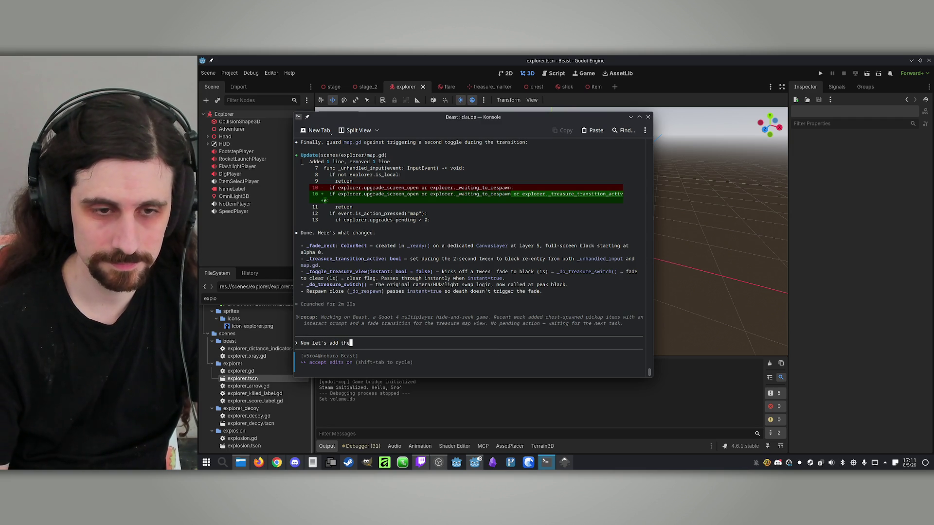
{"action": "type", "text": " beast"}
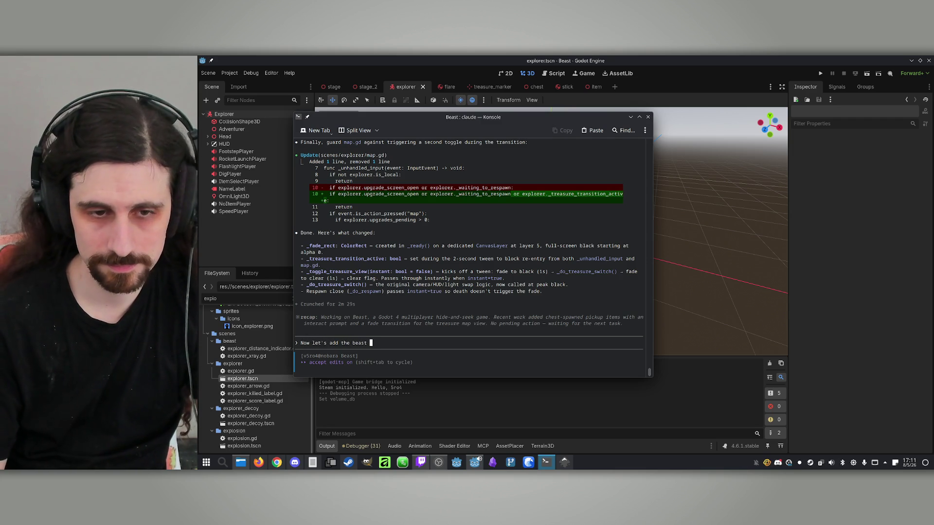
{"action": "type", "text": " chara"}
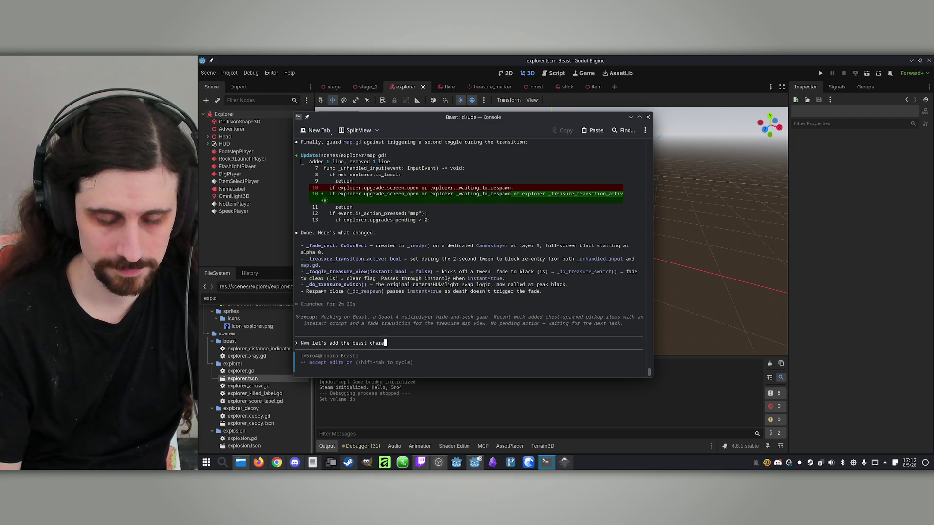
{"action": "type", "text": "cter. For this new "}
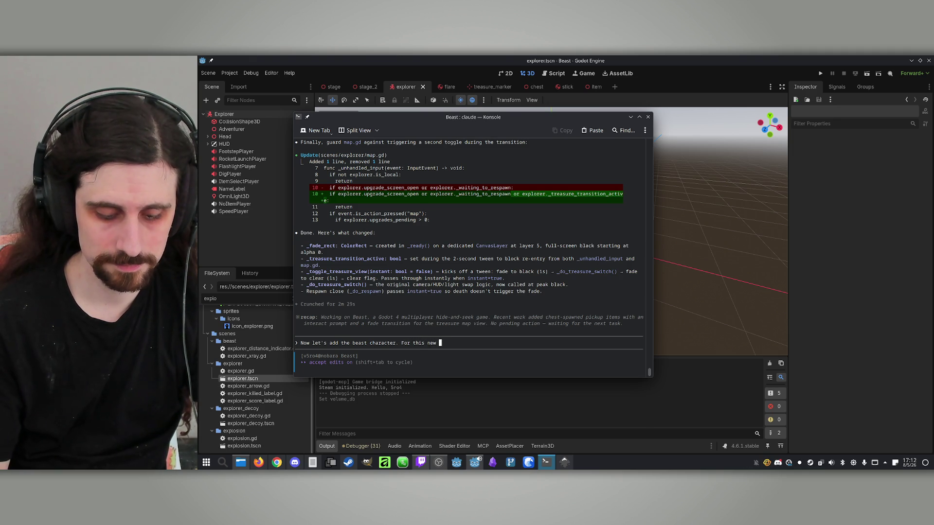
{"action": "type", "text": "version, the beast will just "}
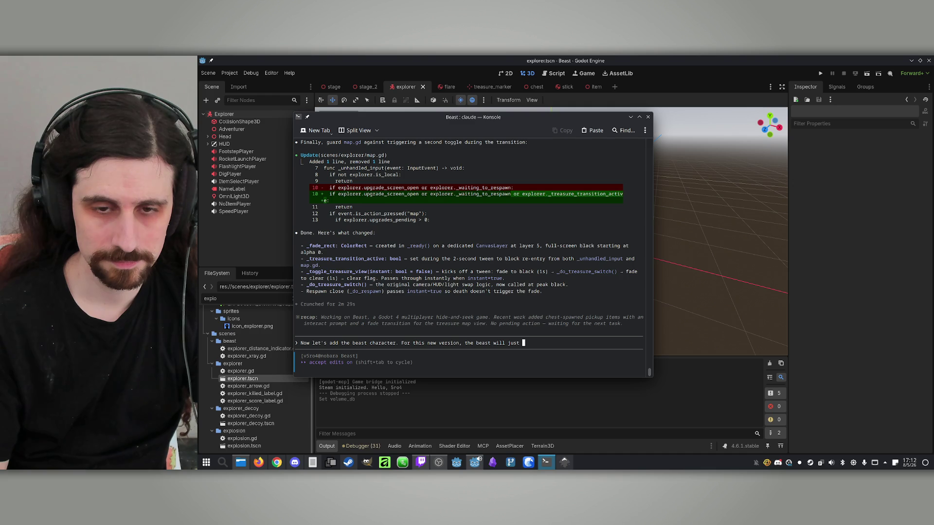
{"action": "type", "text": "be "}
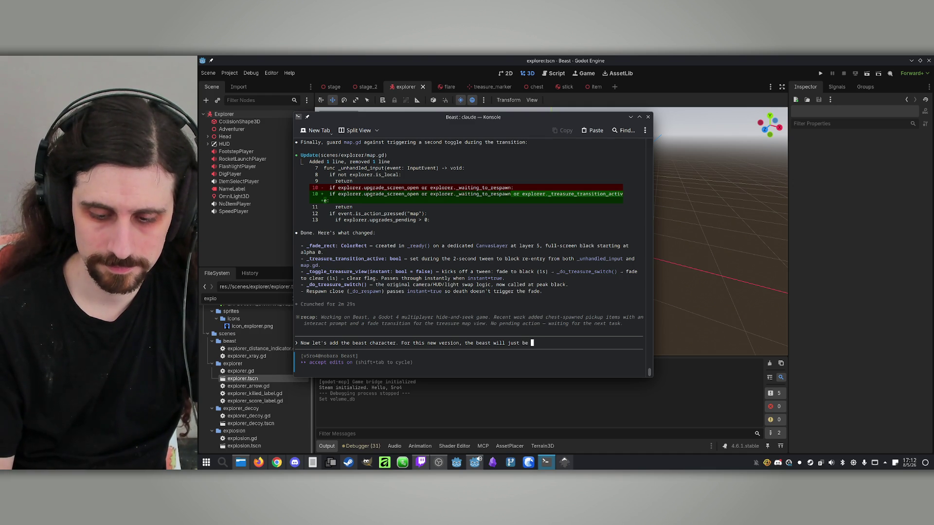
{"action": "type", "text": " c"}
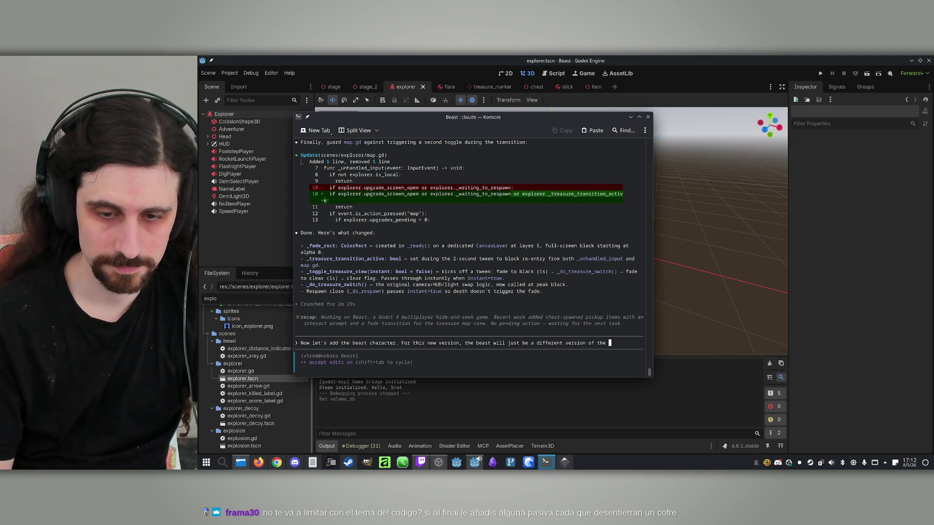
{"action": "type", "text": "more like"}
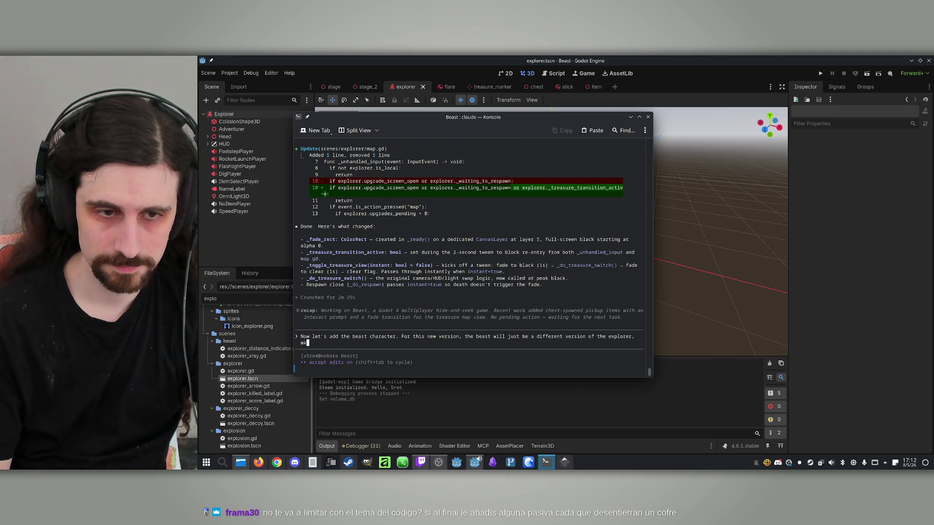
{"action": "type", "text": " a "}
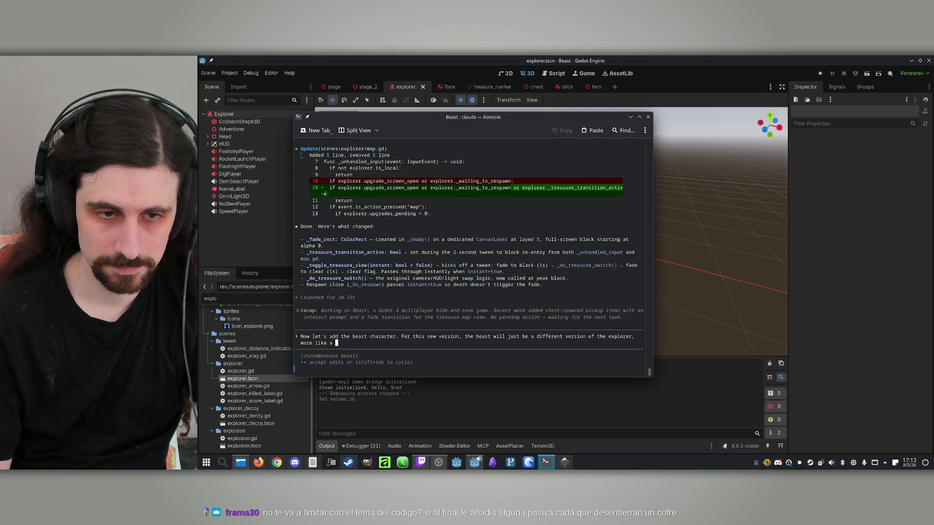
{"action": "type", "text": "cursed v"}
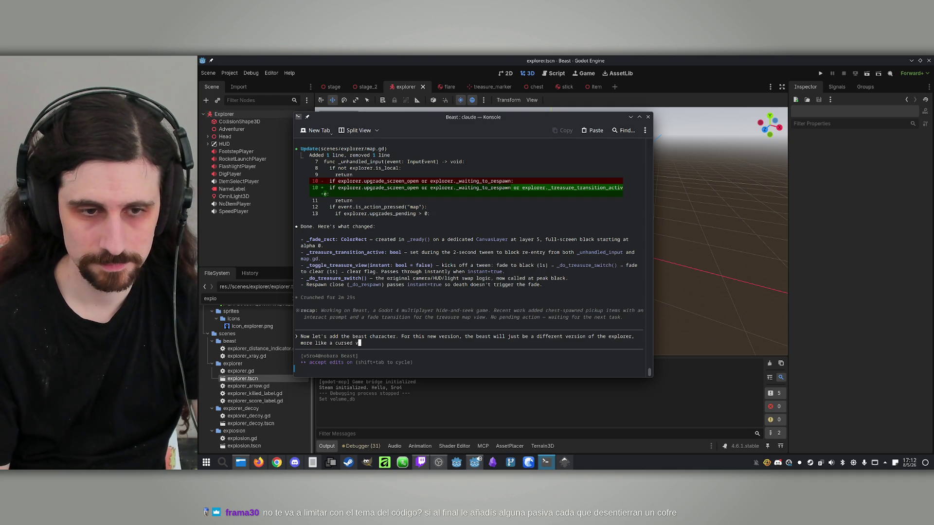
{"action": "type", "text": "ersion of the"}
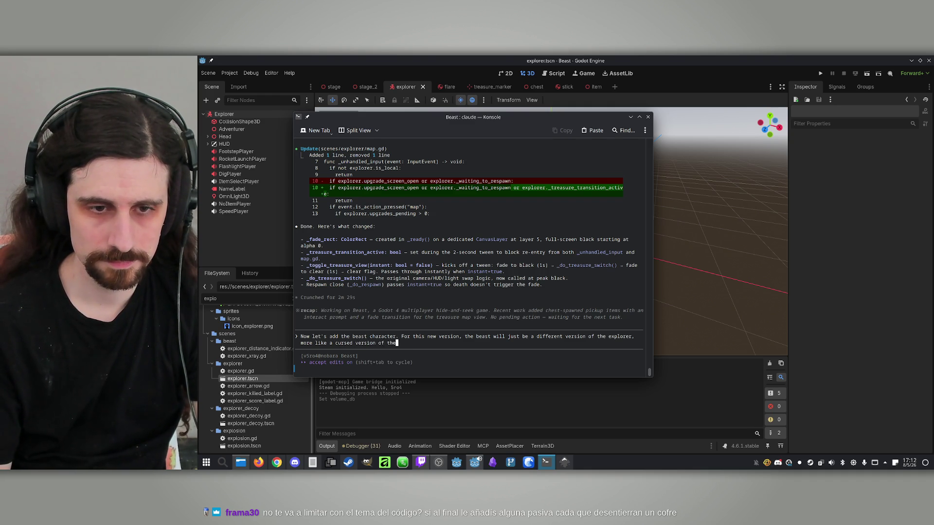
{"action": "type", "text": " explorer th"}
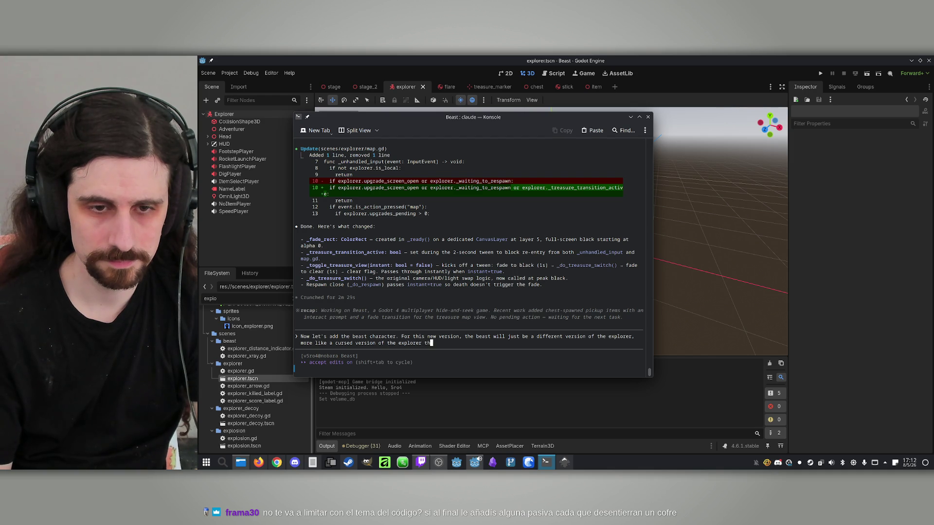
{"action": "type", "text": "an a beast, b"}
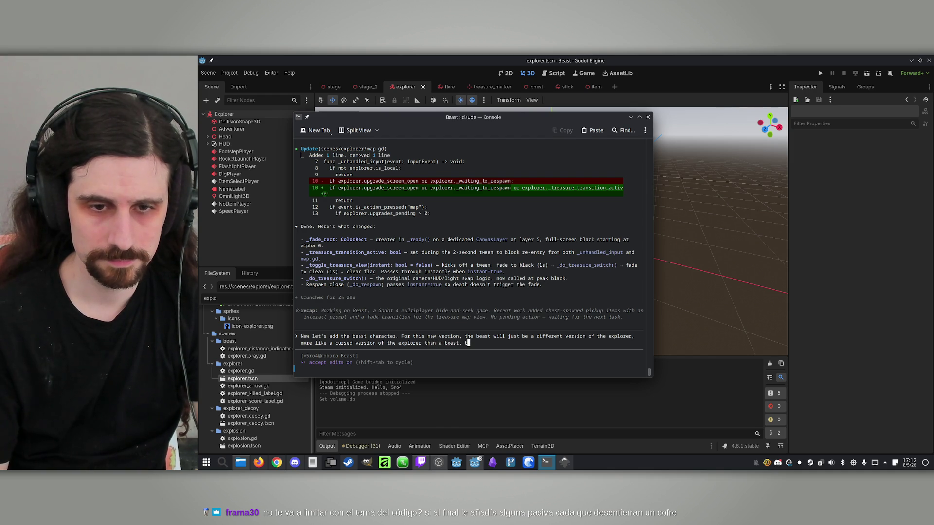
{"action": "type", "text": "ut let's "}
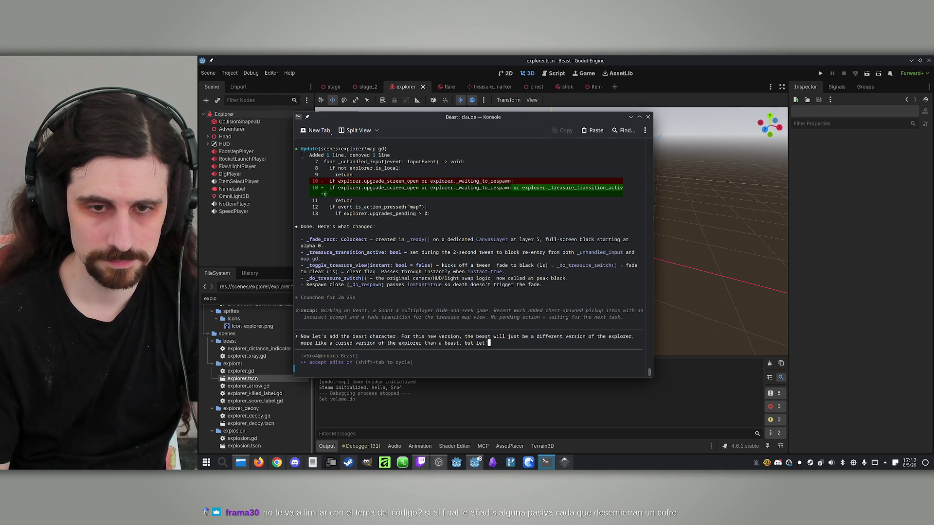
{"action": "type", "text": "keep calling it beast for cl"}
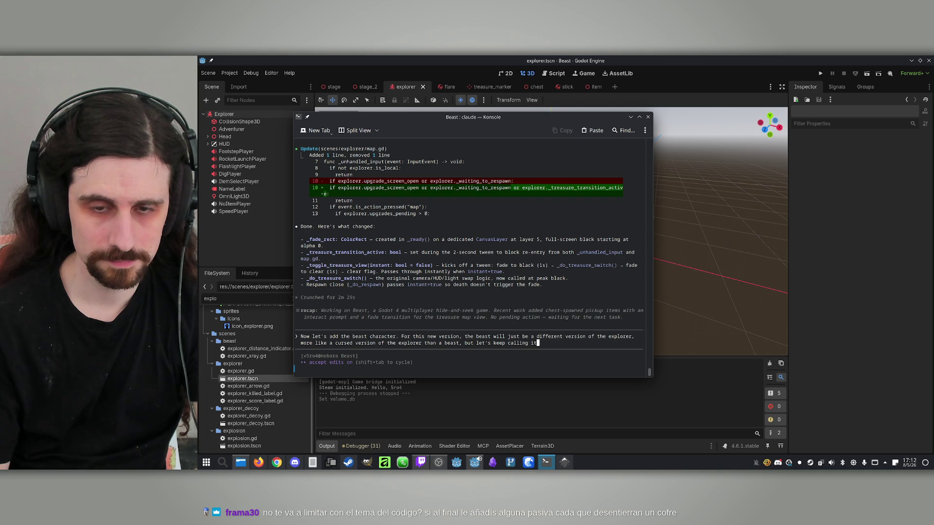
{"action": "type", "text": "arity. Instead of maki"}
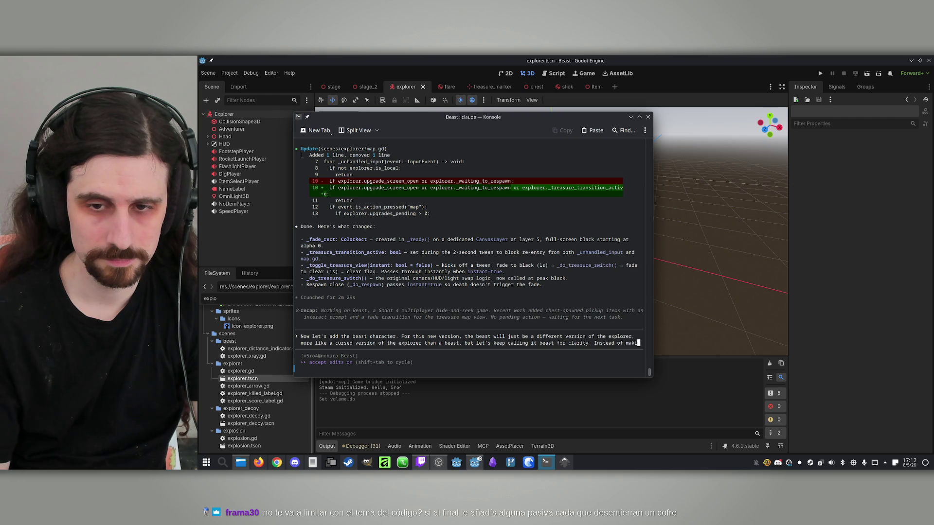
{"action": "type", "text": "ng a different"}
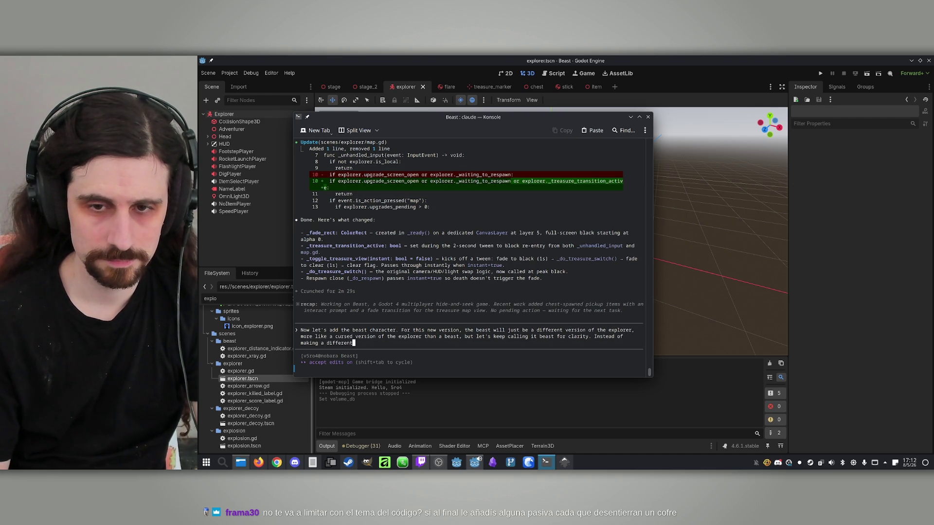
- Finish the request: reuse the Explorer scene with a beast boolean changing behaviour and parameters on spawn
{"action": "key", "text": "BackSpace"}
{"action": "key", "text": "BackSpace"}
{"action": "key", "text": "BackSpace"}
{"action": "type", "text": "Since it wi"}
{"action": "type", "text": "ll be pretty"}
{"action": "type", "text": " similar "}
{"action": "type", "text": "to the explorer, "}
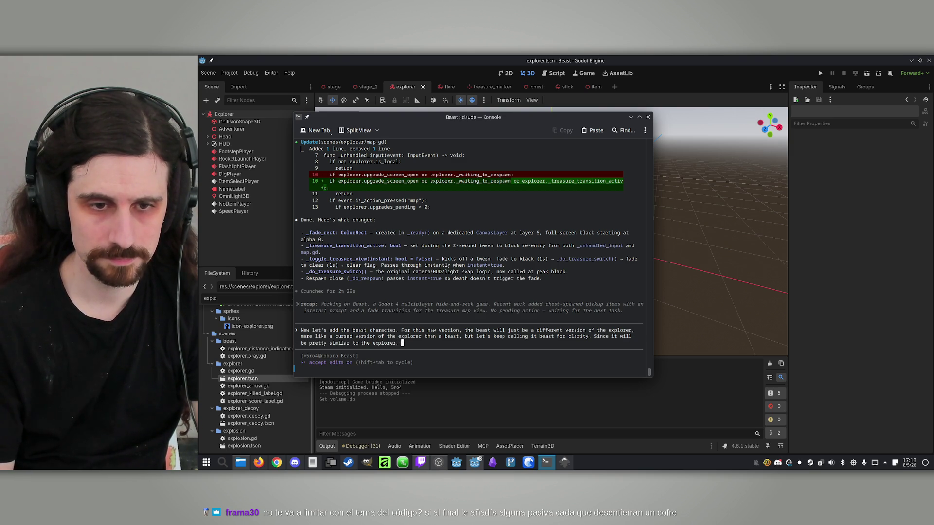
{"action": "type", "text": "instead of mak"}
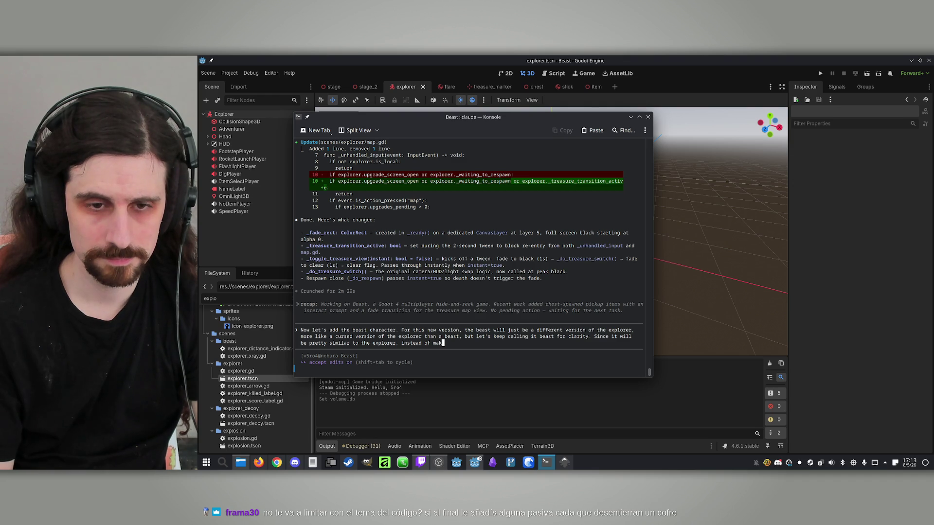
{"action": "type", "text": "ing a differen"}
{"action": "type", "text": "t scene,"}
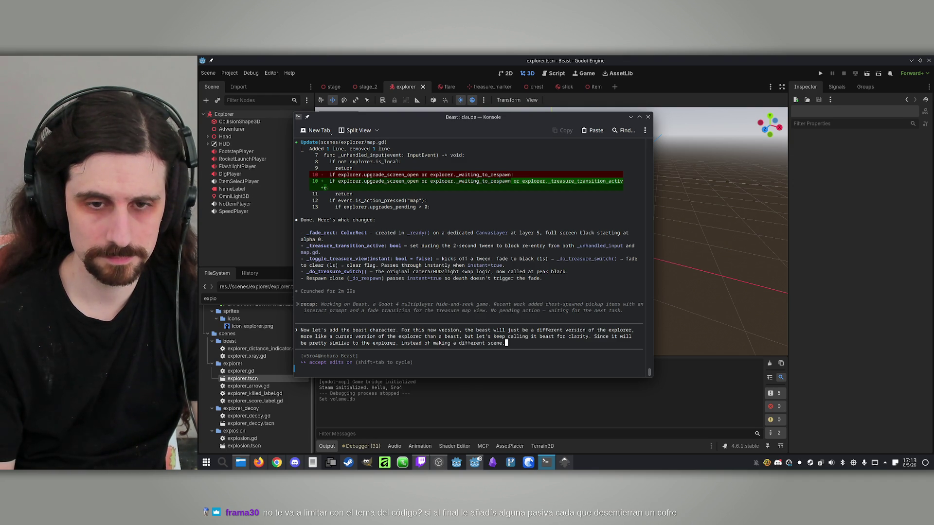
{"action": "type", "text": " just use the Explorer s"}
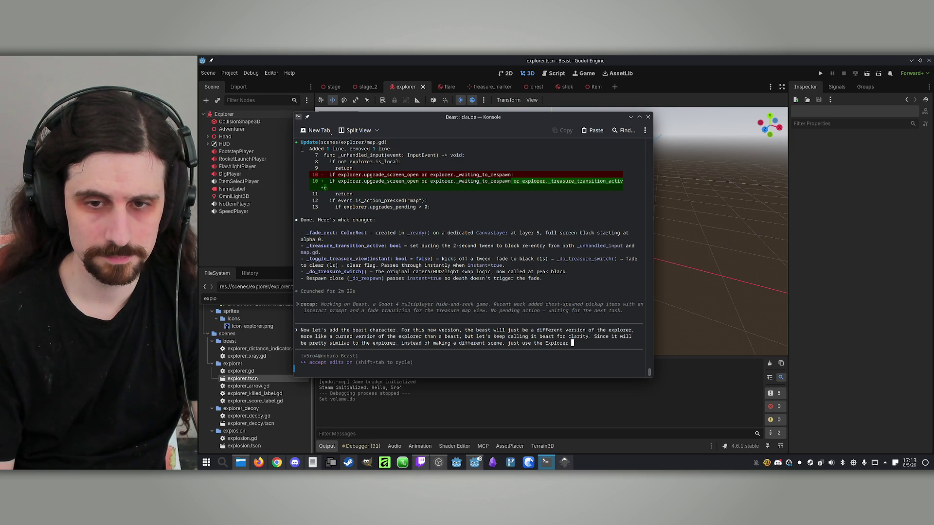
{"action": "type", "text": "cene, b"}
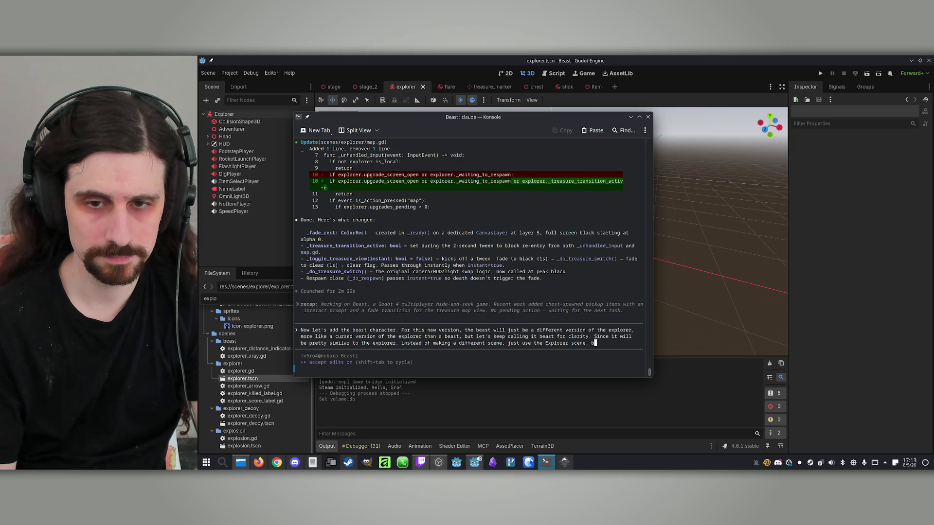
{"action": "type", "text": "ut add a boo"}
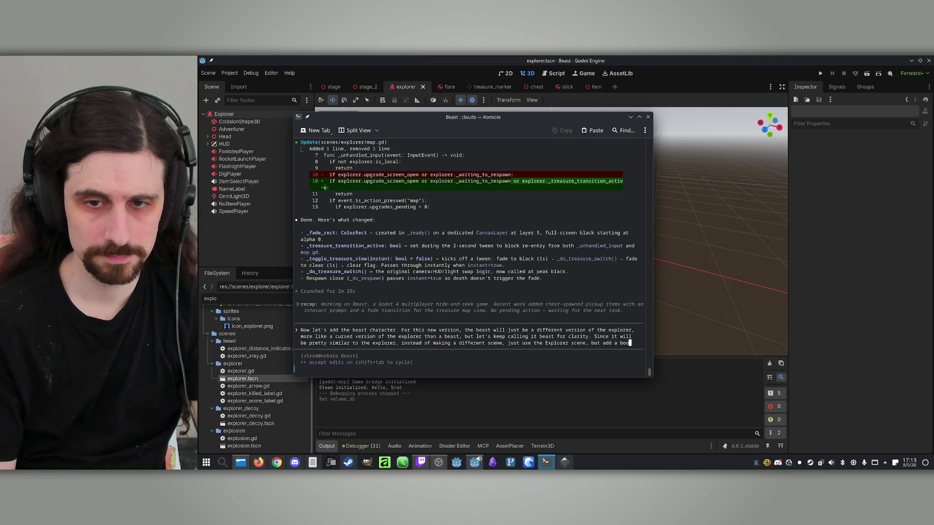
{"action": "type", "text": "lean that "}
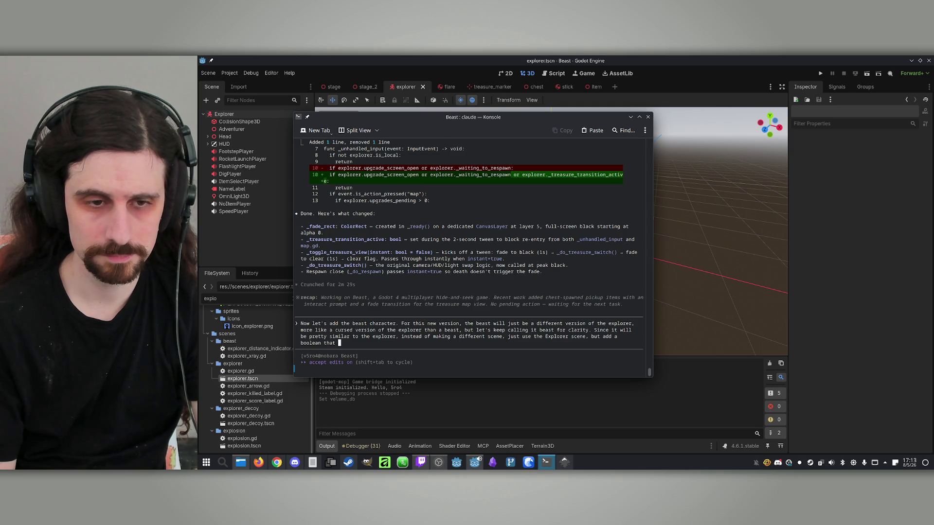
{"action": "type", "text": "signals if"}
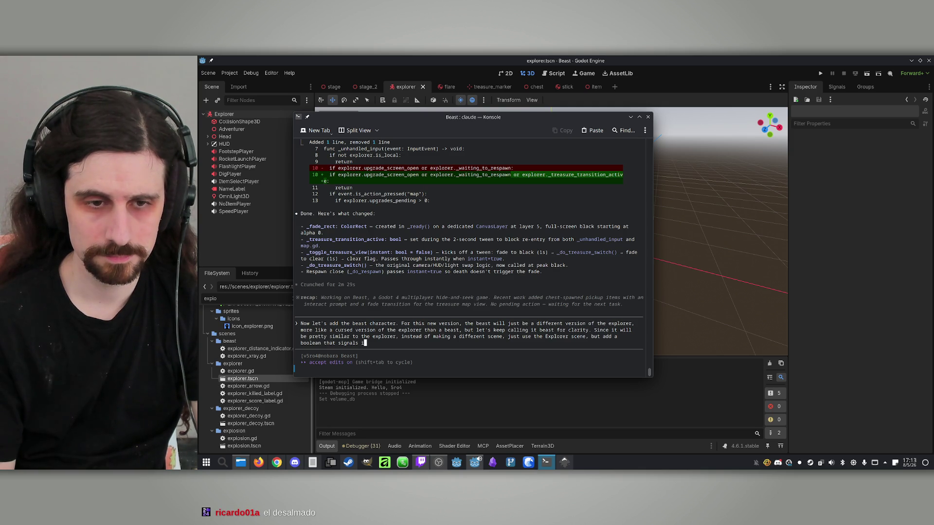
{"action": "type", "text": " it is the be"}
{"action": "type", "text": "ast or n"}
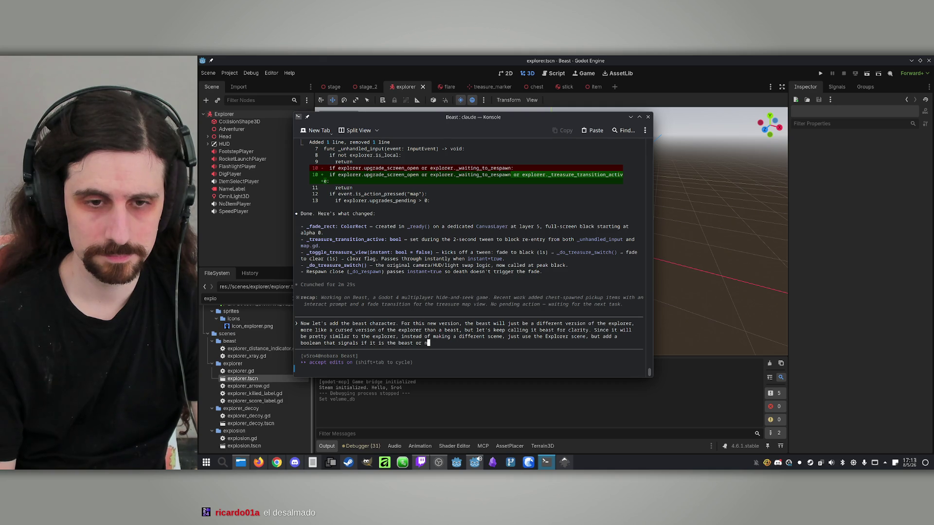
{"action": "type", "text": "ot to modify its behaviour and "}
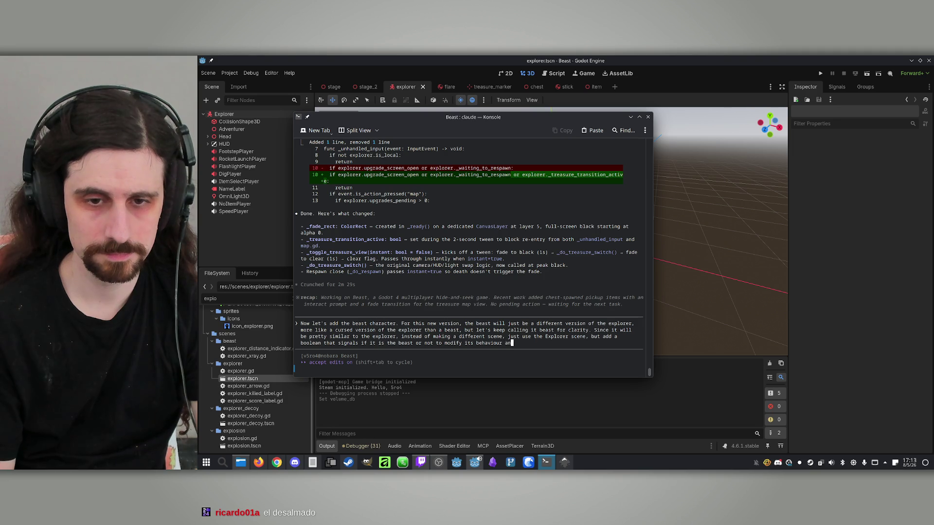
{"action": "type", "text": "change some paremeters on"}
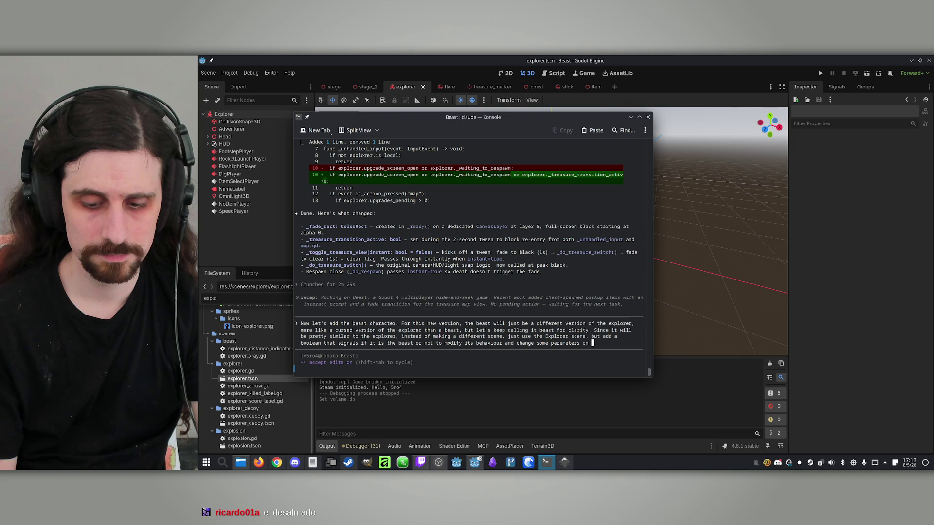
{"action": "type", "text": "pawn."}
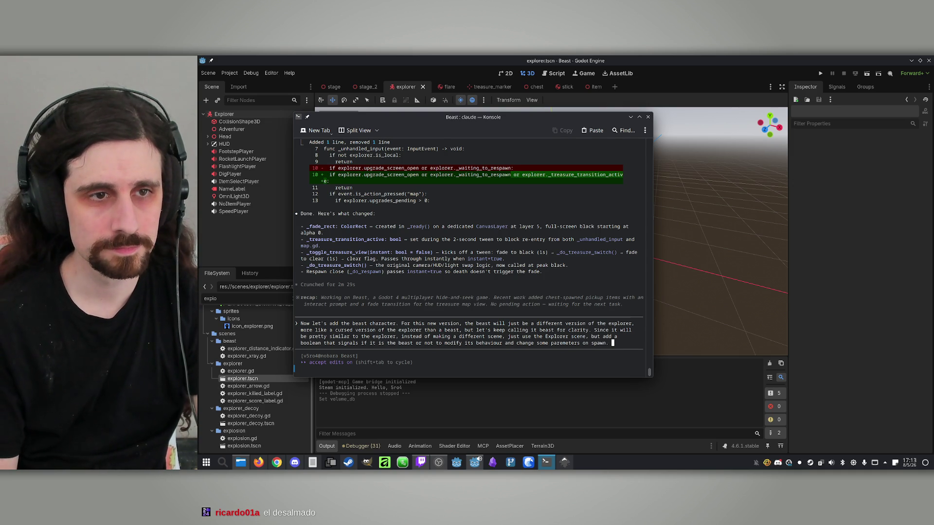
- Back in the editor, toggle OmniLight3D's visibility off and on, then save and run the game with F5
{"action": "key", "text": "alt+Tab"}
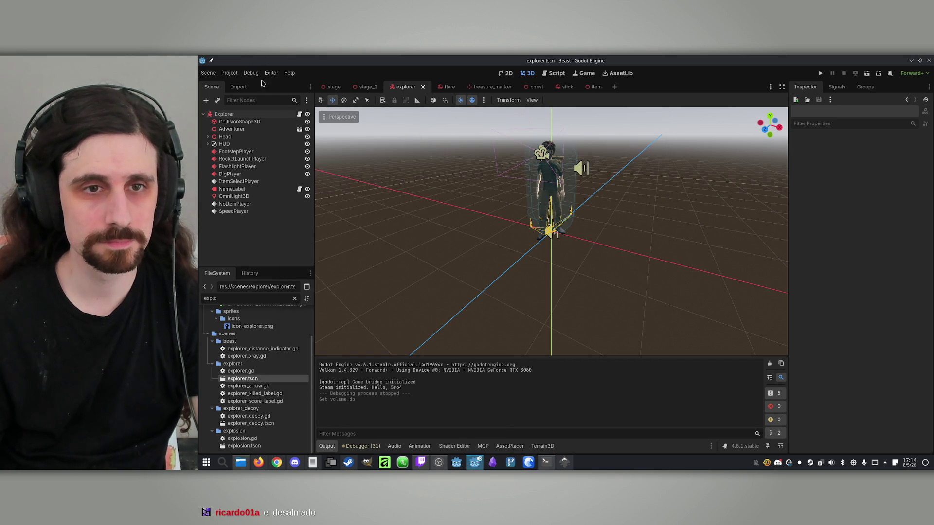
{"action": "left_click", "coordinate": [233, 197]}
{"action": "left_click", "coordinate": [307, 197]}
{"action": "left_click", "coordinate": [307, 198]}
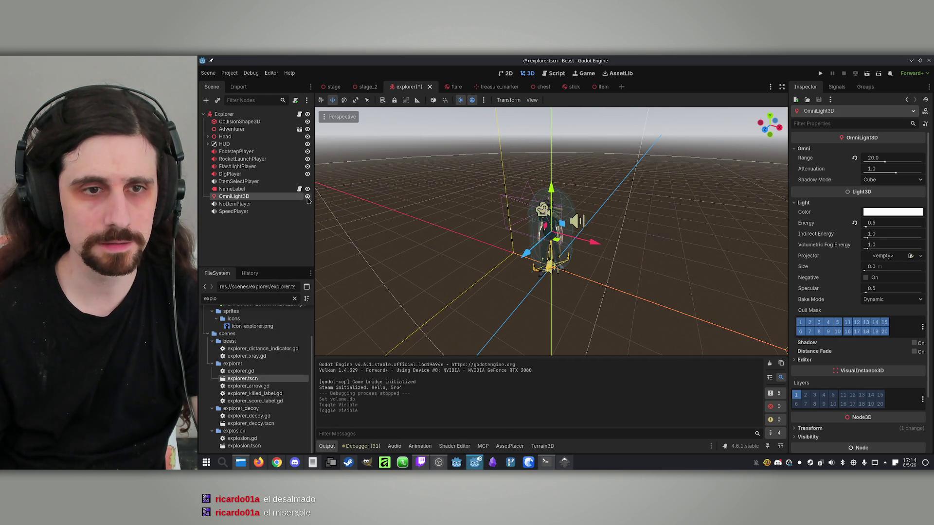
{"action": "left_click", "coordinate": [247, 189]}
{"action": "key", "text": "F5"}
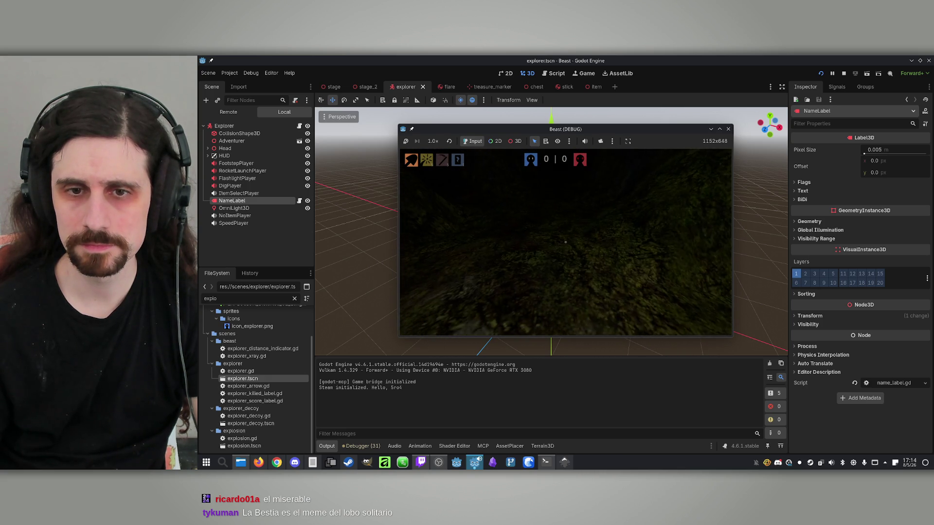
- Stop the running game, hide OmniLight3D, and run the project again
{"action": "key", "text": "super"}
{"action": "left_click", "coordinate": [844, 73]}
{"action": "left_click", "coordinate": [307, 196]}
{"action": "left_click", "coordinate": [821, 74]}
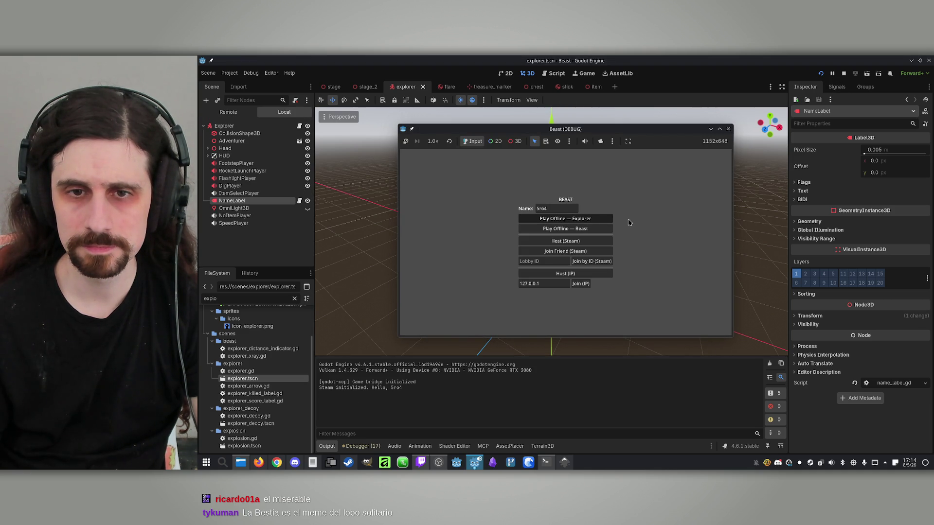
- Play offline as the Explorer toward the hillside, stop the run, and make OmniLight3D visible again
{"action": "key", "text": "Return"}
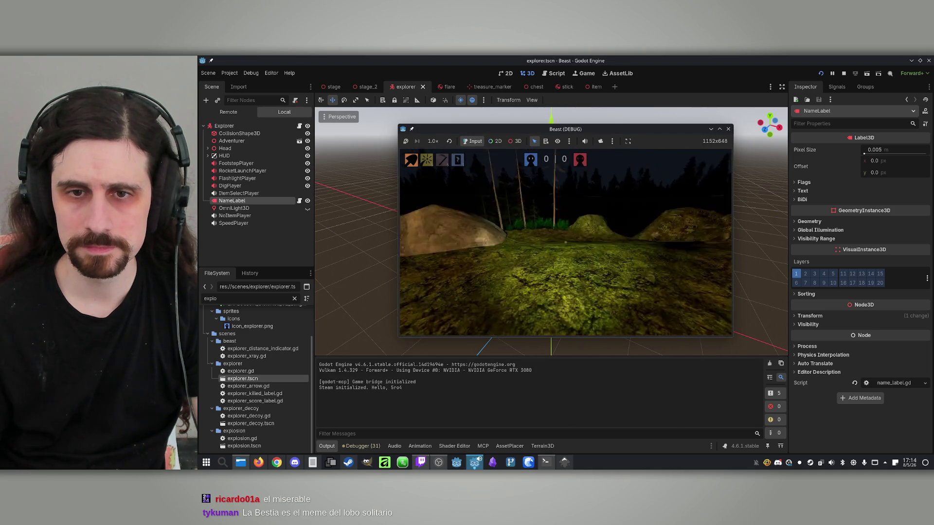
{"action": "key", "text": "w"}
{"action": "key", "text": "w"}
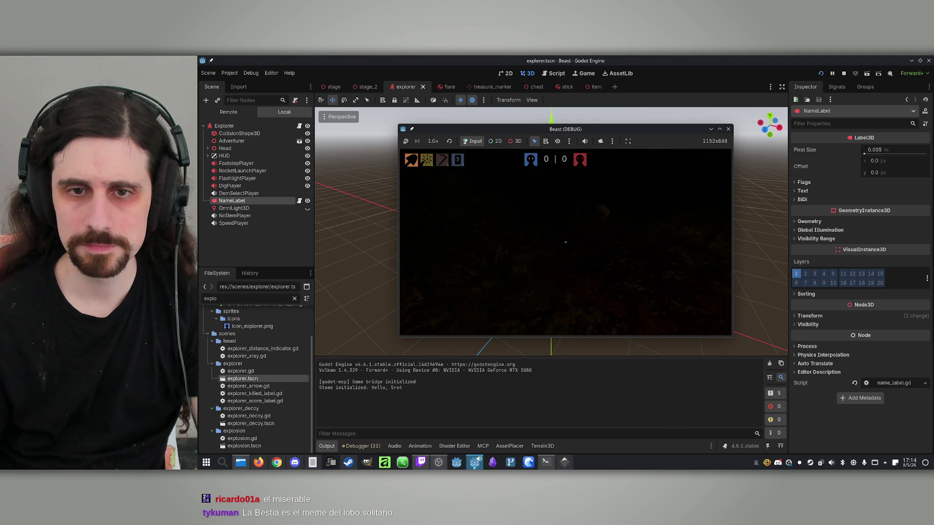
{"action": "key", "text": "super"}
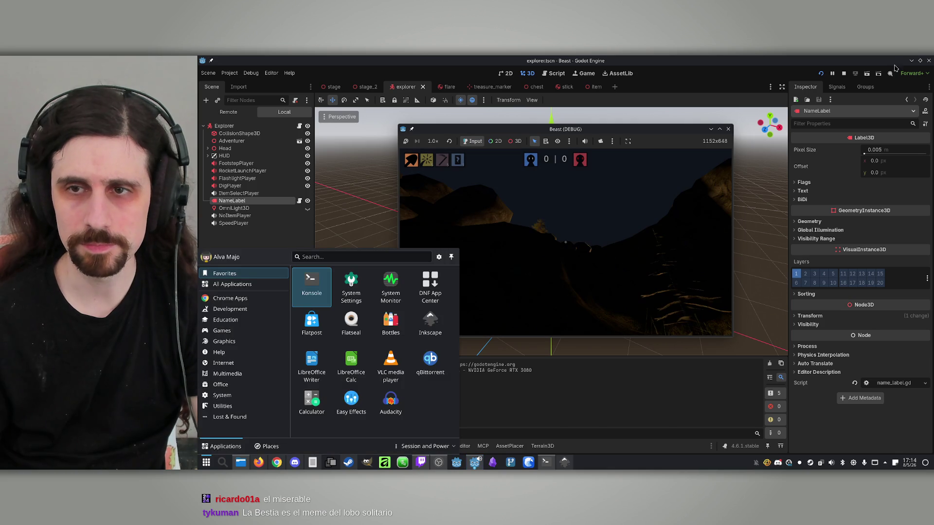
{"action": "left_click", "coordinate": [844, 73]}
{"action": "left_click", "coordinate": [307, 196]}
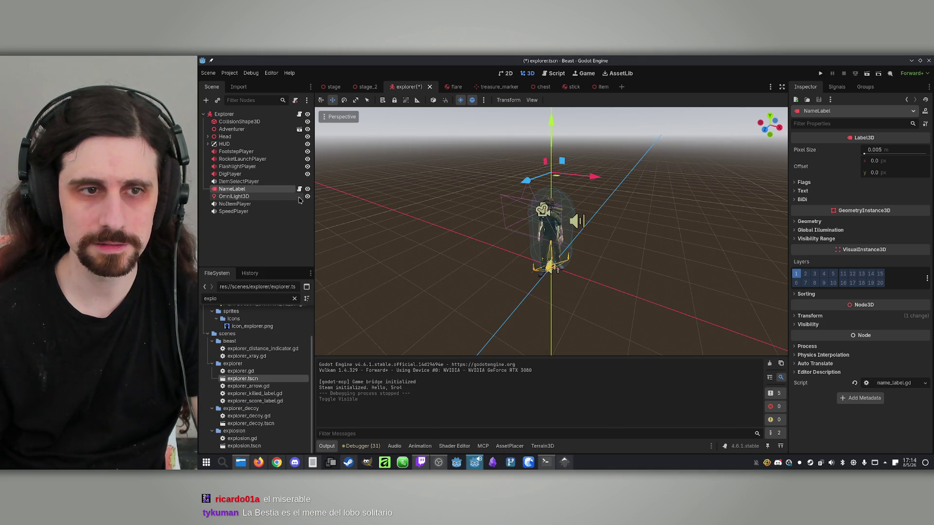
- Set OmniLight3D's attenuation to 0.5 and energy to 0.3, then run the project
{"action": "left_click", "coordinate": [238, 196]}
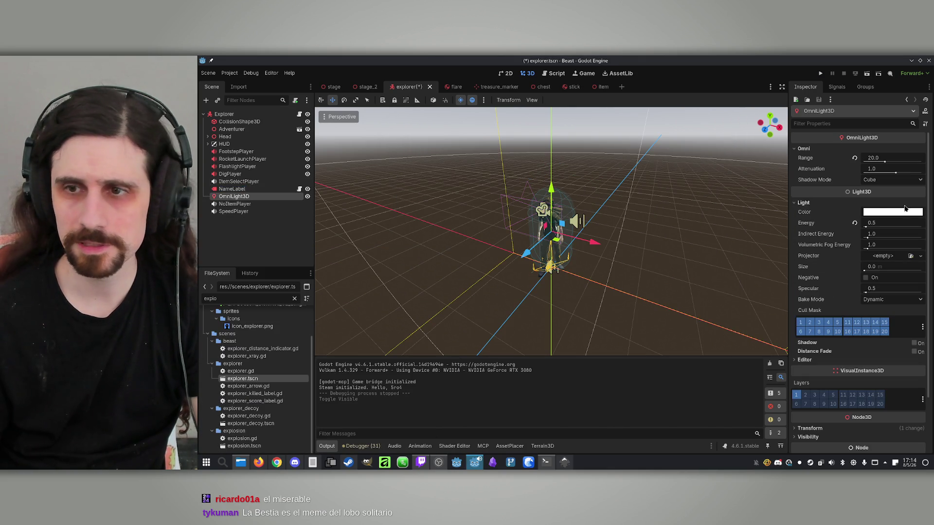
{"action": "left_click", "coordinate": [886, 172]}
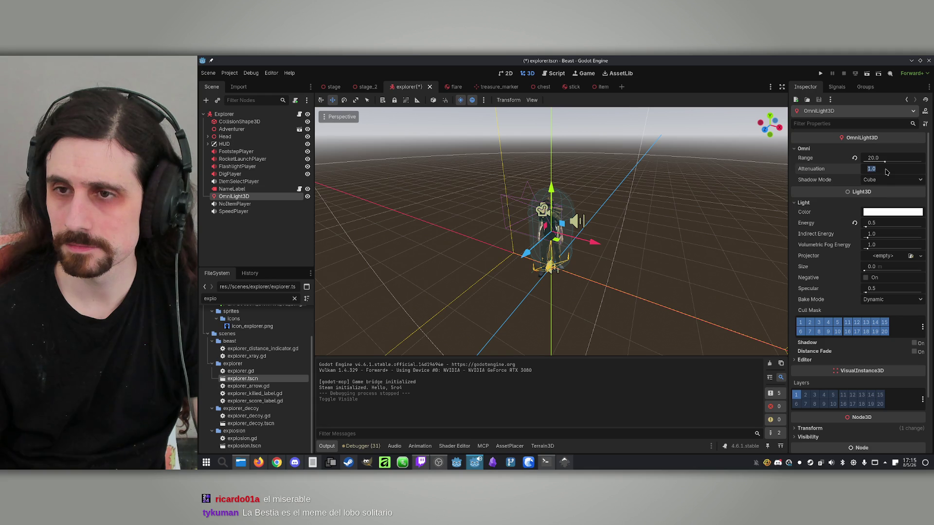
{"action": "type", "text": "0.5"}
{"action": "key", "text": "Return"}
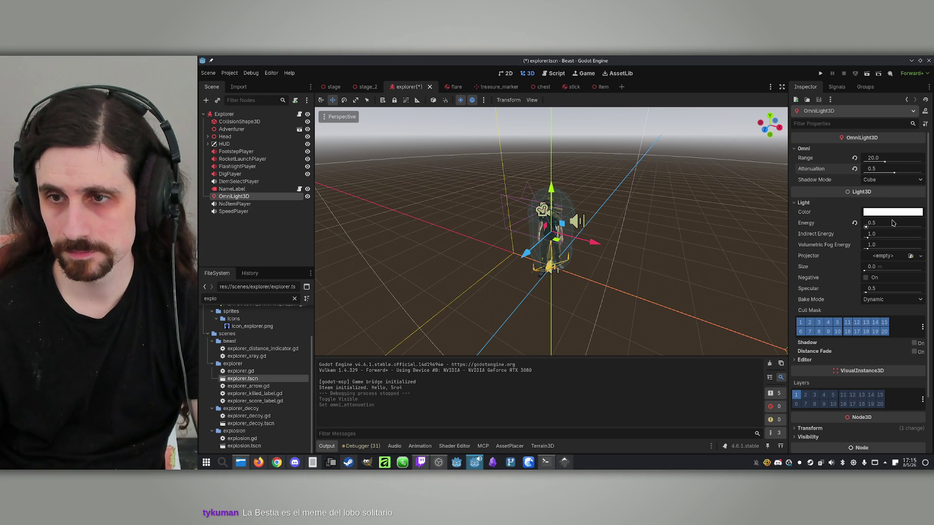
{"action": "left_click", "coordinate": [893, 224]}
{"action": "type", "text": "0"}
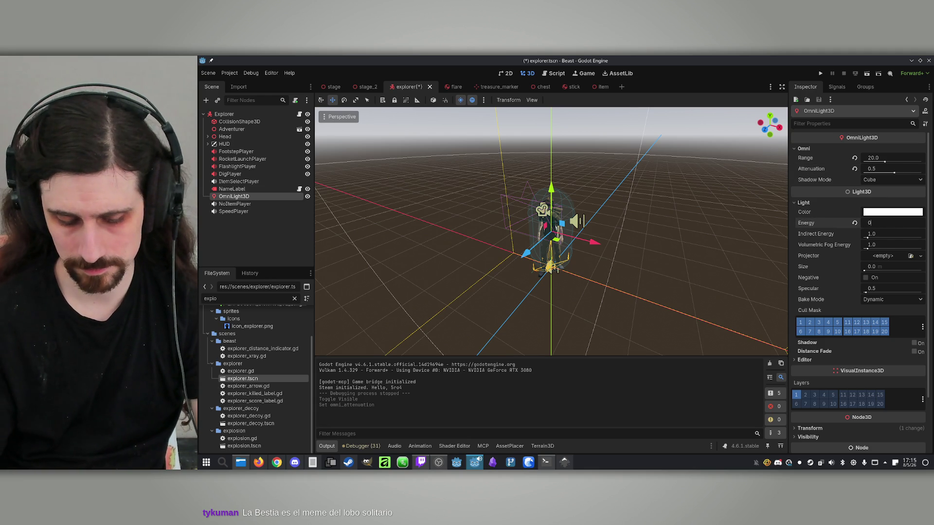
{"action": "type", "text": ".3"}
{"action": "key", "text": "Return"}
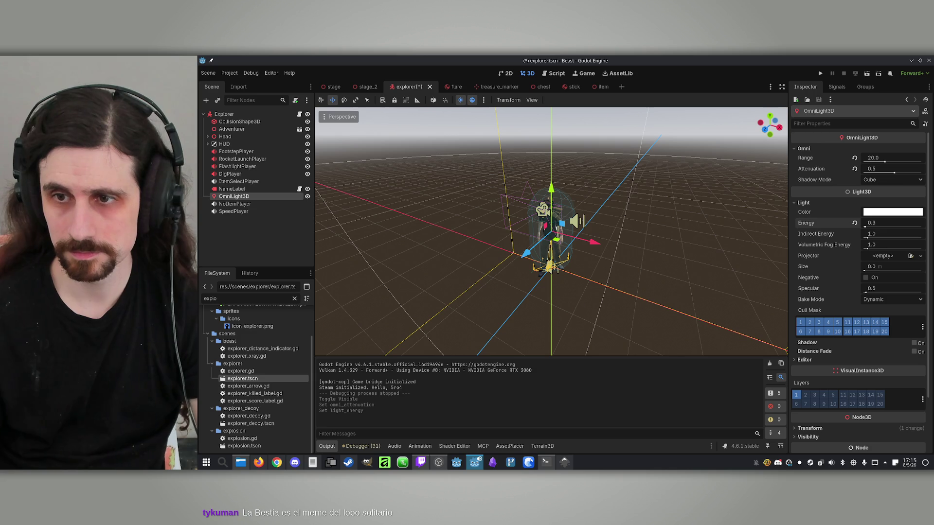
{"action": "left_click", "coordinate": [820, 73]}
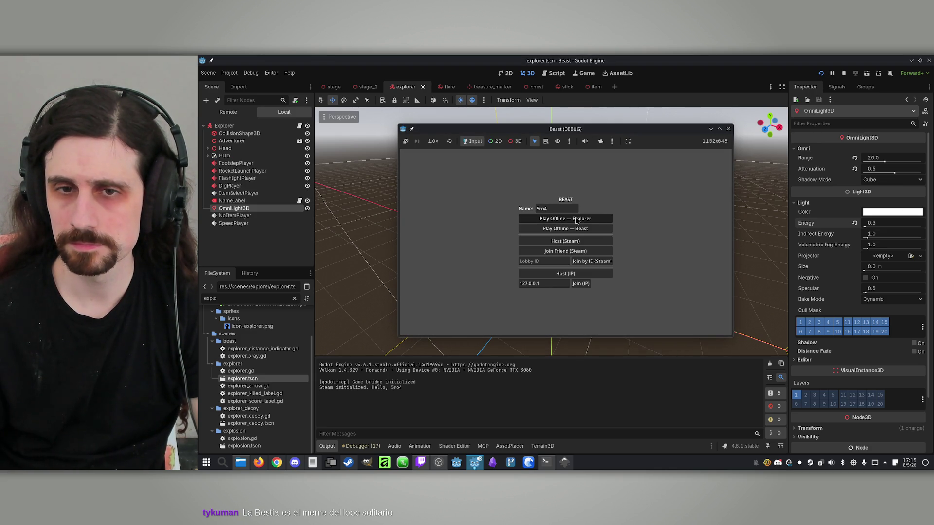
- Play offline as the Explorer to view the dimmer forest lighting, then stop the game
{"action": "left_click", "coordinate": [577, 221]}
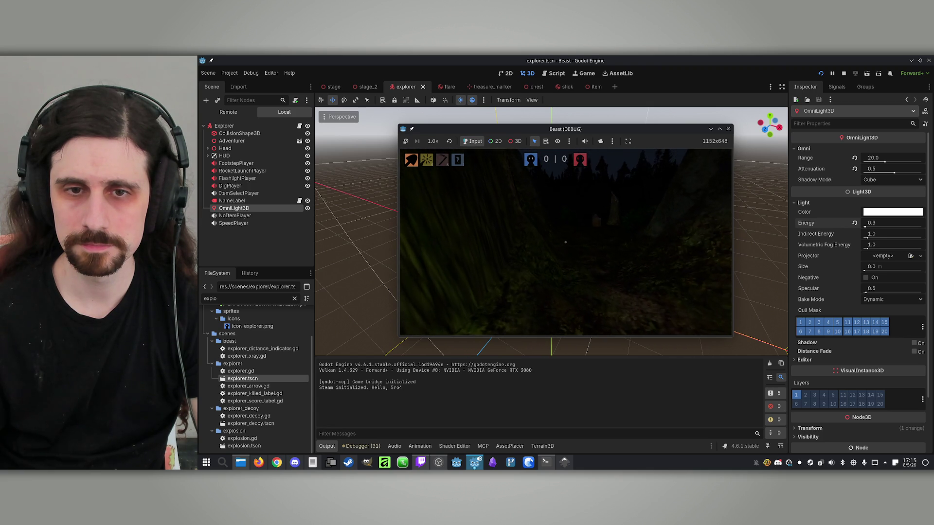
{"action": "key", "text": "super"}
{"action": "left_click", "coordinate": [843, 72]}
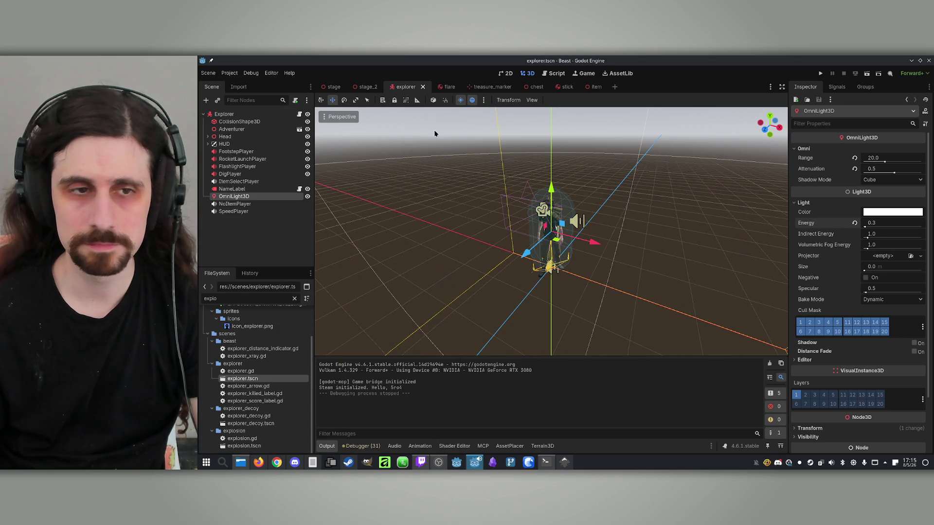
- Rename OmniLight3D to PermanentOmniLight3D
{"action": "left_click", "coordinate": [249, 196]}
{"action": "key", "text": "End"}
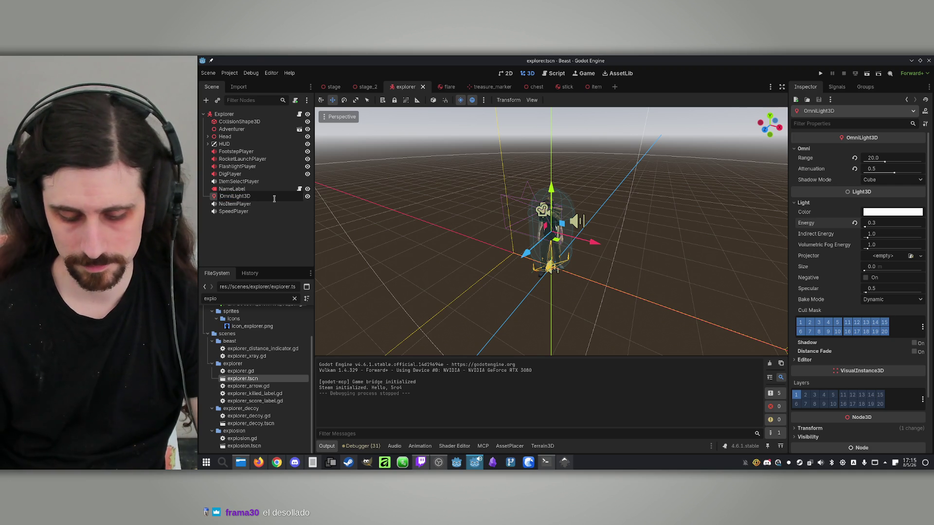
{"action": "type", "text": "Permanent"}
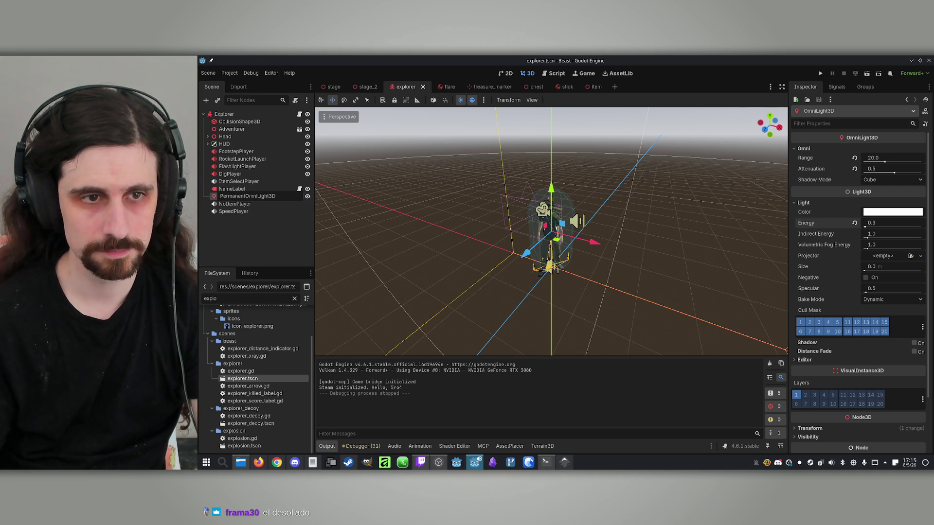
{"action": "key", "text": "Return"}
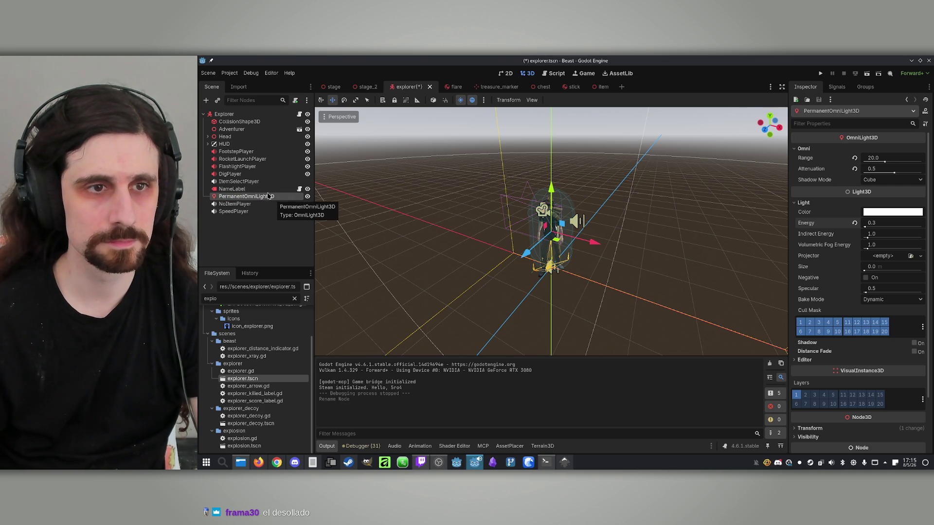
- Duplicate PermanentOmniLight3D and rename the copy BeastOmniLight3D
{"action": "left_click", "coordinate": [215, 203]}
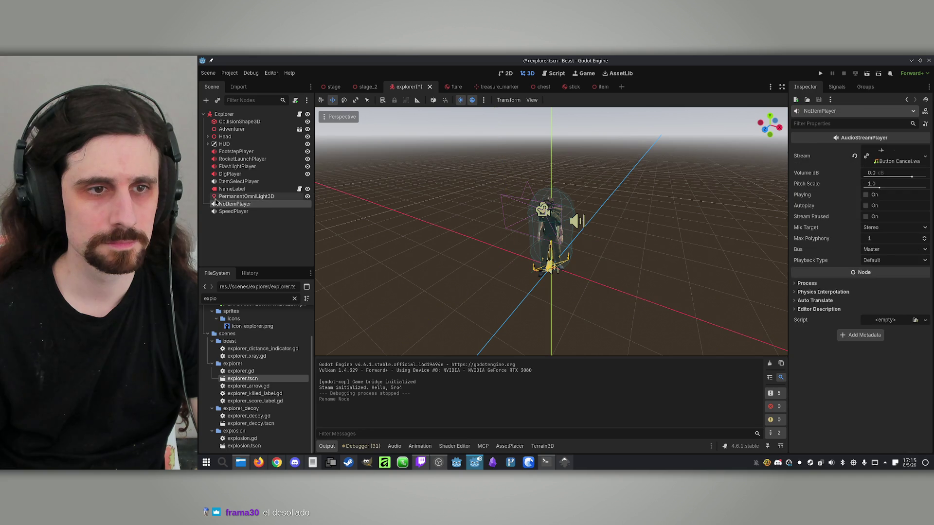
{"action": "left_click", "coordinate": [215, 197]}
{"action": "key", "text": "ctrl+d"}
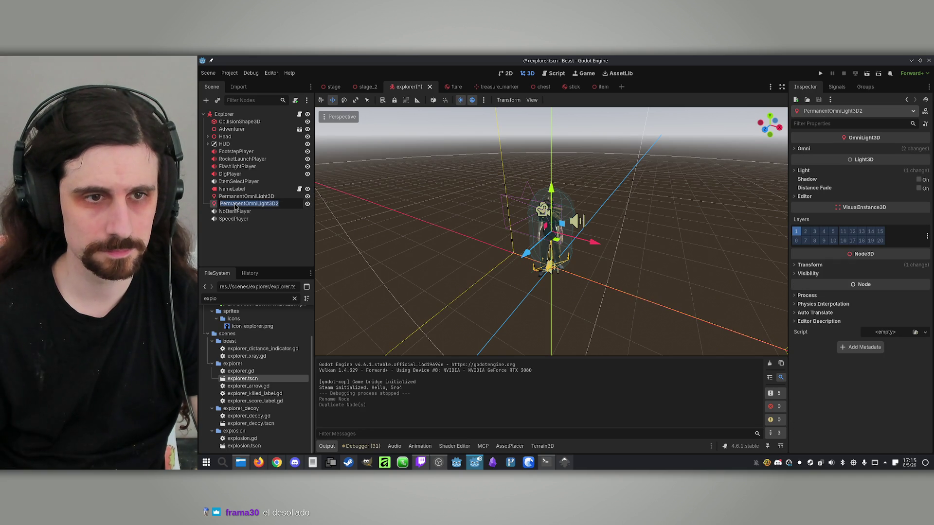
{"action": "left_click_drag", "start_coordinate": [246, 205], "coordinate": [219, 204]}
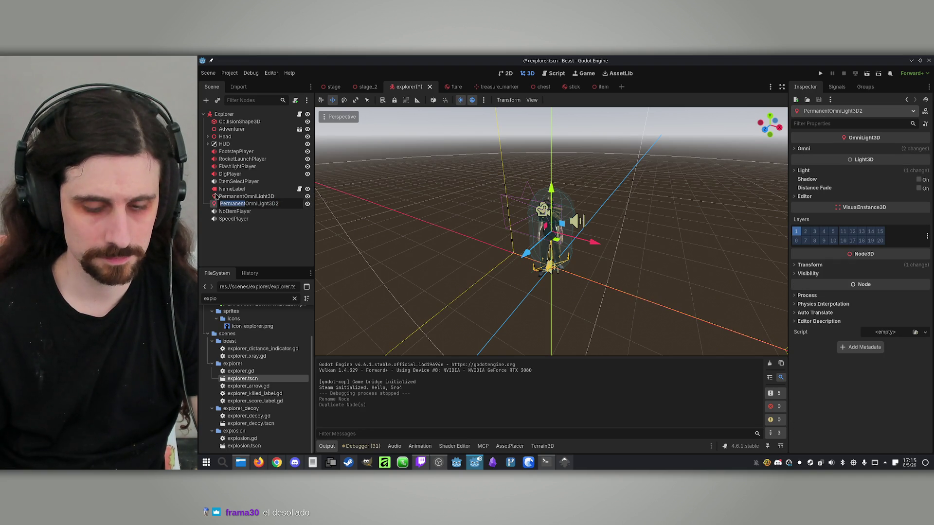
{"action": "type", "text": "Beast"}
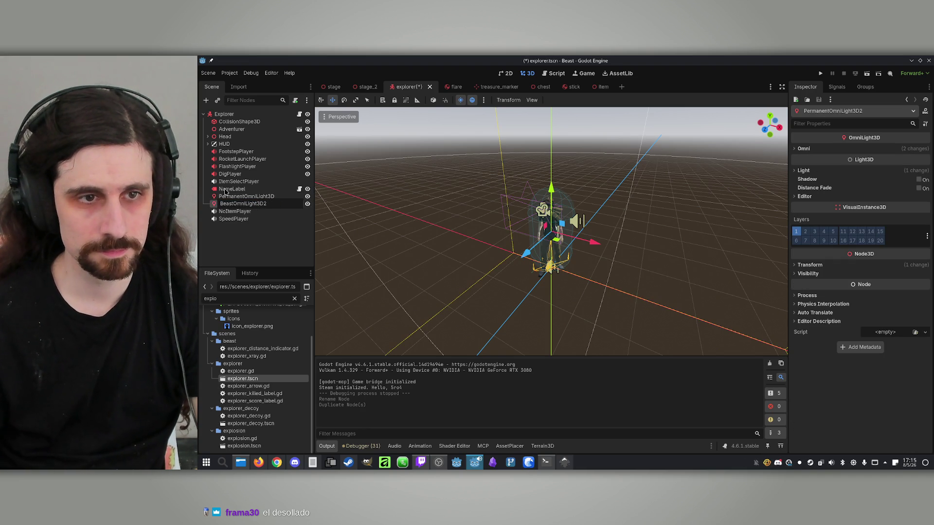
{"action": "key", "text": "Return"}
- Rename the original light to ExplorerOmniLight3D
{"action": "left_click", "coordinate": [251, 198]}
{"action": "left_click", "coordinate": [251, 199]}
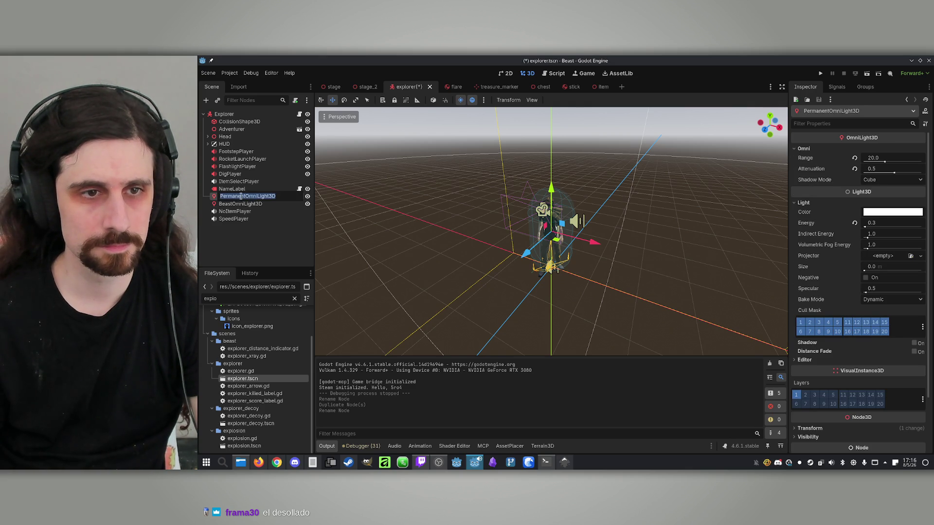
{"action": "left_click_drag", "start_coordinate": [245, 196], "coordinate": [220, 197]}
{"action": "type", "text": "Explorer"}
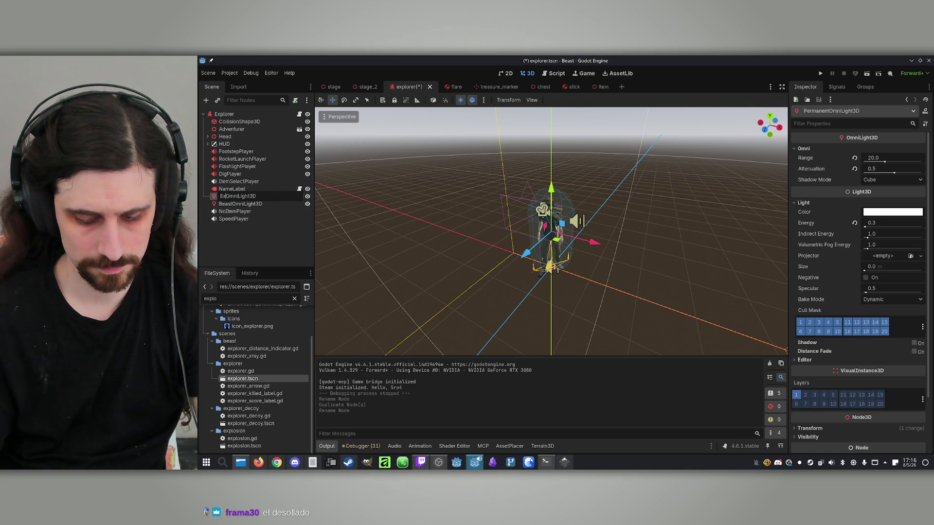
{"action": "key", "text": "Return"}
{"action": "left_click", "coordinate": [267, 204]}
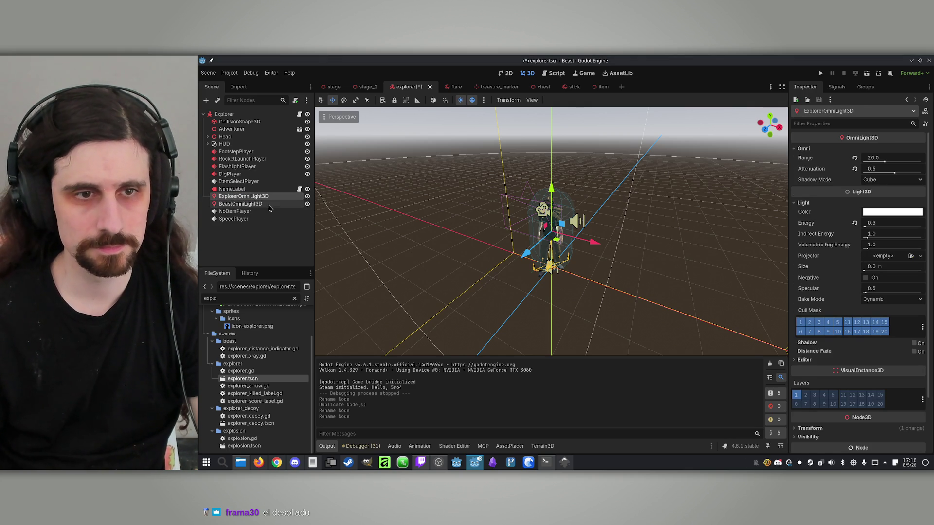
- Set BeastOmniLight3D's Omni range to 40 and attenuation to 0.5
{"action": "left_click", "coordinate": [802, 149]}
{"action": "left_click_drag", "start_coordinate": [875, 161], "coordinate": [878, 160]}
{"action": "left_click", "coordinate": [897, 161]}
{"action": "type", "text": "40"}
{"action": "key", "text": "Return"}
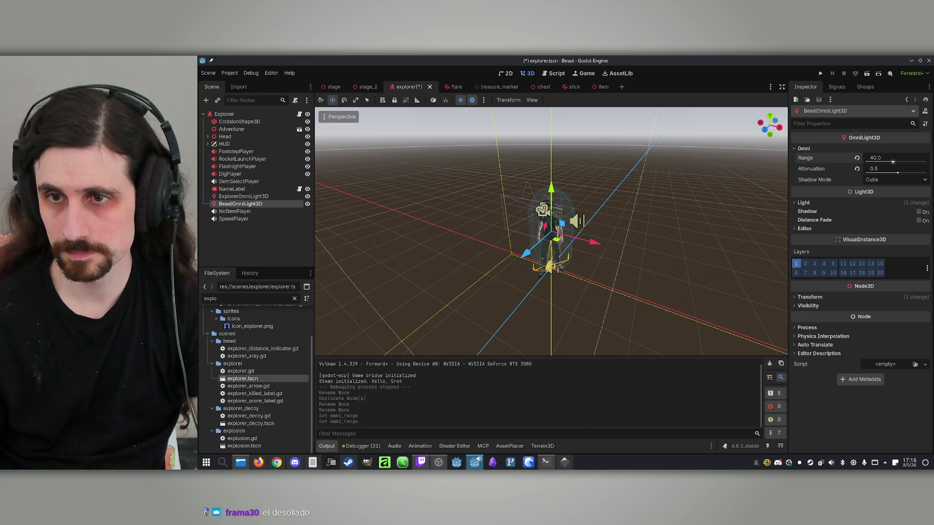
{"action": "left_click", "coordinate": [893, 168]}
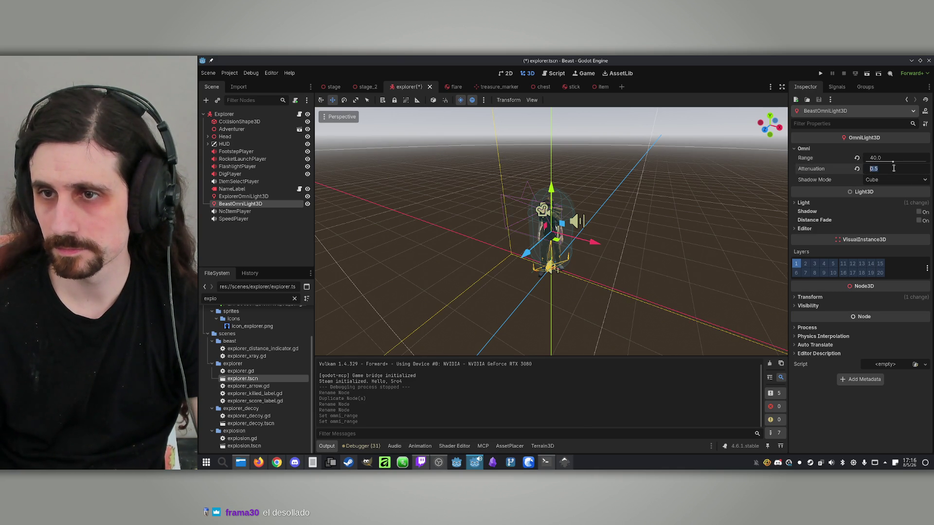
{"action": "type", "text": "1"}
{"action": "key", "text": "Return"}
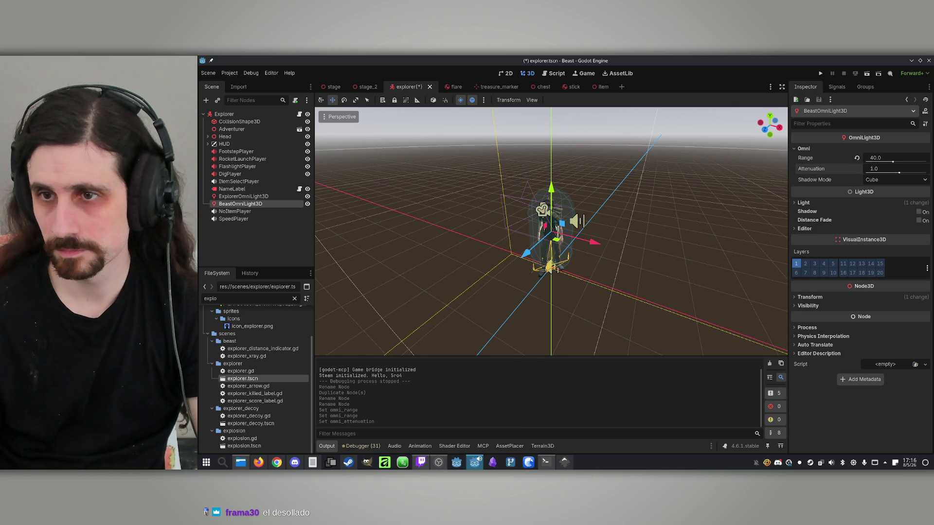
{"action": "left_click", "coordinate": [878, 170]}
{"action": "type", "text": "0.5"}
{"action": "key", "text": "Return"}
- Set BeastOmniLight3D's light energy to 1.0 and run the project
{"action": "left_click", "coordinate": [799, 204]}
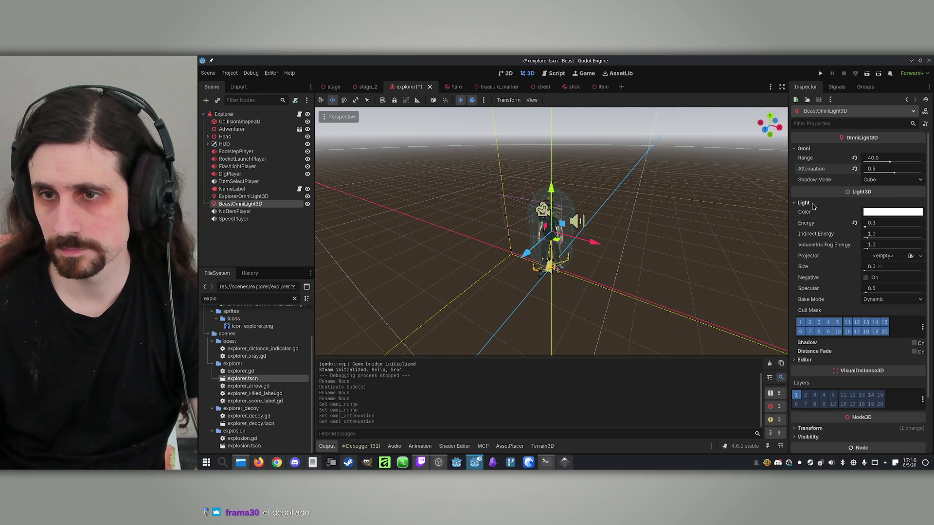
{"action": "left_click", "coordinate": [892, 227]}
{"action": "type", "text": "1"}
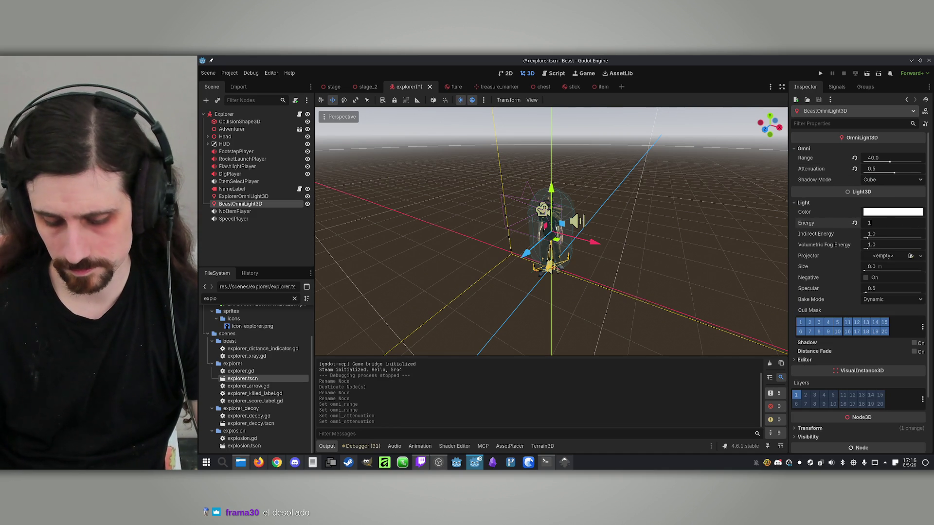
{"action": "key", "text": "Return"}
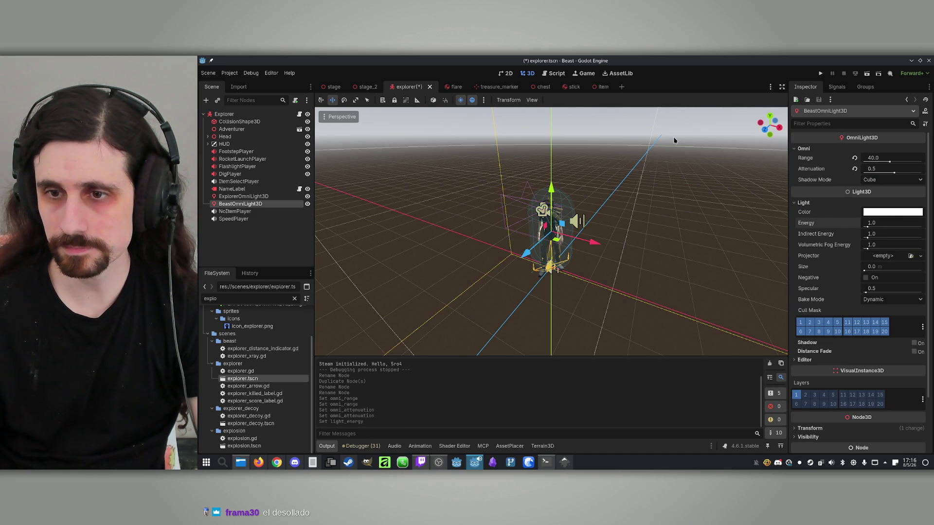
{"action": "left_click", "coordinate": [819, 73]}
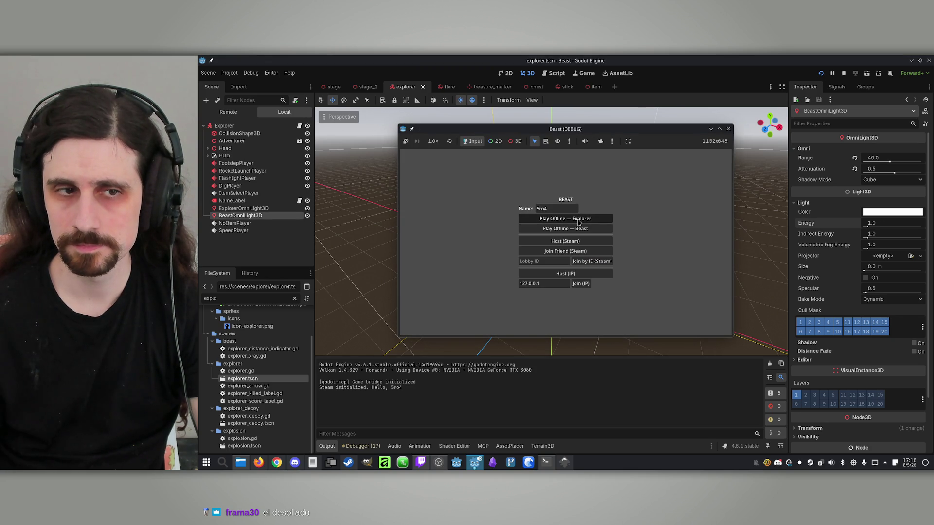
- Play offline as the Explorer to inspect the terrain lighting, then stop the game
{"action": "left_click", "coordinate": [579, 222]}
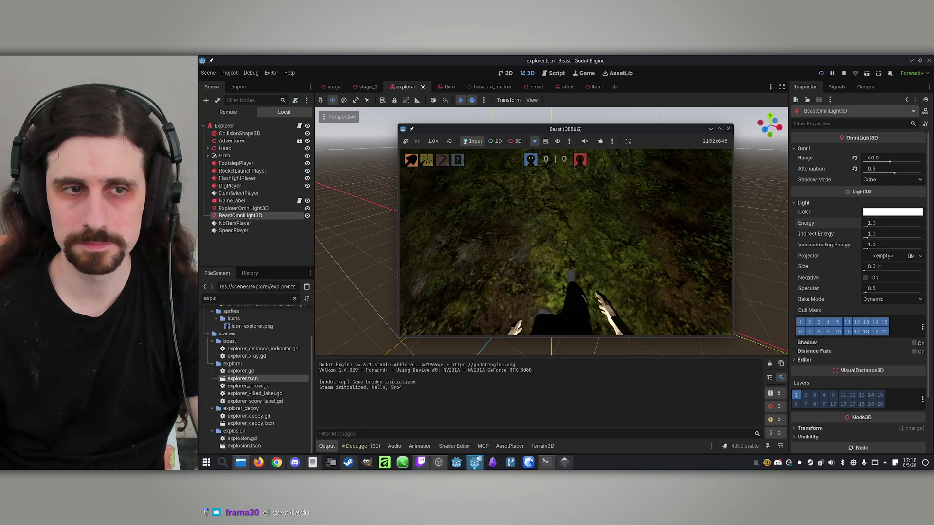
{"action": "key", "text": "super"}
{"action": "left_click", "coordinate": [843, 74]}
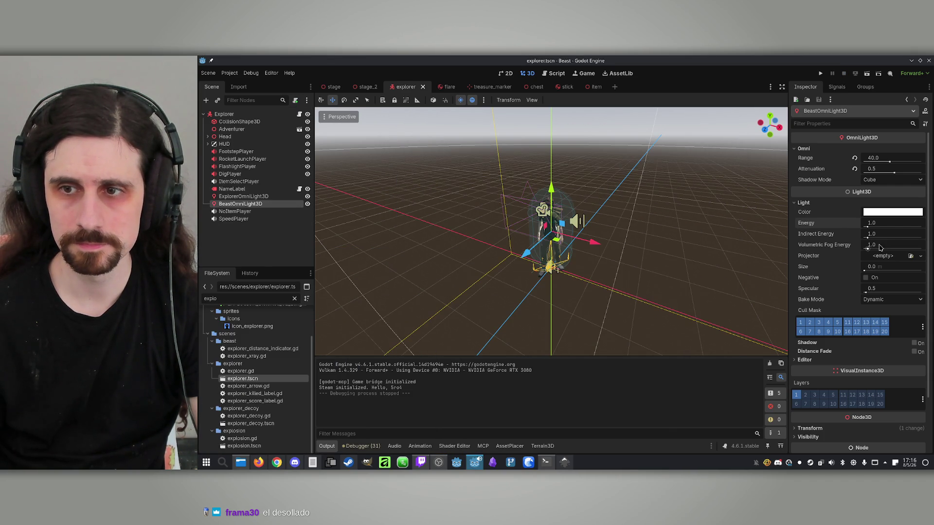
- Raise BeastOmniLight3D's energy from 1.0 to 5.0 and run the project again
{"action": "left_click", "coordinate": [886, 225]}
{"action": "type", "text": "5"}
{"action": "key", "text": "Return"}
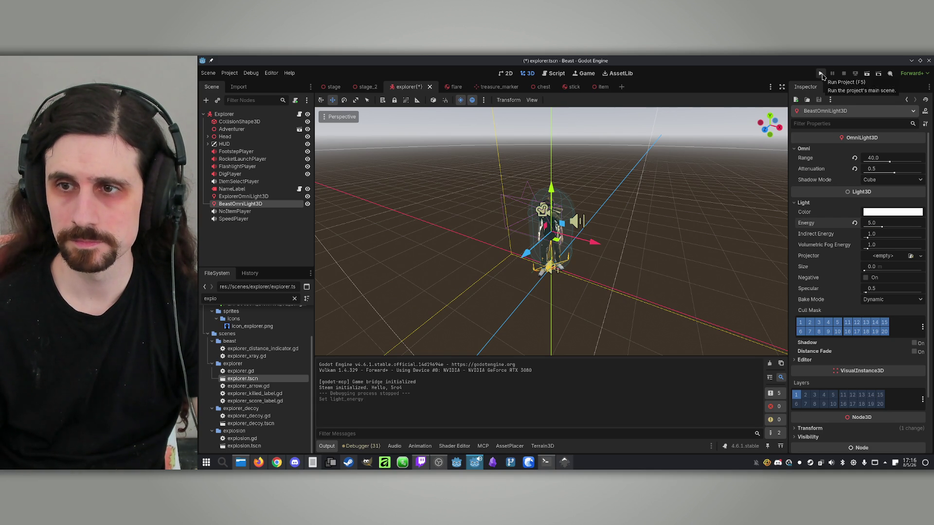
{"action": "left_click", "coordinate": [820, 73]}
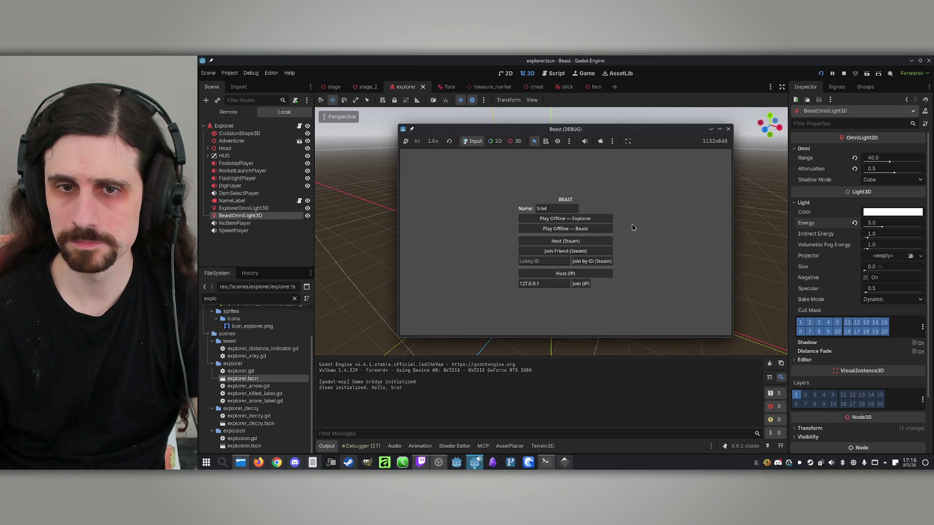
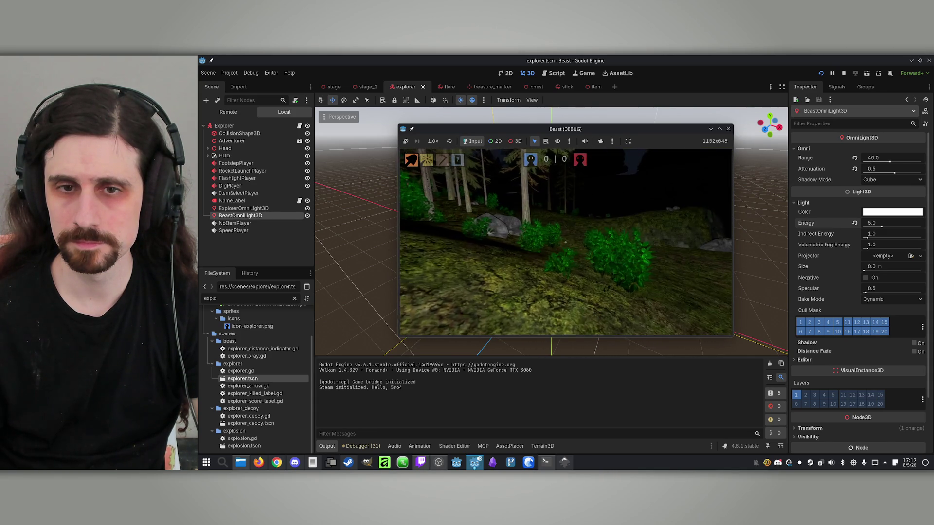
- Stop the Beast test run and hide the BeastOmniLight3D node in the Scene dock
{"action": "key", "text": "super"}
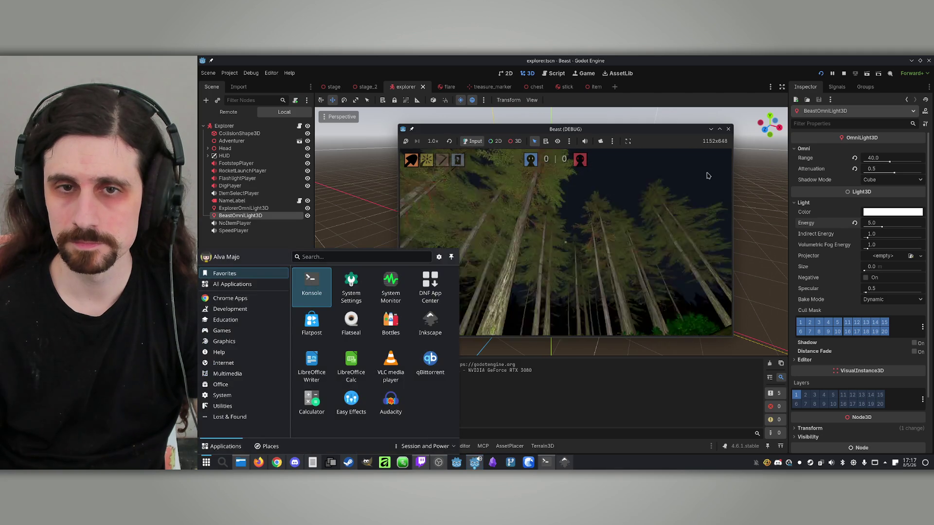
{"action": "left_click", "coordinate": [844, 73]}
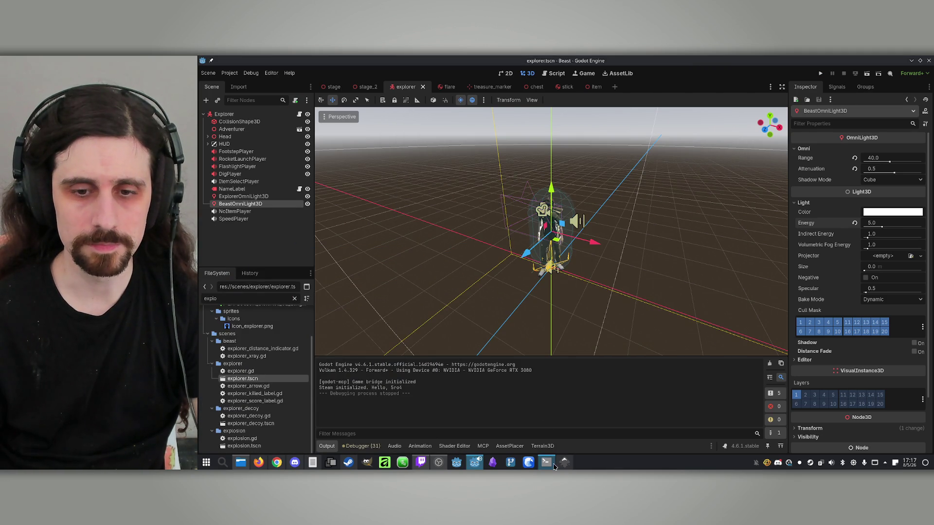
{"action": "left_click", "coordinate": [308, 205]}
{"action": "left_click", "coordinate": [546, 462]}
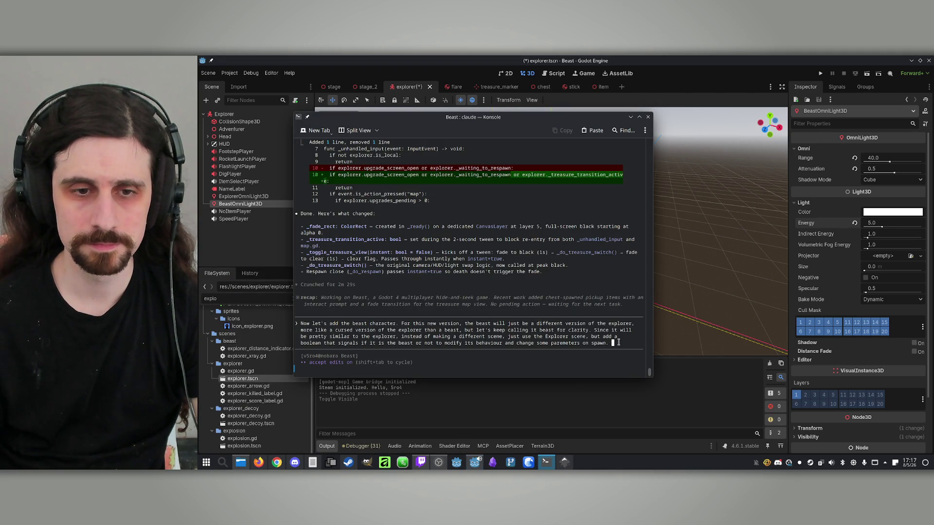
- Ask Claude Code for a beast variant with the flashlight and ExplorerOmniLight3D disabled and BeastOmniLight3D enabled
{"action": "type", "text": "To"}
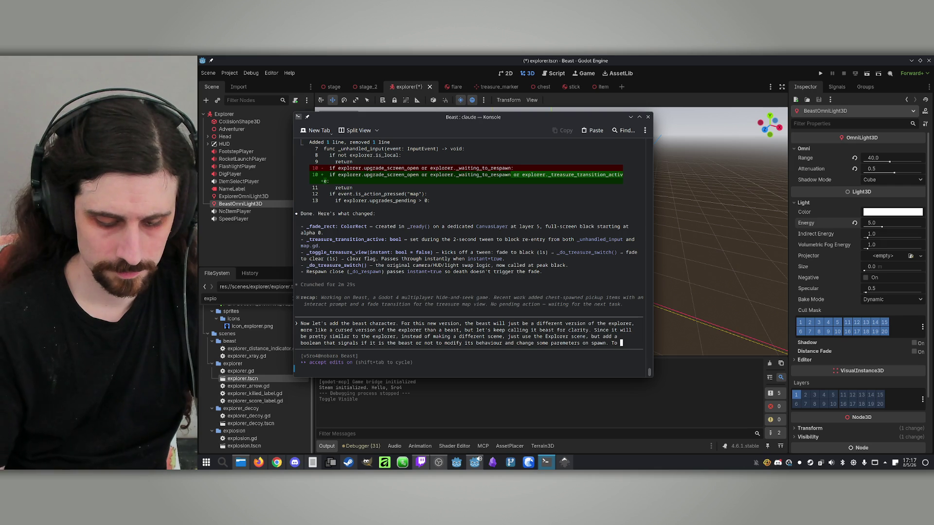
{"action": "type", "text": " start,"}
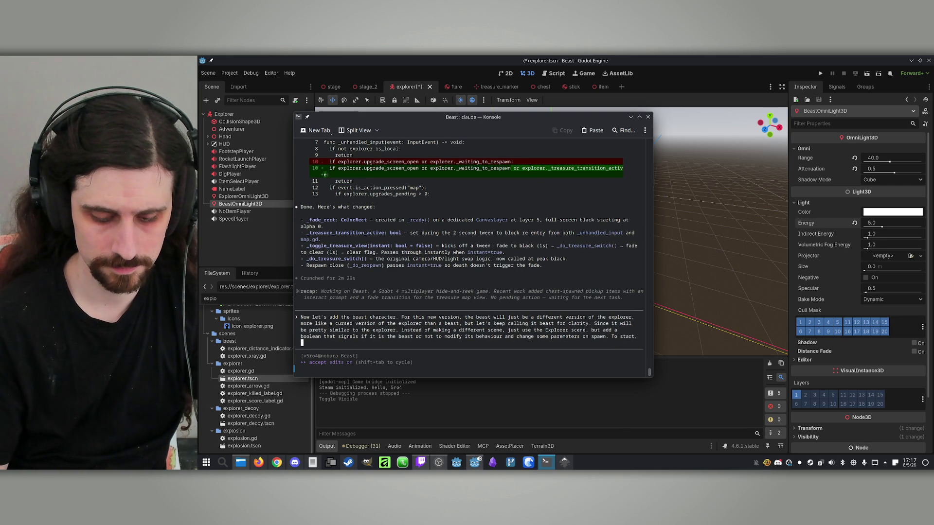
{"action": "type", "text": " make is so that t"}
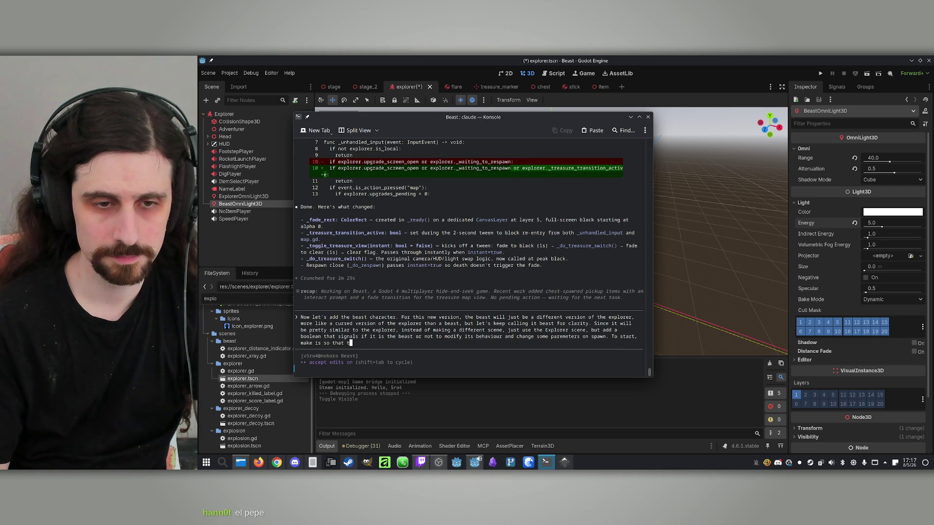
{"action": "type", "text": "he be"}
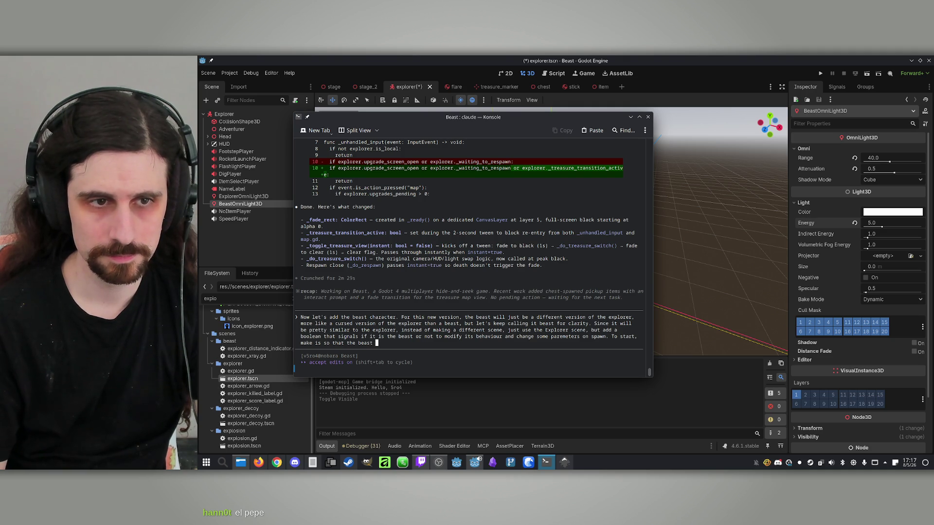
{"action": "type", "text": "as the Ex"}
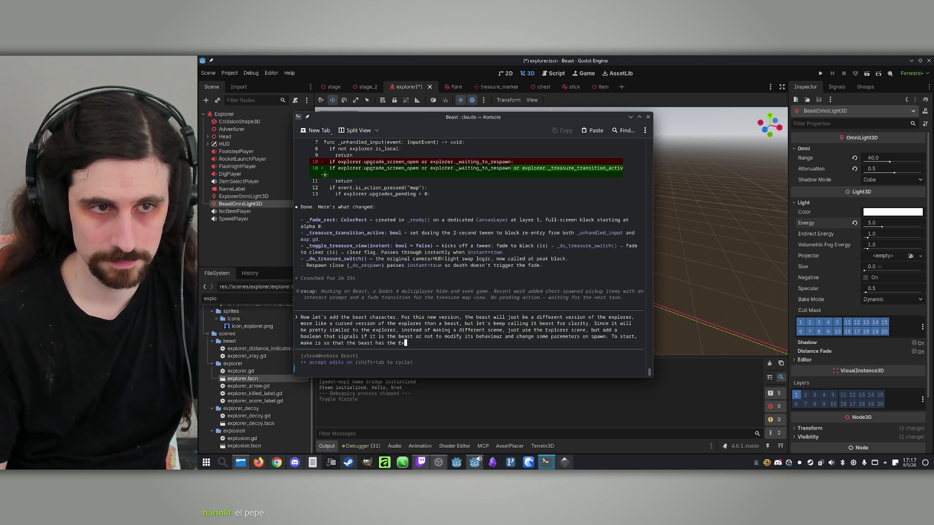
{"action": "type", "text": "plorer"}
{"action": "key", "text": "BackSpace"}
{"action": "key", "text": "BackSpace"}
{"action": "key", "text": "BackSpace"}
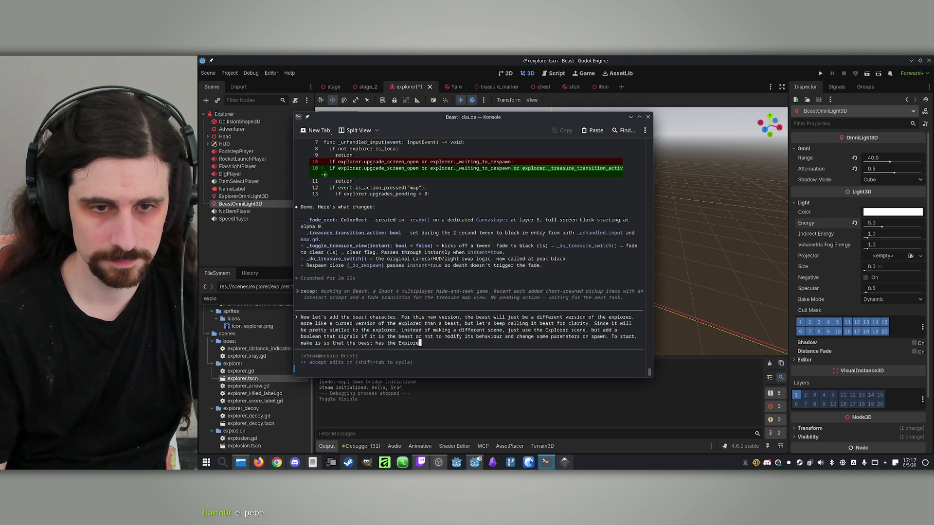
{"action": "key", "text": "BackSpace"}
{"action": "key", "text": "BackSpace"}
{"action": "key", "text": "BackSpace"}
{"action": "type", "text": "fLA"}
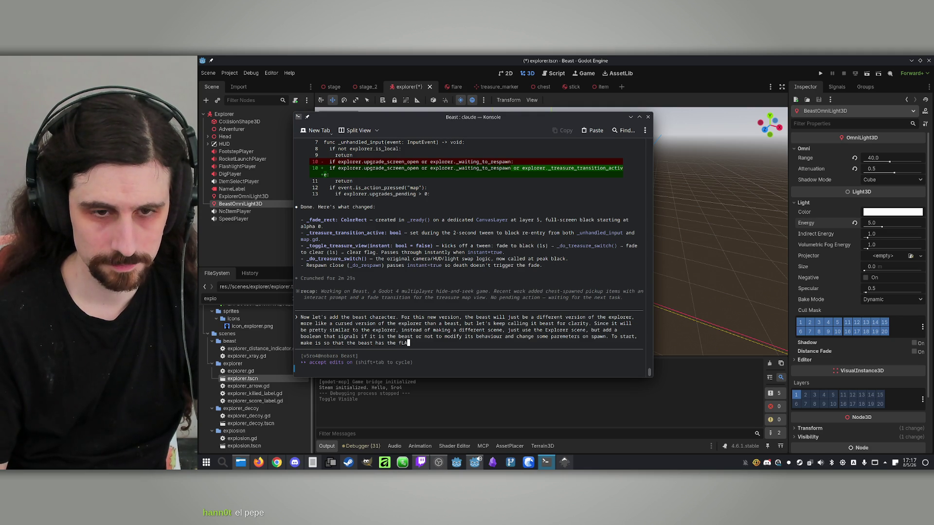
{"action": "key", "text": "BackSpace"}
{"action": "key", "text": "BackSpace"}
{"action": "key", "text": "BackSpace"}
{"action": "type", "text": "FLa"}
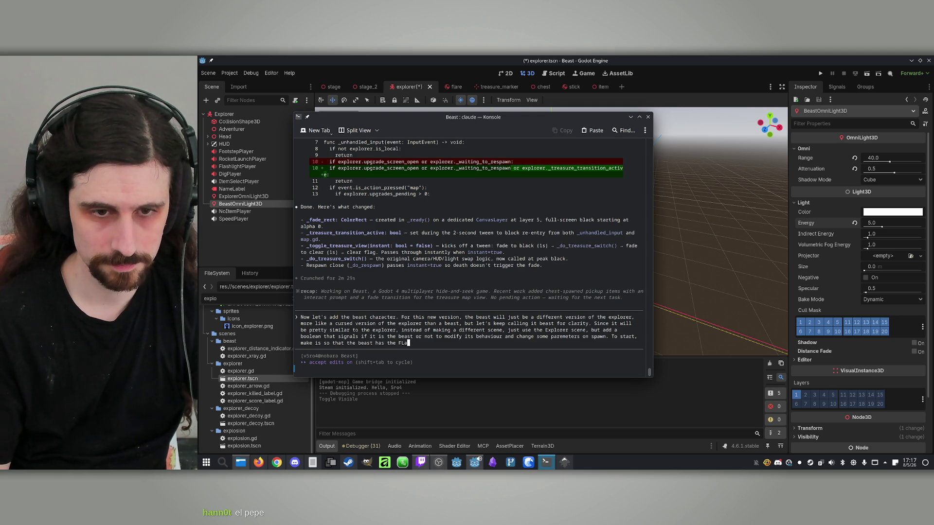
{"action": "key", "text": "BackSpace"}
{"action": "key", "text": "BackSpace"}
{"action": "type", "text": "la"}
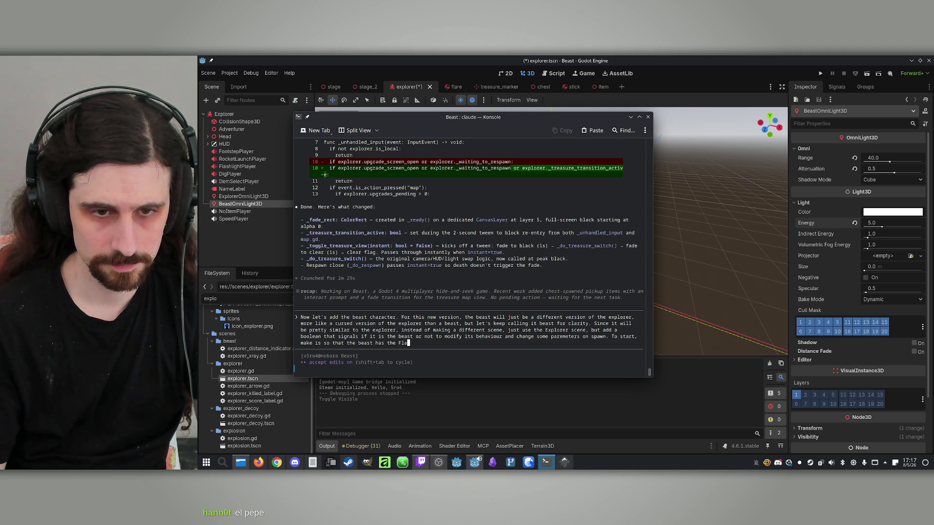
{"action": "type", "text": "shlight and"}
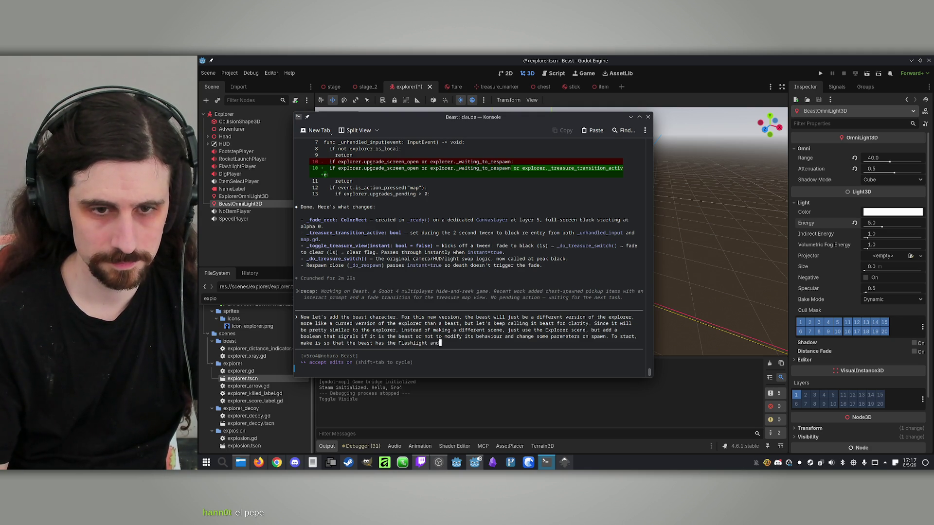
{"action": "type", "text": " theE"}
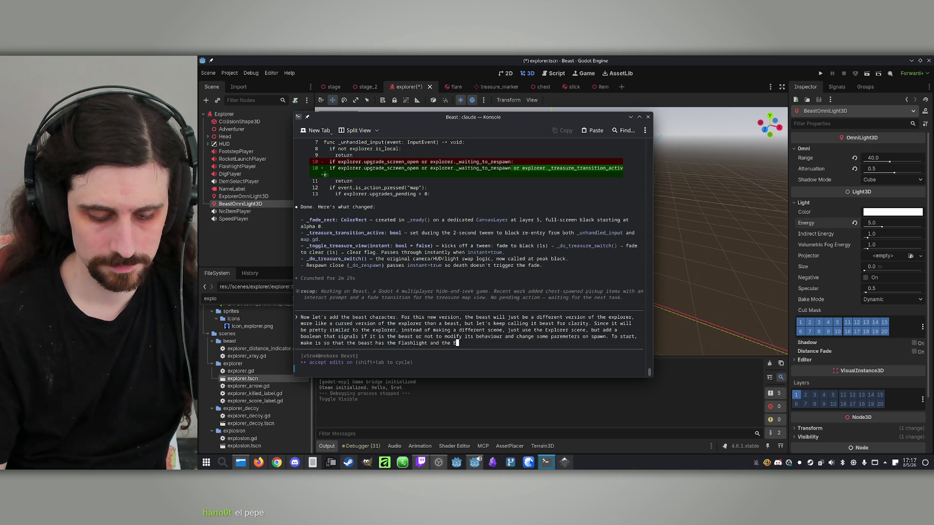
{"action": "type", "text": "xplorerOmnil"}
{"action": "type", "text": "Light"}
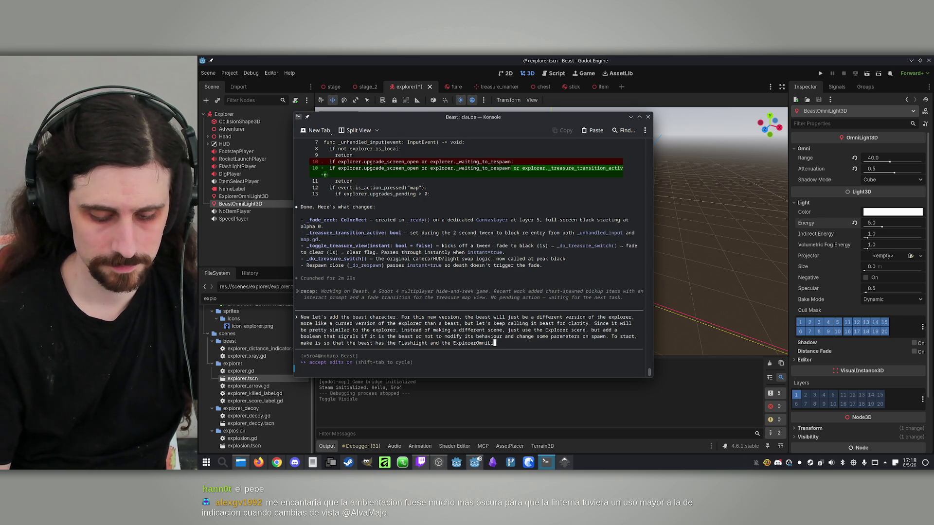
{"action": "type", "text": "3"}
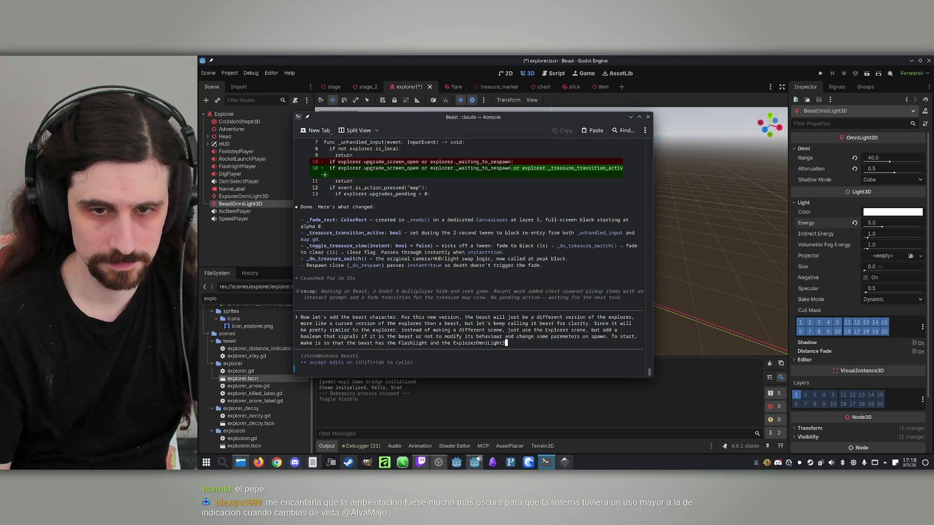
{"action": "type", "text": "D disable"}
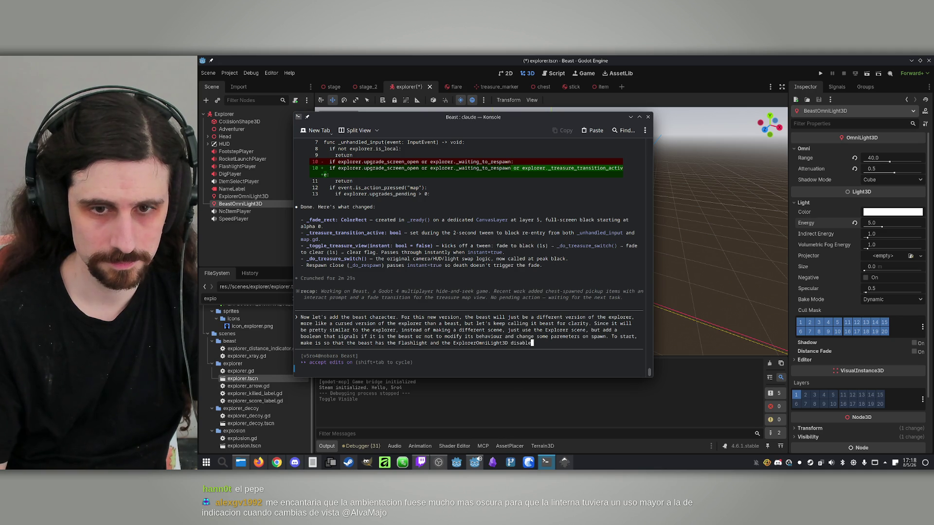
{"action": "type", "text": "d, nd the "}
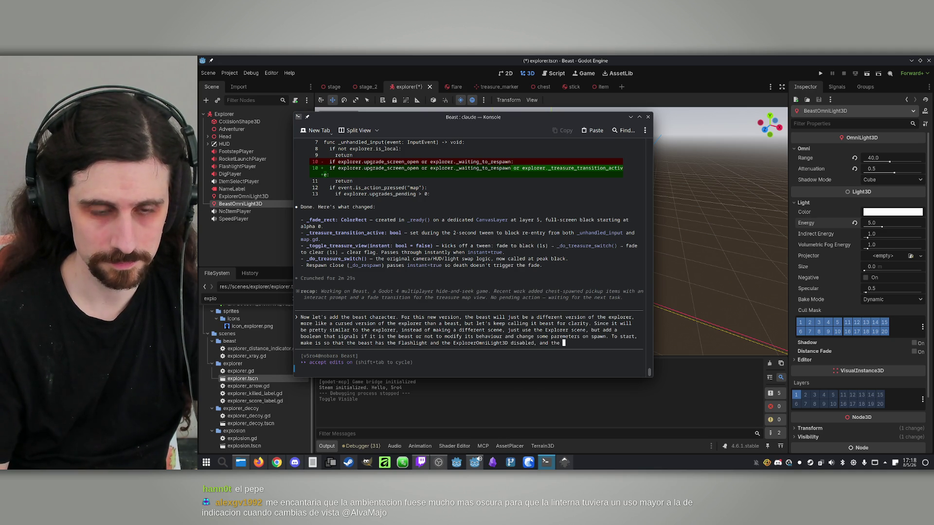
{"action": "type", "text": "BeastOmn"}
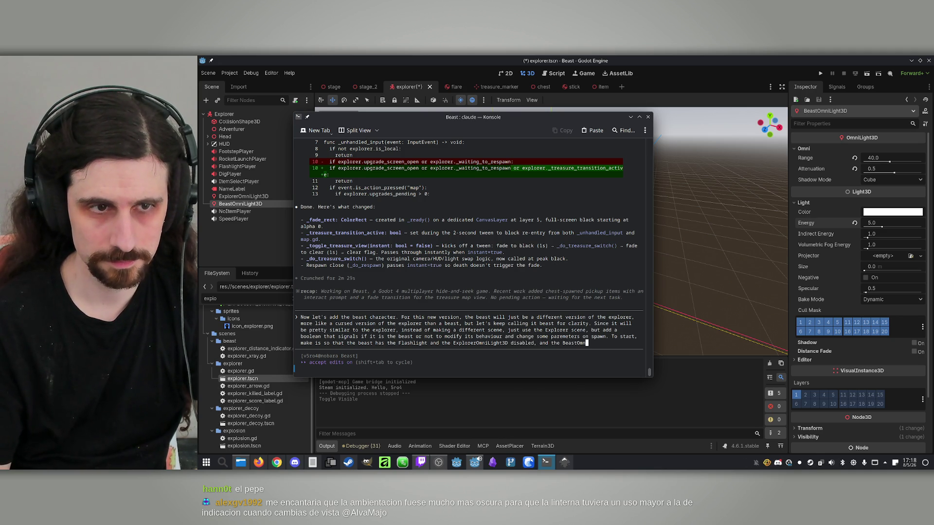
{"action": "type", "text": "niLight3D"}
{"action": "type", "text": " enabled"}
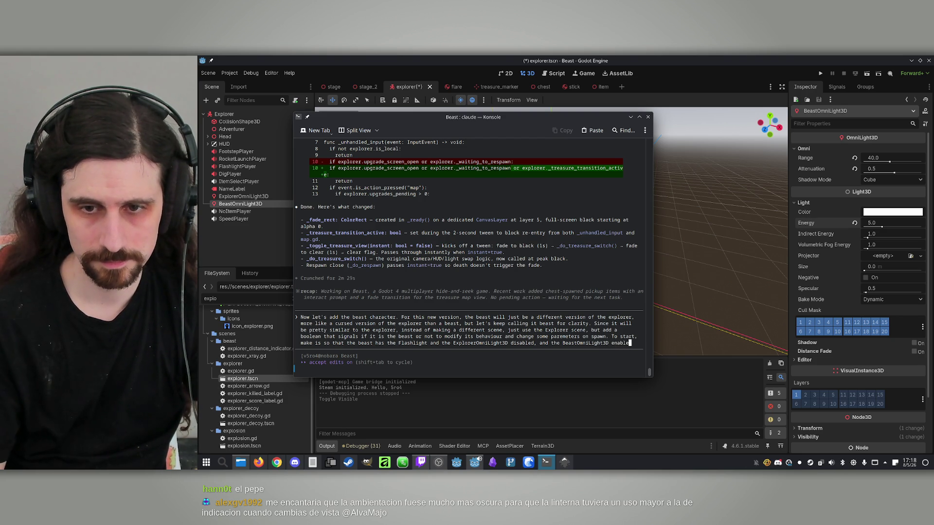
{"action": "type", "text": " ("}
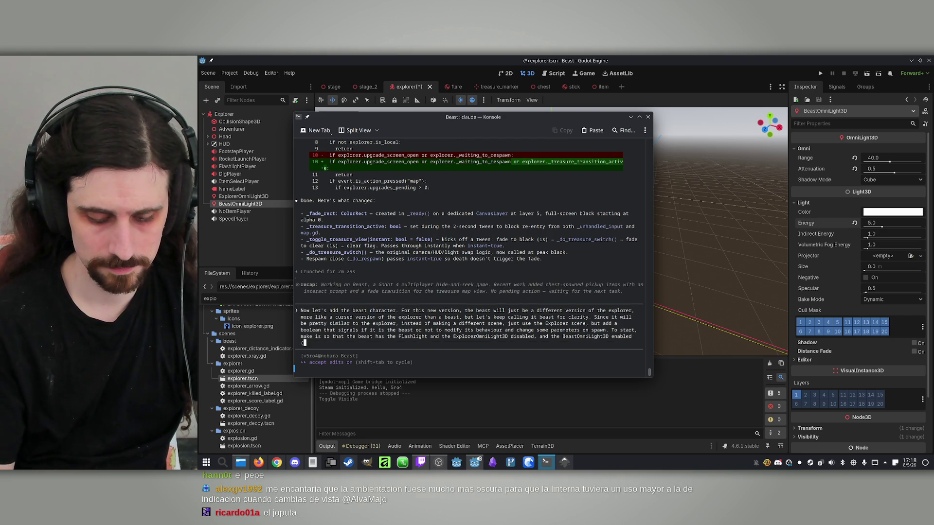
{"action": "type", "text": "these nodes al"}
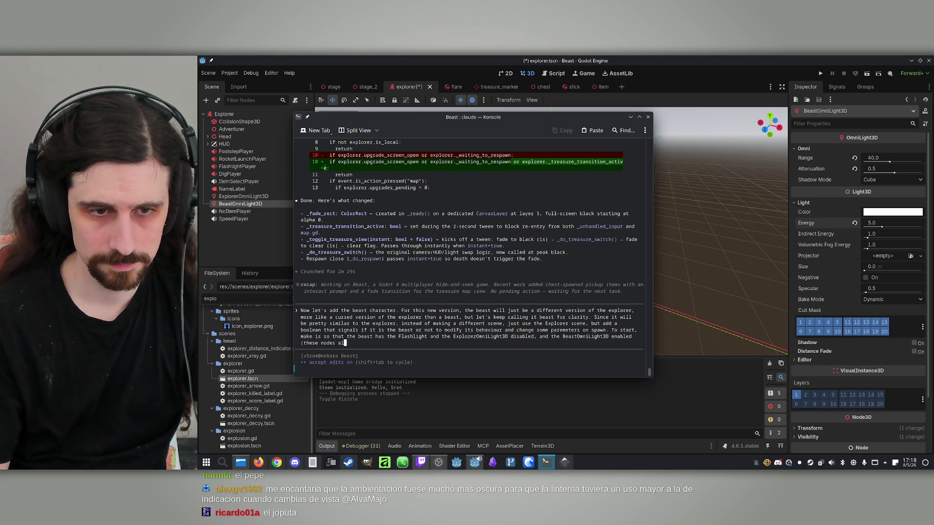
{"action": "type", "text": "ready exist on"}
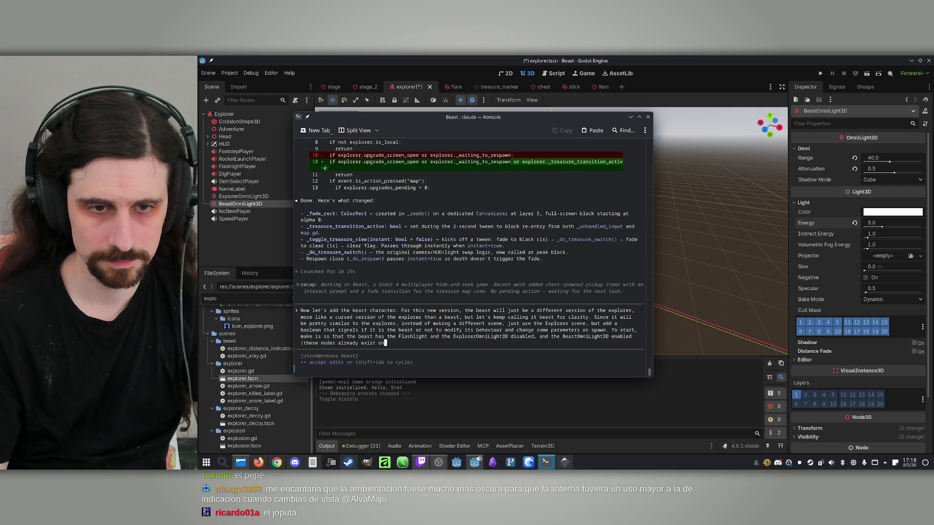
{"action": "type", "text": " the Explorer"}
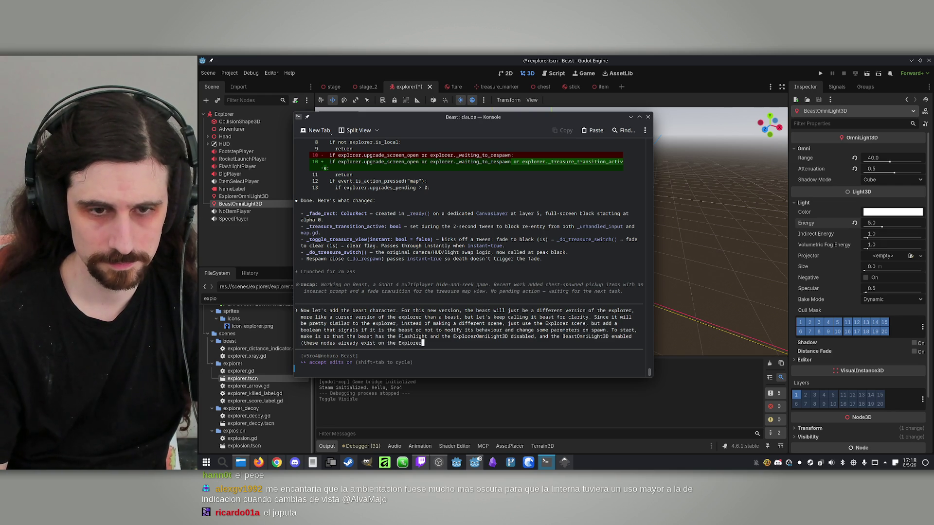
{"action": "type", "text": " scene)."}
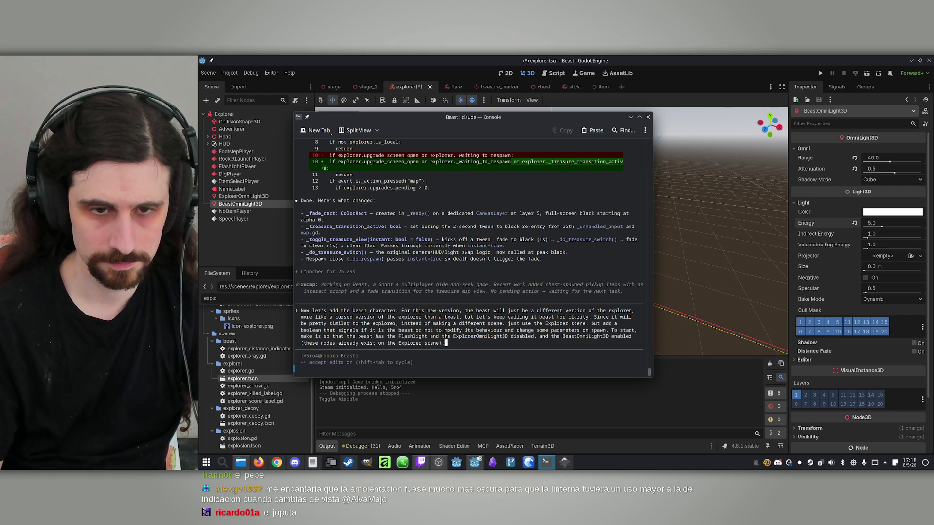
{"action": "key", "text": "Return"}
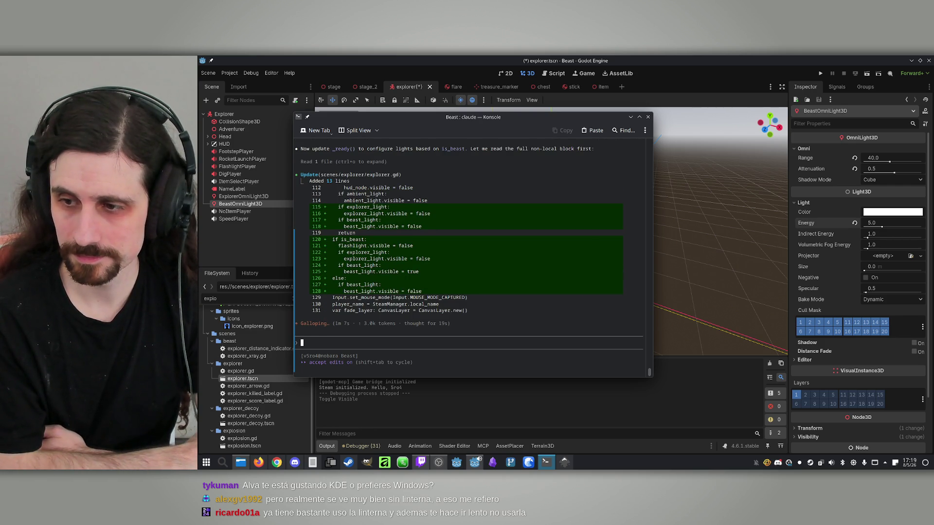
- Switch to the Kate notes and start a new line at the end
{"action": "left_click", "coordinate": [313, 462]}
{"action": "left_click", "coordinate": [569, 266]}
{"action": "key", "text": "Return"}
{"action": "key", "text": "Return"}
{"action": "key", "text": "Return"}
- Add notes '- No moverse cuando espa' and '- No hacer ruido al ir agachado', then minimise Kate
{"action": "type", "text": "- No mov"}
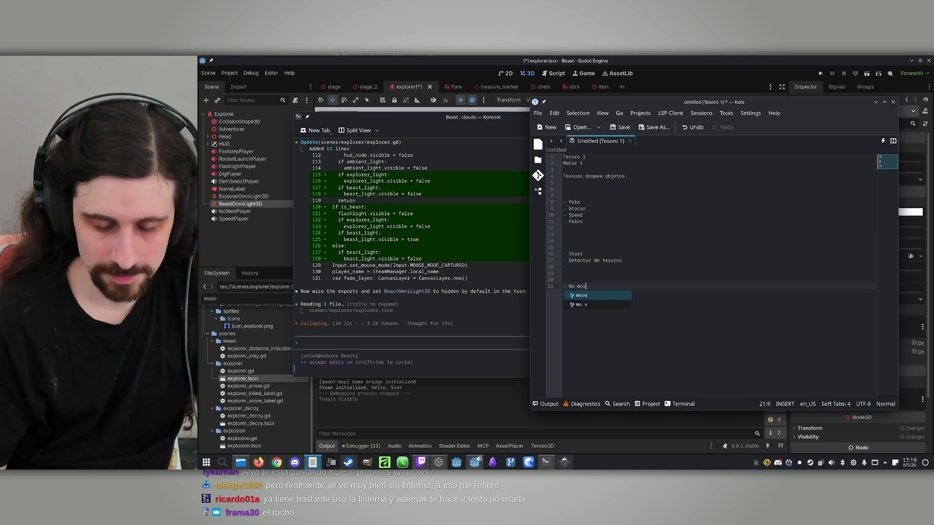
{"action": "type", "text": "erse cuando espacio"}
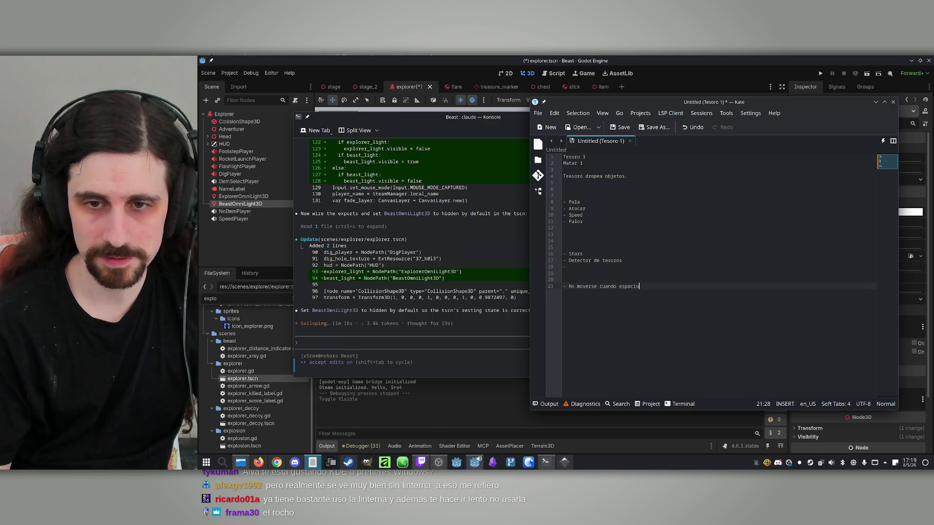
{"action": "key", "text": "Return"}
{"action": "type", "text": "- No hacer ruido al ir"}
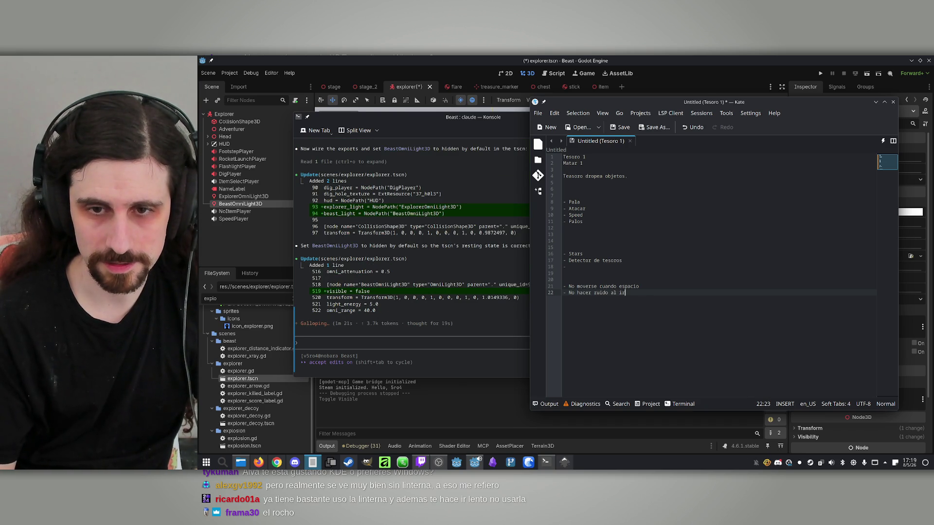
{"action": "type", "text": " agachado"}
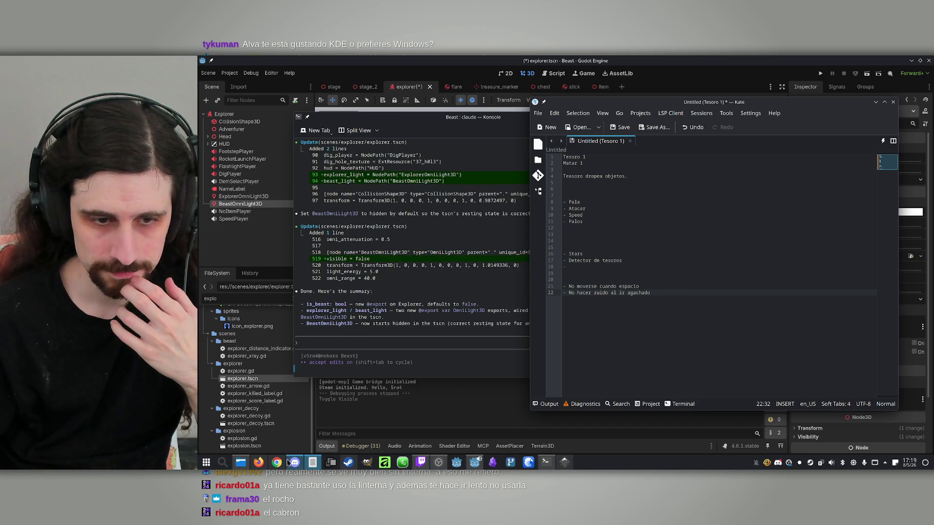
{"action": "left_click", "coordinate": [312, 462]}
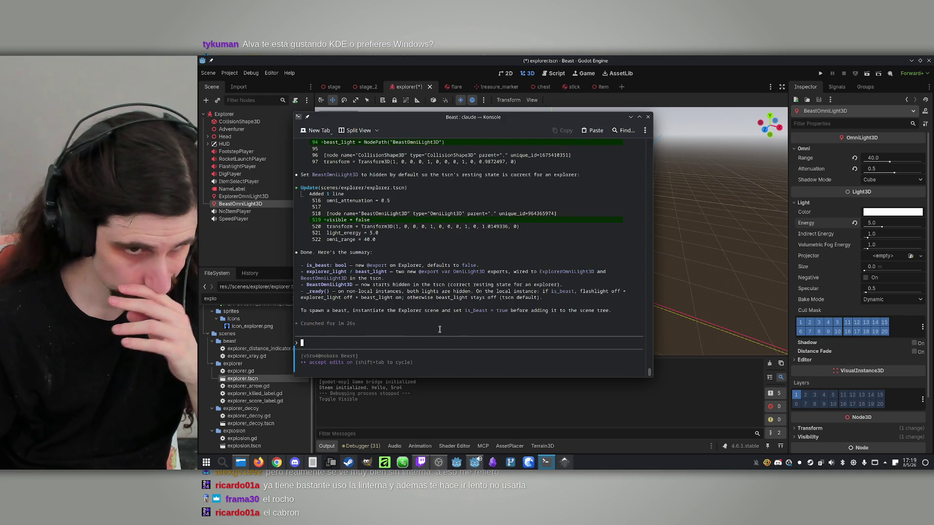
- Reload the modified explorer scene, check the Explorer root's Explorer Light, Beast Light and Is Beast, and run
{"action": "left_click", "coordinate": [704, 58]}
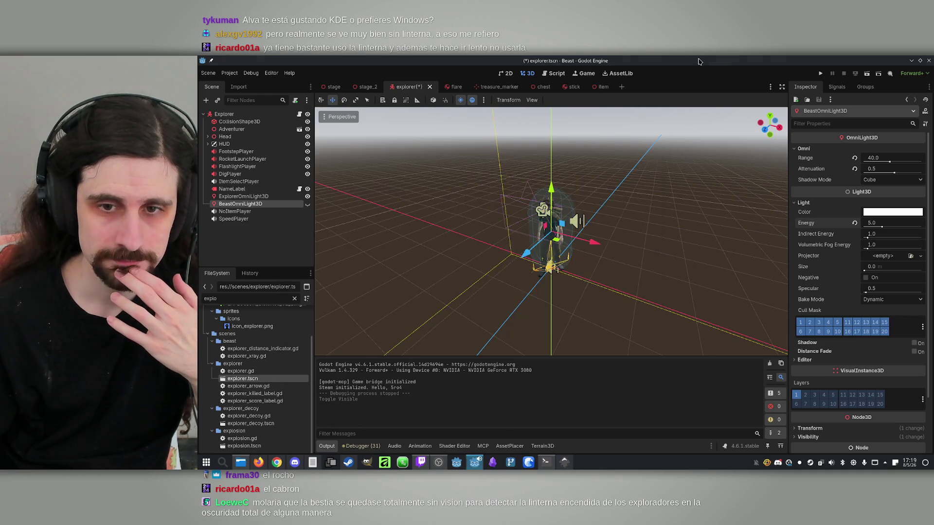
{"action": "left_click", "coordinate": [579, 314]}
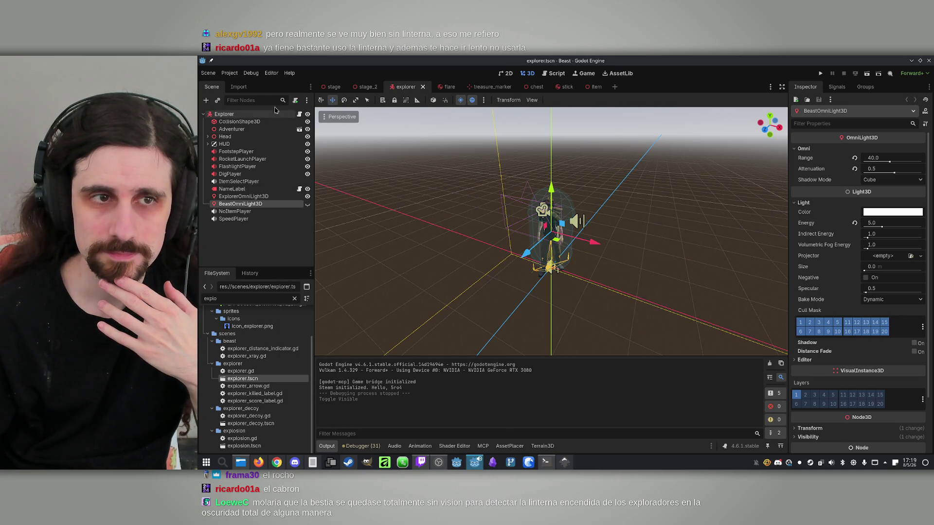
{"action": "left_click", "coordinate": [234, 115]}
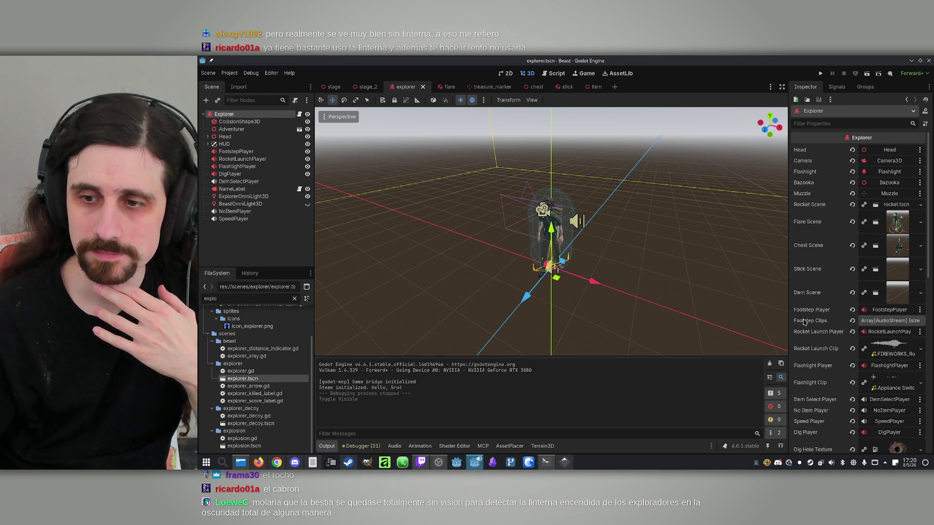
{"action": "scroll", "coordinate": [868, 323], "scroll_direction": "down", "scroll_amount": 4}
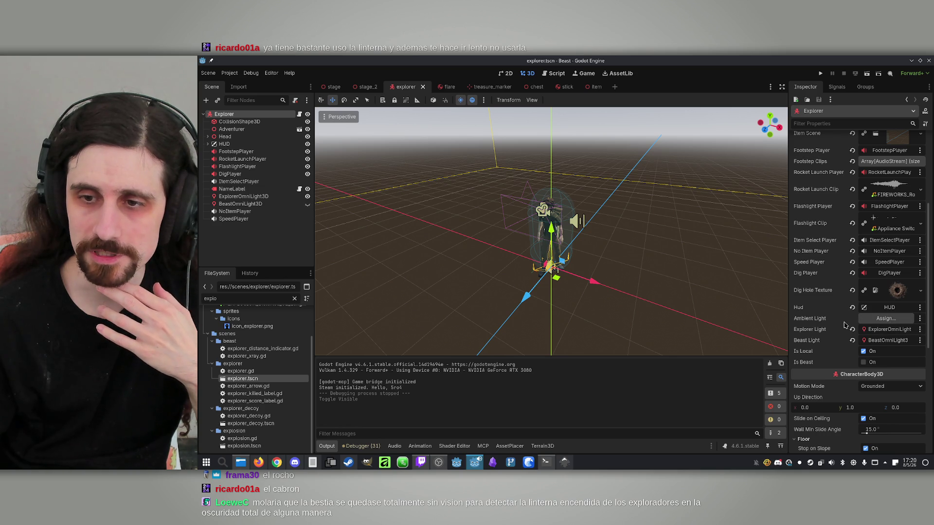
{"action": "left_click", "coordinate": [821, 73]}
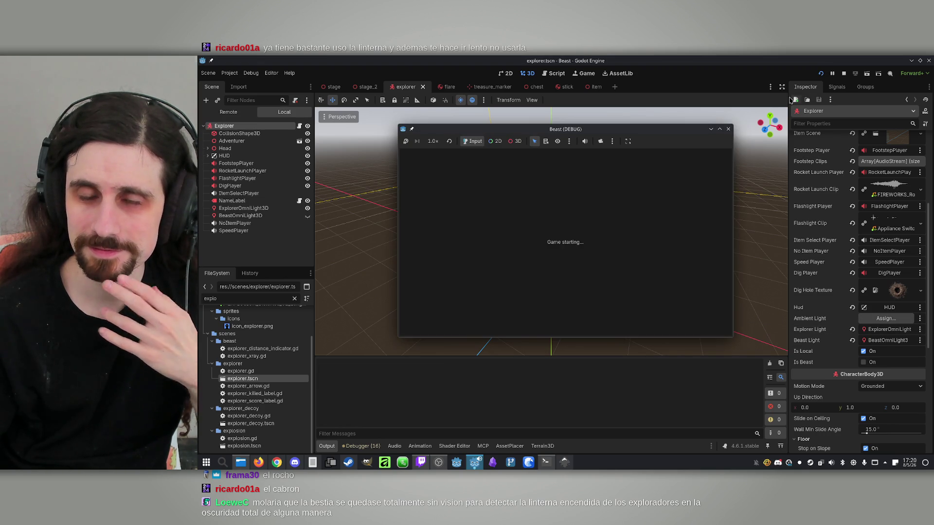
- Test the game briefly in Play Offline mode, then close it and switch to stage_2
{"action": "left_click", "coordinate": [602, 229]}
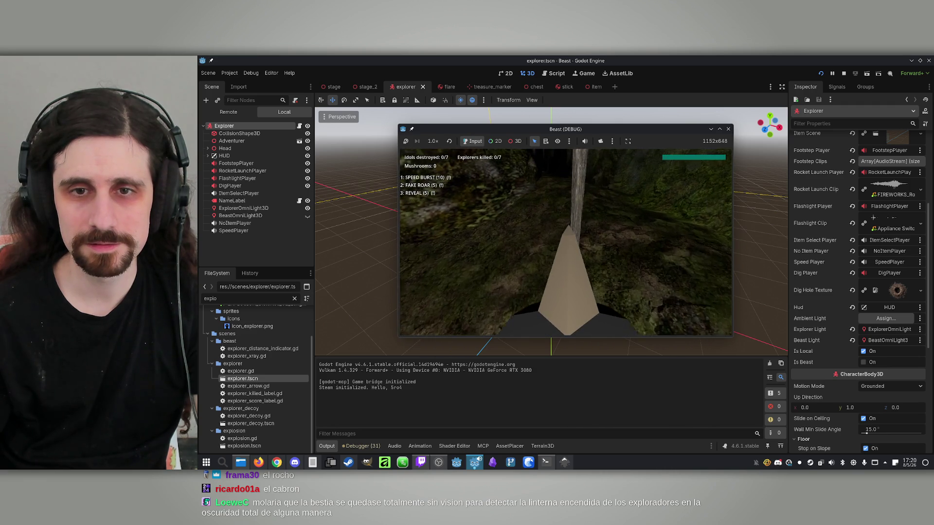
{"action": "key", "text": "super"}
{"action": "left_click", "coordinate": [844, 74]}
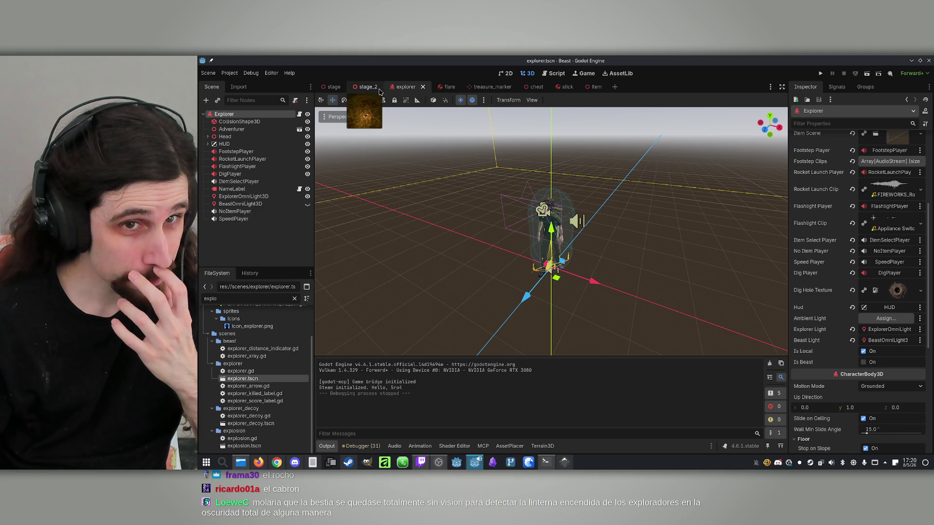
{"action": "left_click", "coordinate": [363, 88]}
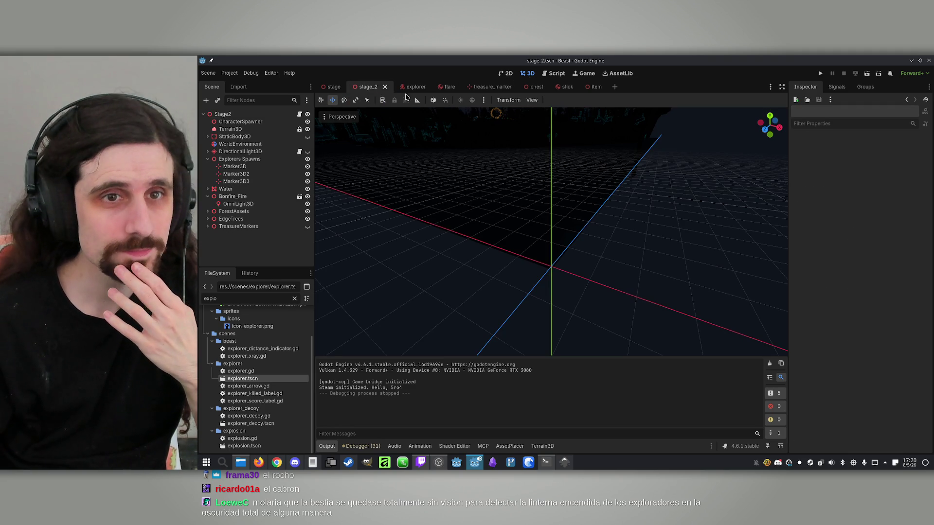
- Show DirectionalLight3D, move it directly under Stage2, and look over the lit terrain
{"action": "mouse_move", "coordinate": [411, 152]}
{"action": "left_mouse_down"}
{"action": "mouse_move", "coordinate": [438, 204]}
{"action": "mouse_move", "coordinate": [481, 165]}
{"action": "mouse_move", "coordinate": [530, 148]}
{"action": "left_mouse_up"}
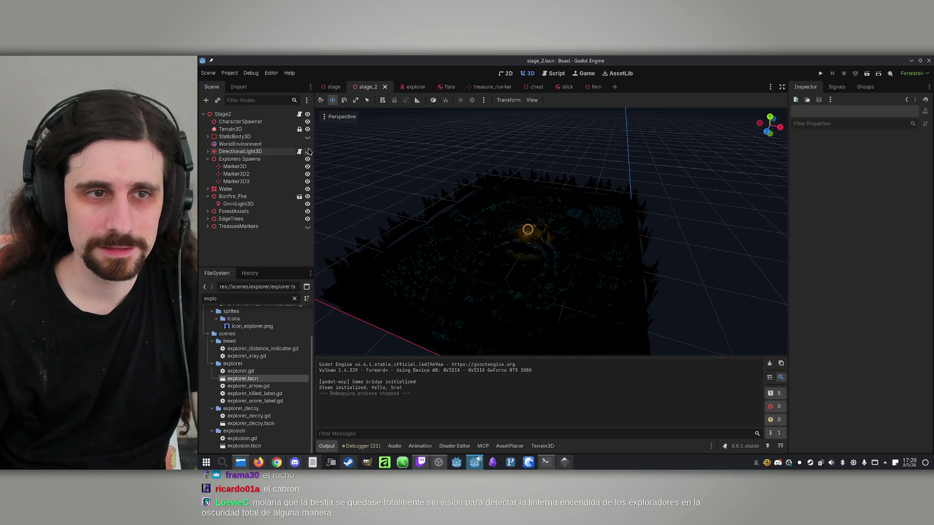
{"action": "left_click", "coordinate": [307, 152]}
{"action": "left_click_drag", "start_coordinate": [250, 152], "coordinate": [250, 121]}
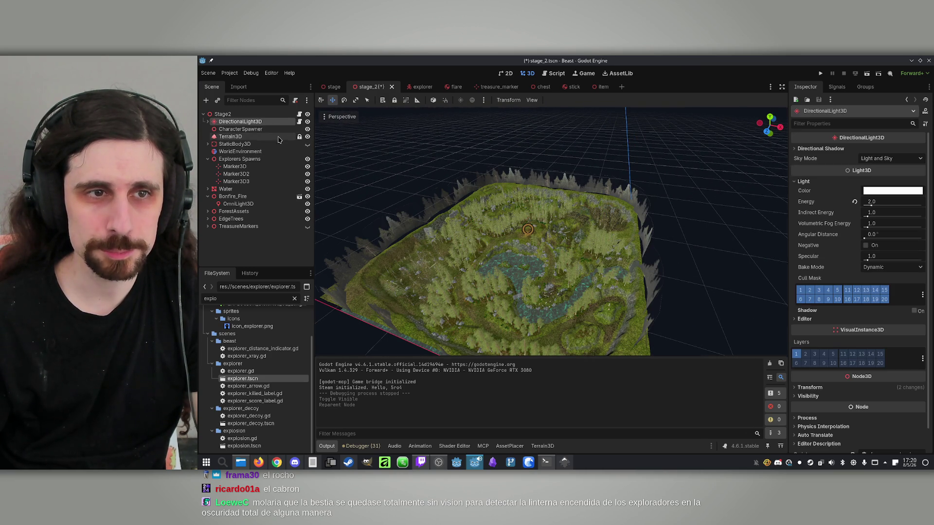
{"action": "key", "text": "f"}
{"action": "left_click_drag", "start_coordinate": [503, 166], "coordinate": [503, 166]}
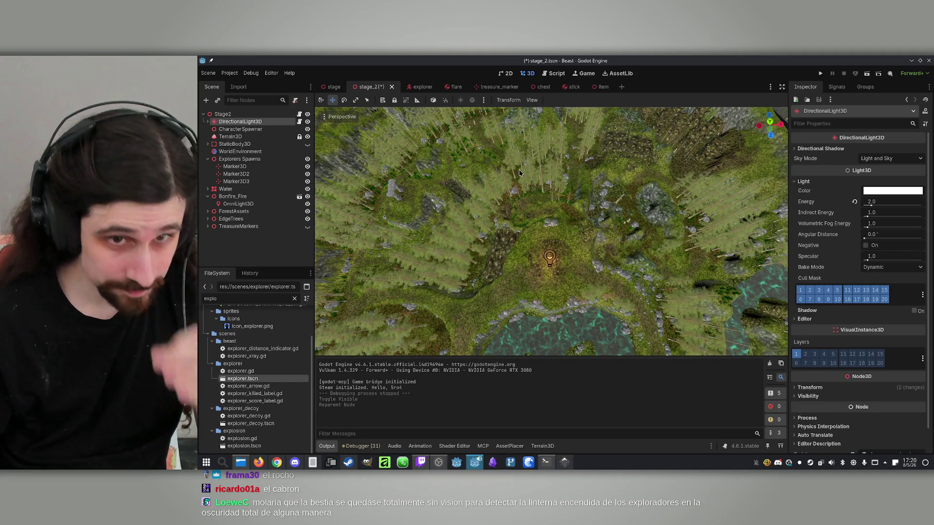
{"action": "scroll", "coordinate": [503, 166], "scroll_direction": "down", "scroll_amount": 5}
{"action": "left_click_drag", "start_coordinate": [503, 166], "coordinate": [503, 166]}
{"action": "scroll", "coordinate": [551, 231], "scroll_direction": "up", "scroll_amount": 5}
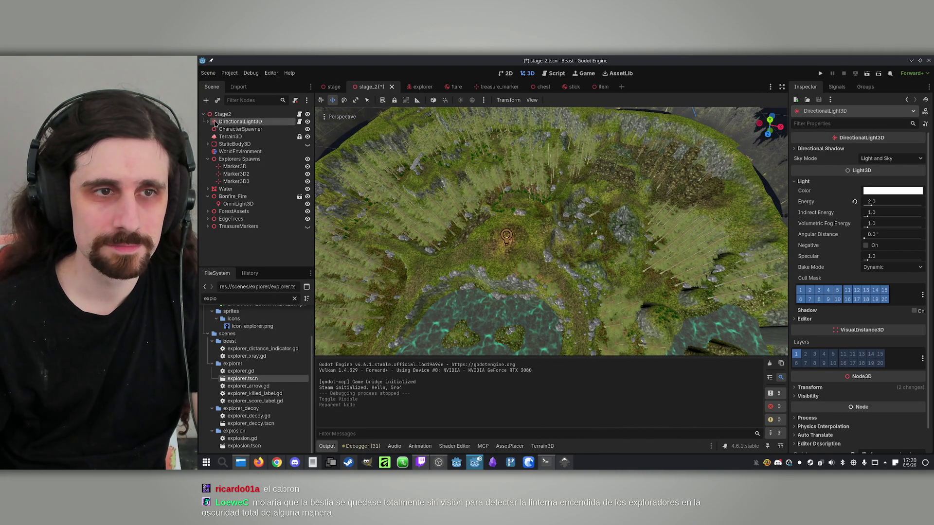
{"action": "left_click", "coordinate": [206, 100]}
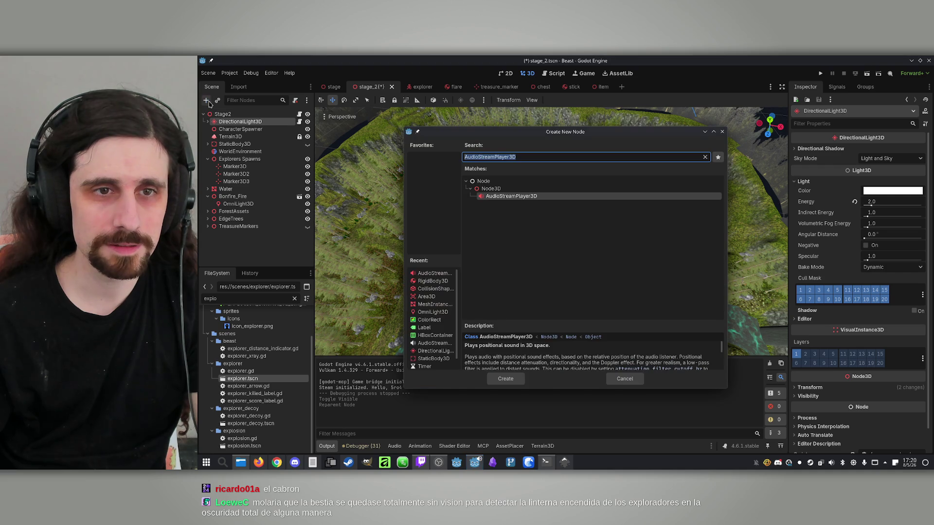
- Create a Node3D directly under Stage2 and name it BeastSpawner
{"action": "left_click", "coordinate": [509, 190]}
{"action": "double_click", "coordinate": [508, 190]}
{"action": "mouse_move", "coordinate": [235, 140]}
{"action": "left_mouse_down"}
{"action": "mouse_move", "coordinate": [229, 123]}
{"action": "mouse_move", "coordinate": [235, 149]}
{"action": "left_mouse_up"}
{"action": "left_click", "coordinate": [233, 141]}
{"action": "type", "text": "Be"}
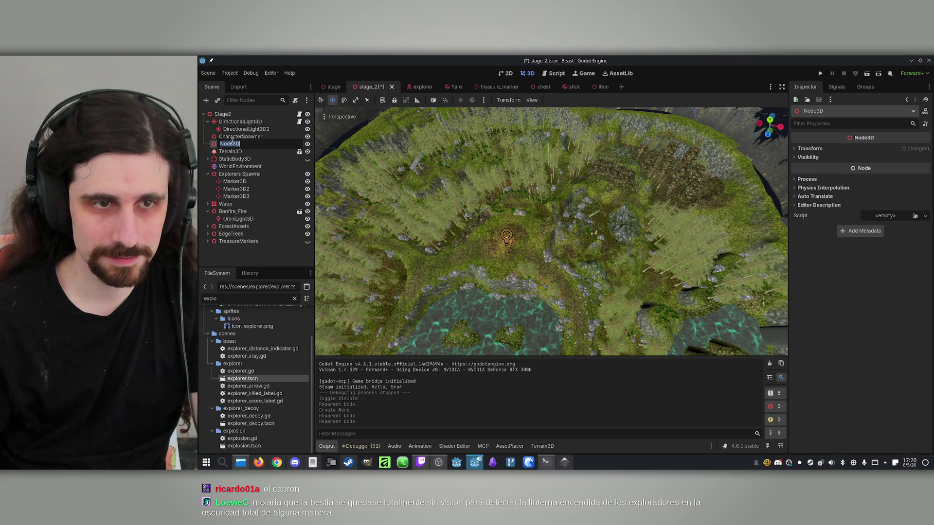
{"action": "type", "text": "astSpawner"}
{"action": "key", "text": "Return"}
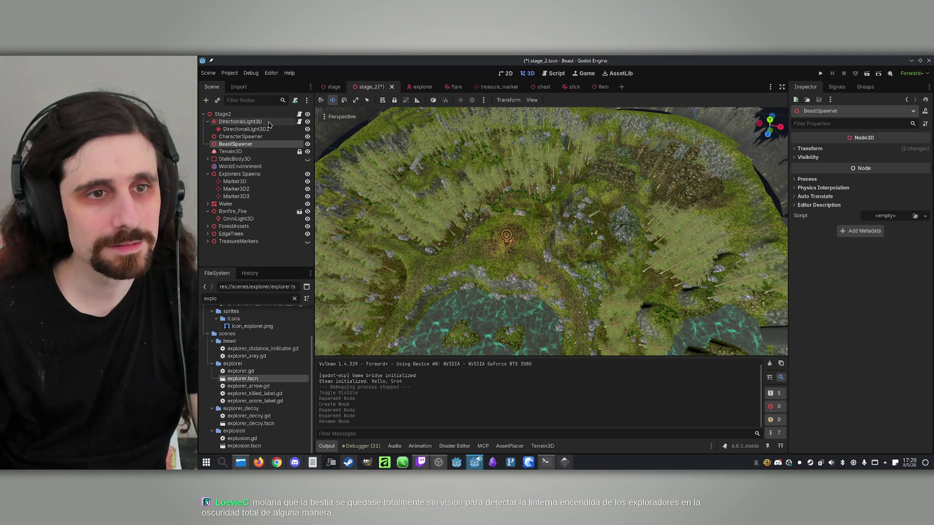
- Add a Marker3D child under BeastSpawner
{"action": "right_click", "coordinate": [250, 146]}
{"action": "left_click", "coordinate": [292, 153]}
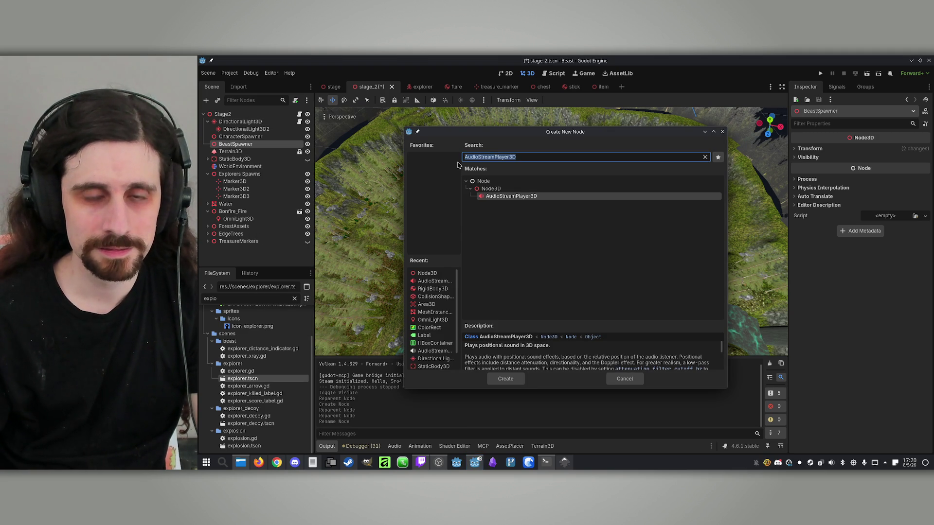
{"action": "type", "text": "marker"}
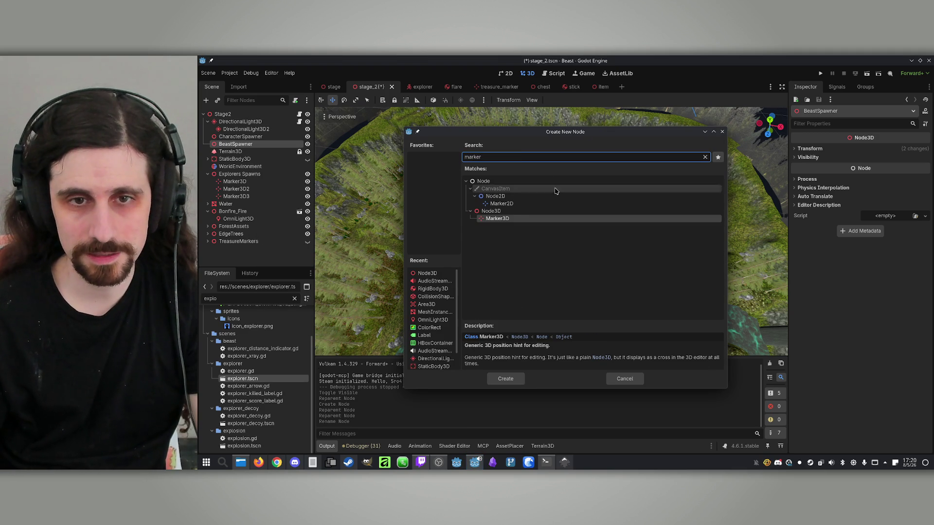
{"action": "double_click", "coordinate": [509, 218]}
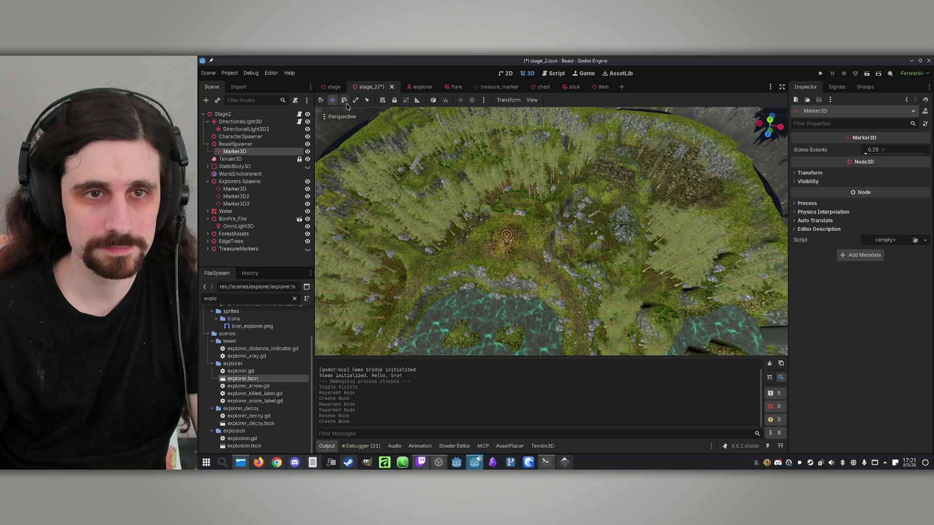
- Reset BeastSpawner's position and rotation and the Marker3D's position to the origin
{"action": "scroll", "coordinate": [554, 195], "scroll_direction": "down", "scroll_amount": 5}
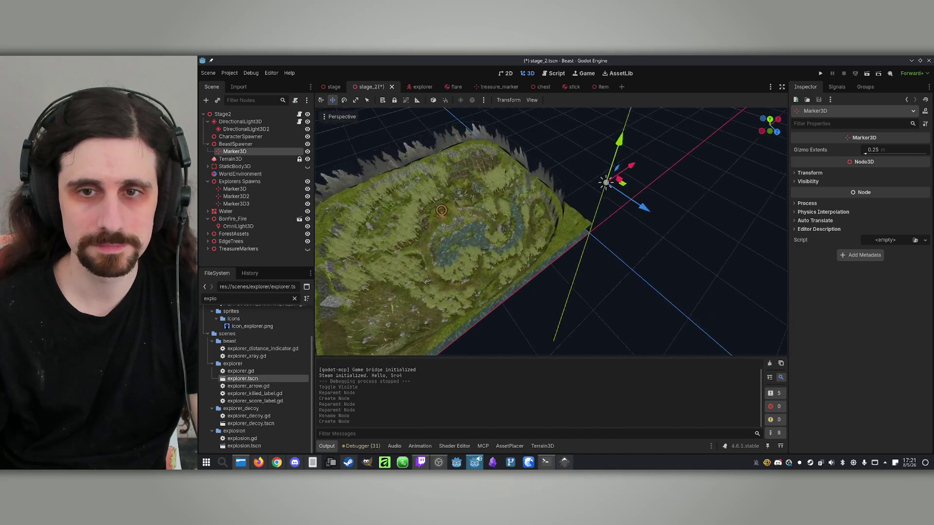
{"action": "left_click_drag", "start_coordinate": [603, 146], "coordinate": [601, 206]}
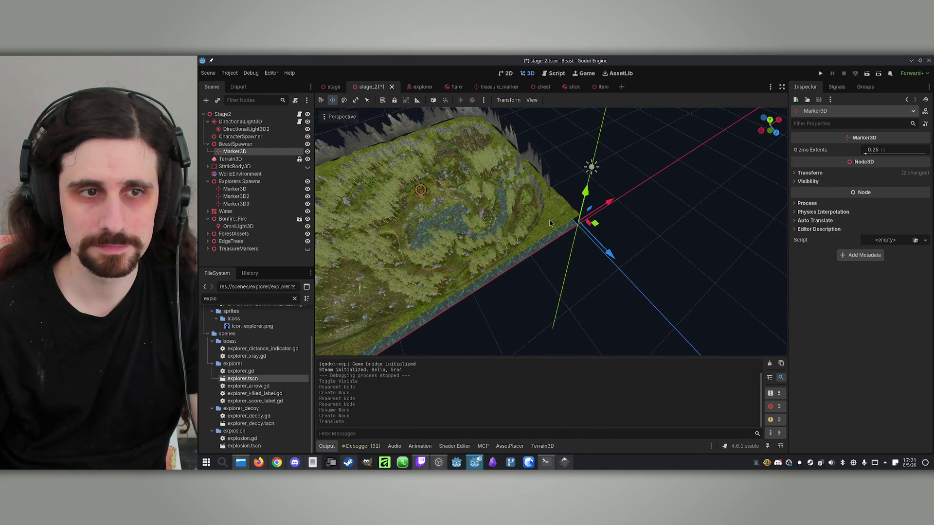
{"action": "left_click", "coordinate": [235, 144]}
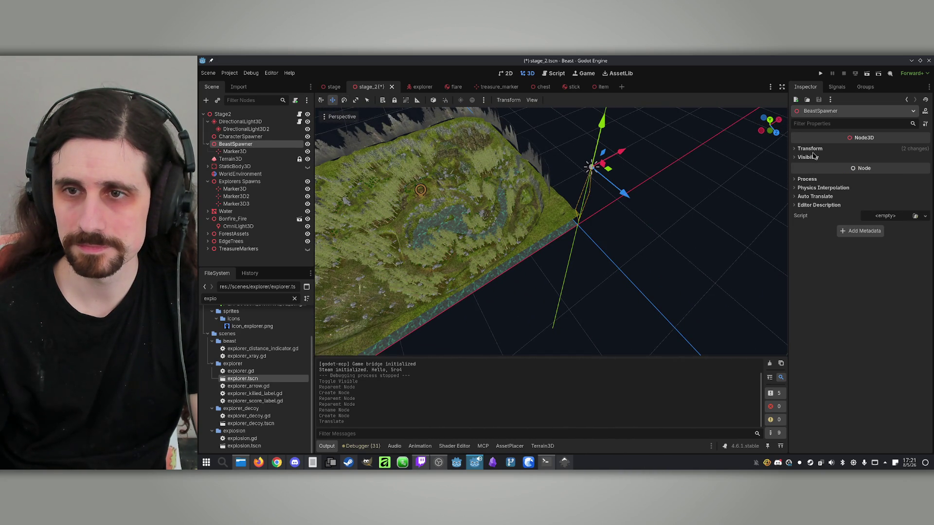
{"action": "left_click", "coordinate": [810, 149]}
{"action": "left_click", "coordinate": [927, 159]}
{"action": "left_click", "coordinate": [925, 179]}
{"action": "left_click", "coordinate": [243, 152]}
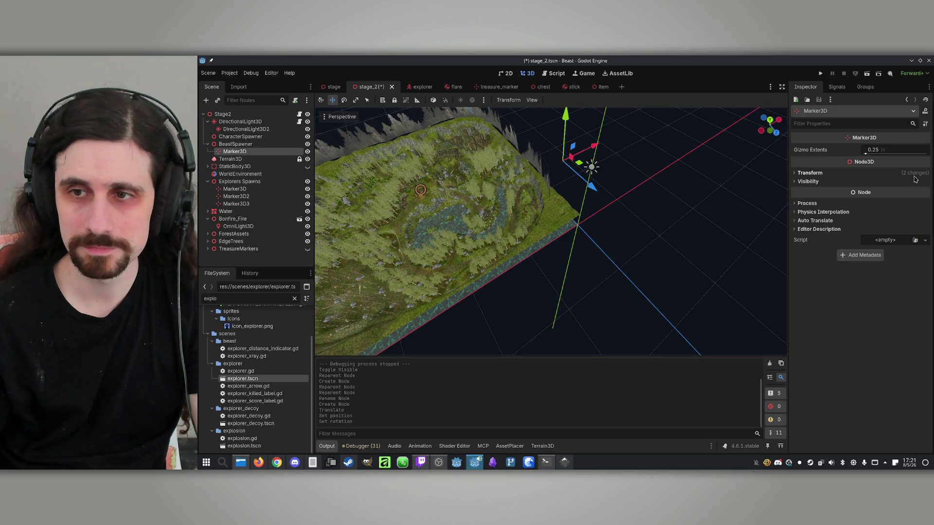
{"action": "left_click", "coordinate": [810, 173]}
{"action": "left_click", "coordinate": [925, 183]}
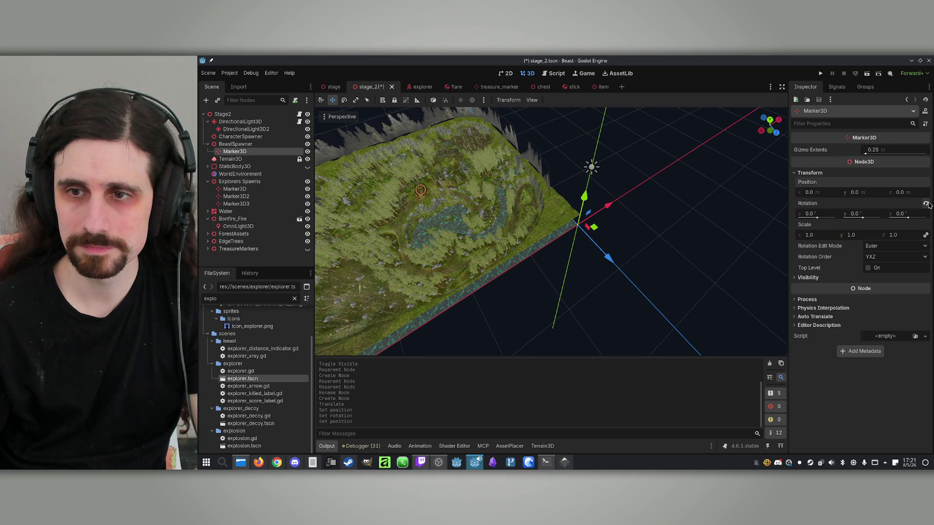
- Place the Marker3D on the forest ground at about -132.1, 0.865, -36.4
{"action": "left_click_drag", "start_coordinate": [594, 232], "coordinate": [428, 229]}
{"action": "key", "text": "f"}
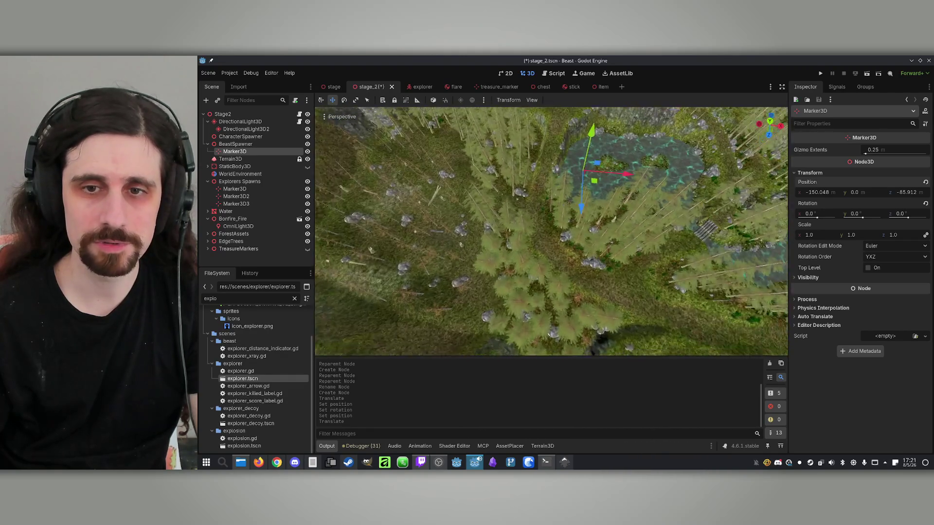
{"action": "left_click_drag", "start_coordinate": [592, 232], "coordinate": [621, 308]}
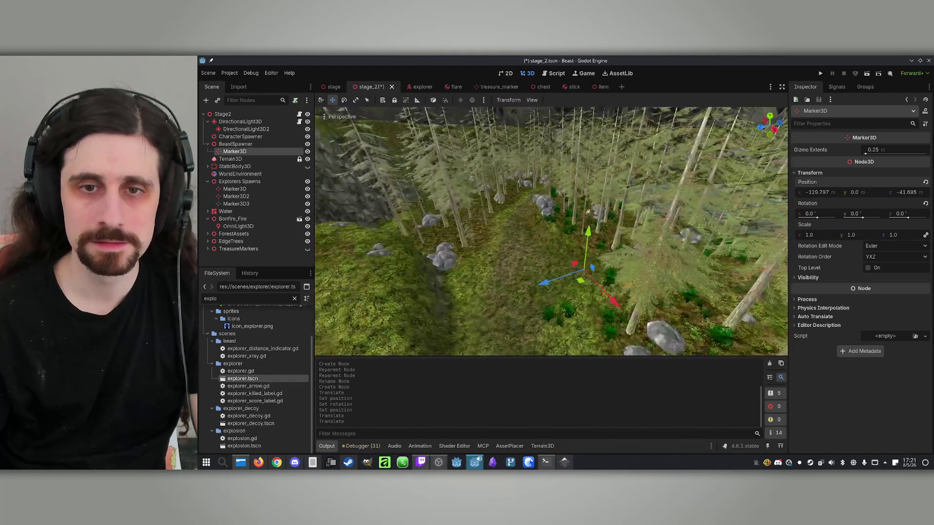
{"action": "left_click_drag", "start_coordinate": [587, 235], "coordinate": [567, 265]}
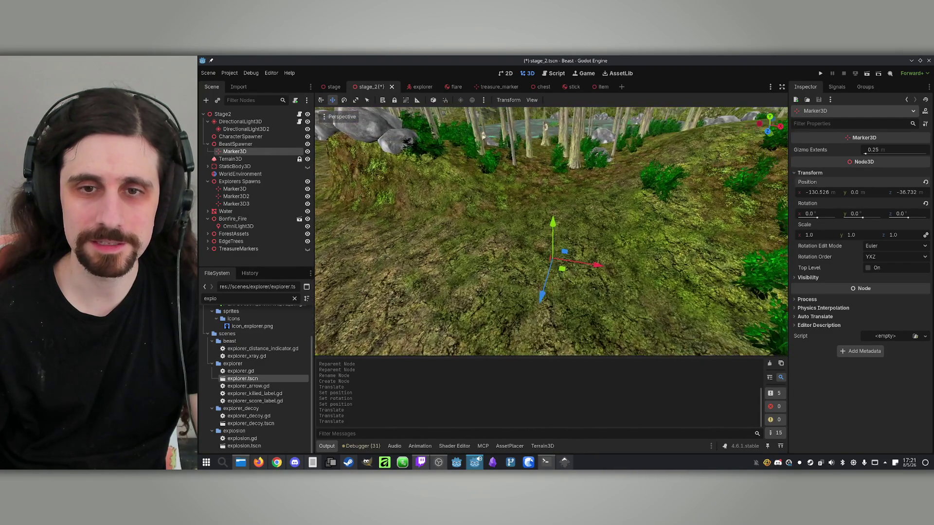
{"action": "left_click_drag", "start_coordinate": [646, 259], "coordinate": [645, 251]}
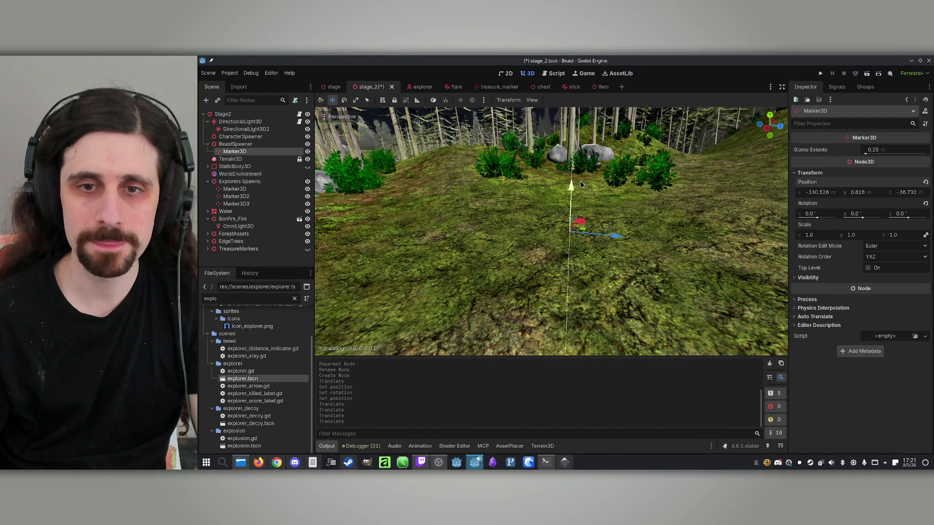
{"action": "left_click_drag", "start_coordinate": [580, 187], "coordinate": [580, 165]}
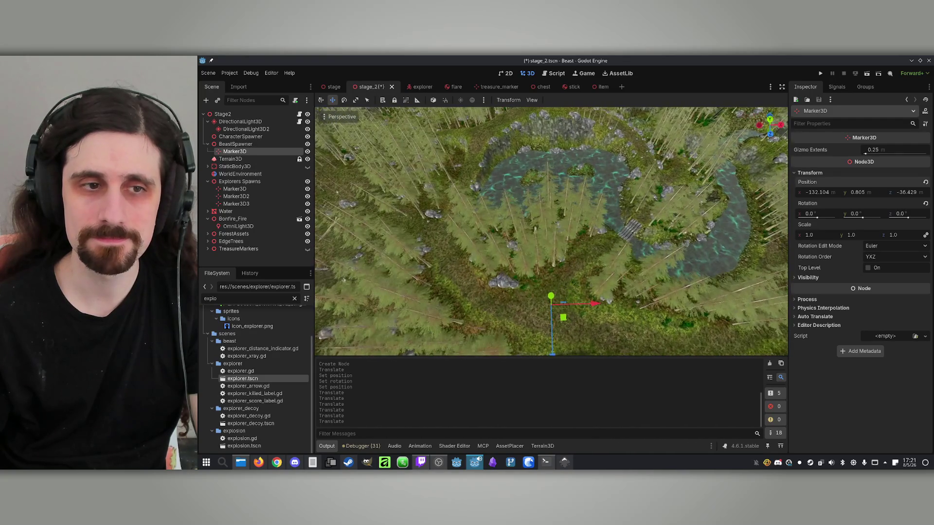
{"action": "left_click", "coordinate": [233, 159]}
{"action": "left_click", "coordinate": [236, 152]}
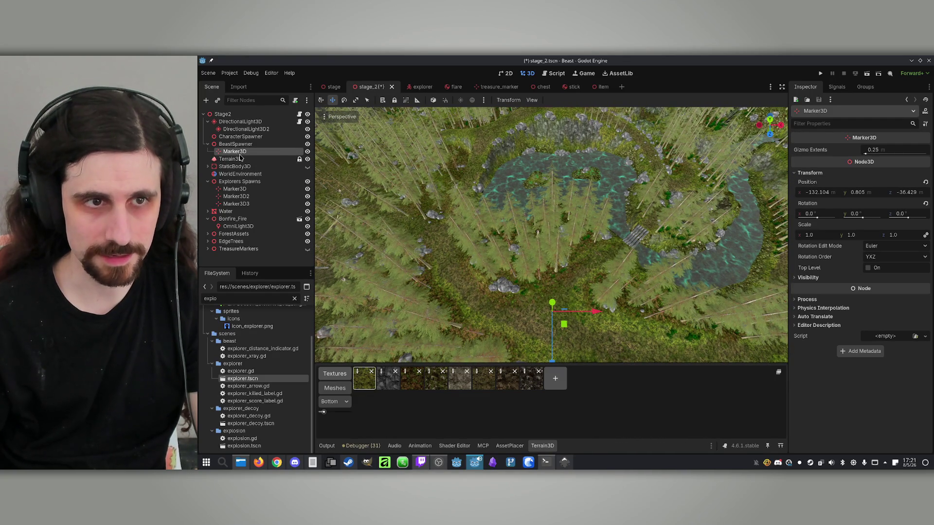
- Duplicate the spawn marker three times into Marker3D2, Marker3D3 and Marker3D4
{"action": "key", "text": "ctrl+d"}
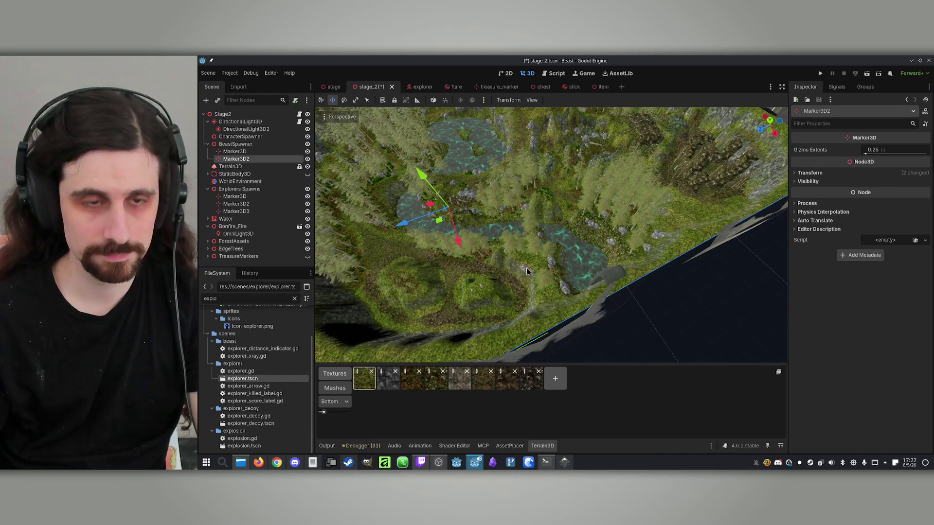
{"action": "key", "text": "ctrl+d"}
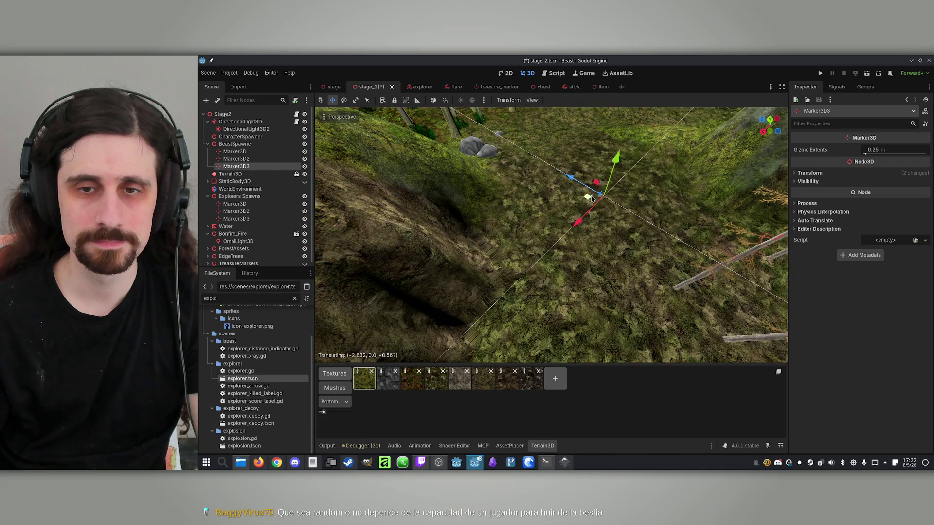
{"action": "key", "text": "ctrl+d"}
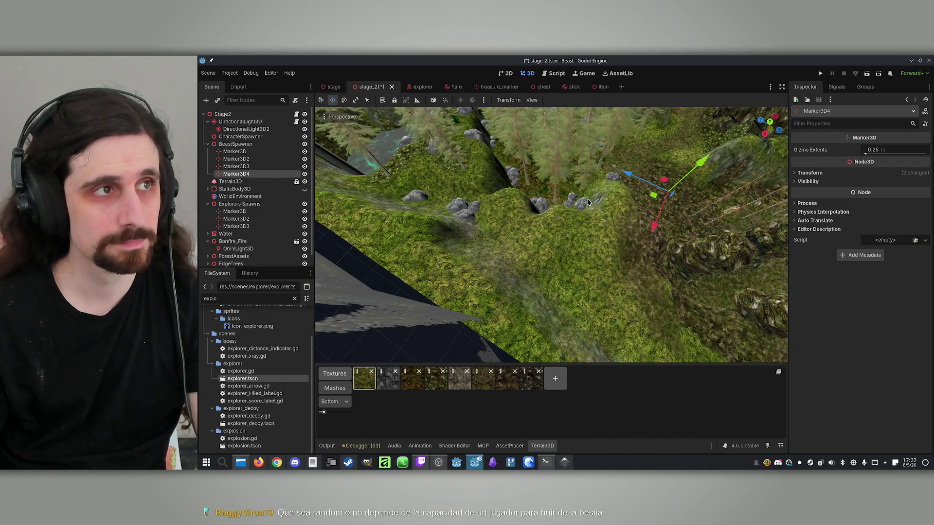
- Drag Marker3D4 to a different spot on the terrain
{"action": "scroll", "coordinate": [584, 207], "scroll_direction": "down", "scroll_amount": 5}
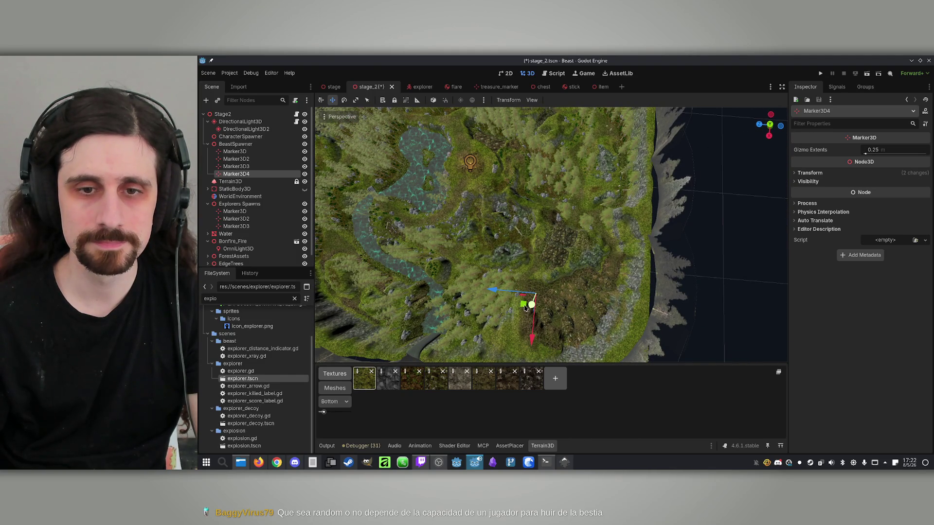
{"action": "scroll", "coordinate": [521, 307], "scroll_direction": "up", "scroll_amount": 2}
{"action": "scroll", "coordinate": [541, 300], "scroll_direction": "down", "scroll_amount": 4}
{"action": "scroll", "coordinate": [541, 300], "scroll_direction": "up", "scroll_amount": 5}
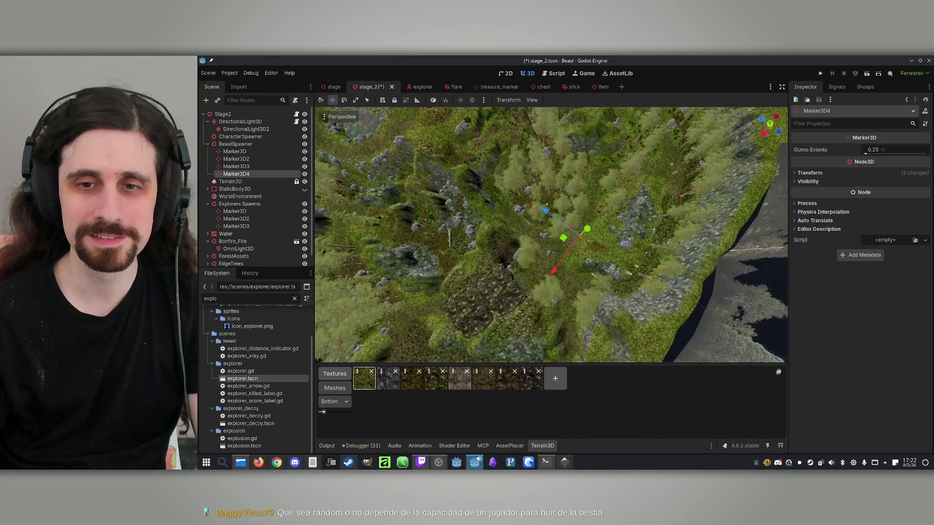
{"action": "scroll", "coordinate": [550, 234], "scroll_direction": "up", "scroll_amount": 5}
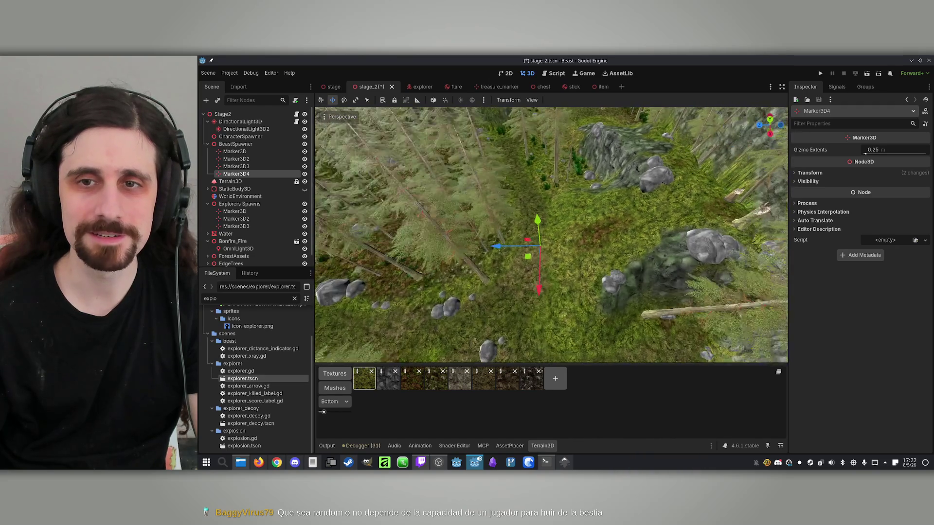
{"action": "mouse_move", "coordinate": [527, 257]}
{"action": "left_mouse_down"}
{"action": "mouse_move", "coordinate": [674, 206]}
{"action": "mouse_move", "coordinate": [669, 122]}
{"action": "left_mouse_up"}
{"action": "left_click_drag", "start_coordinate": [670, 231], "coordinate": [493, 190]}
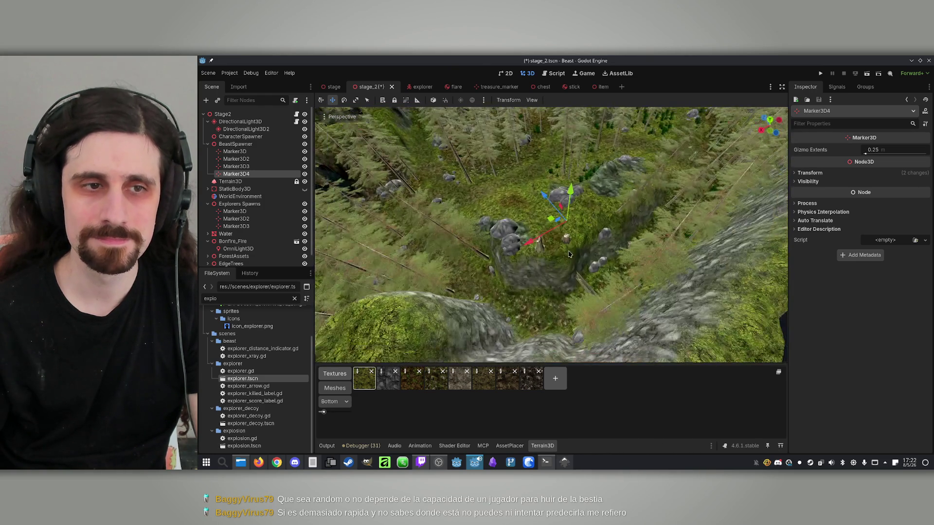
{"action": "left_click", "coordinate": [252, 166]}
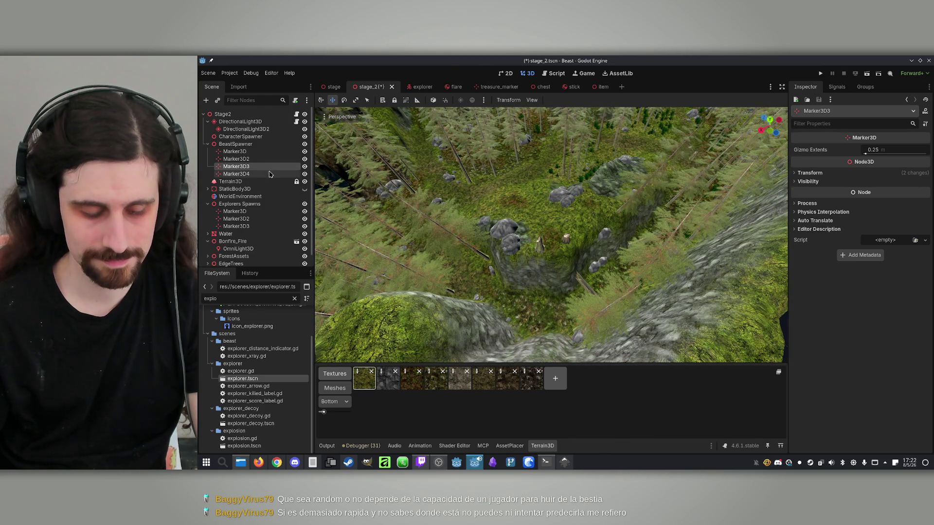
- Duplicate Marker3D3 as Marker3D5 and orbit the view toward the stone dolmen
{"action": "key", "text": "ctrl+d"}
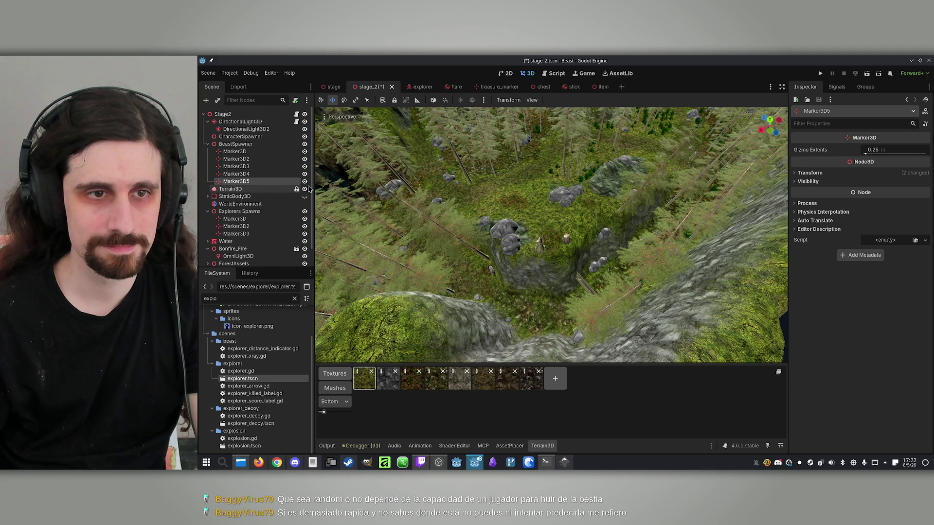
{"action": "left_click", "coordinate": [277, 175]}
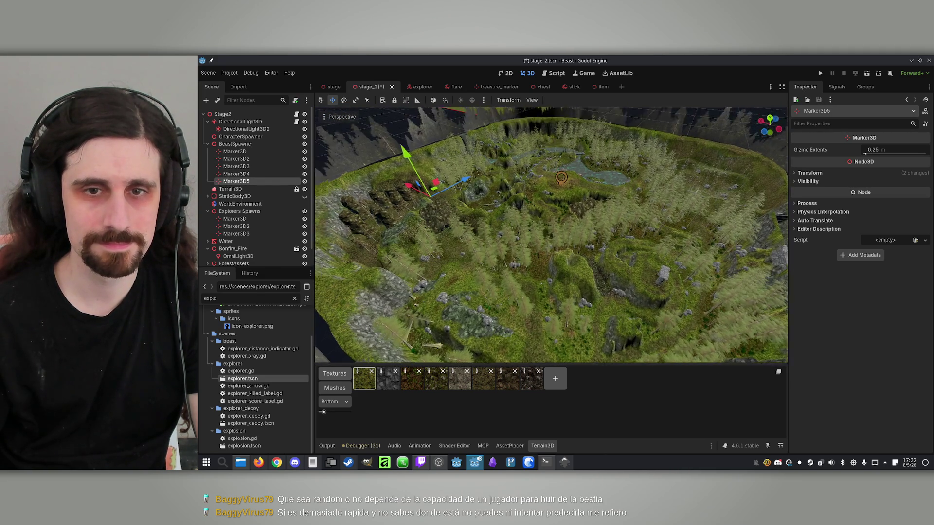
{"action": "scroll", "coordinate": [475, 302], "scroll_direction": "down", "scroll_amount": 5}
{"action": "scroll", "coordinate": [494, 306], "scroll_direction": "up", "scroll_amount": 5}
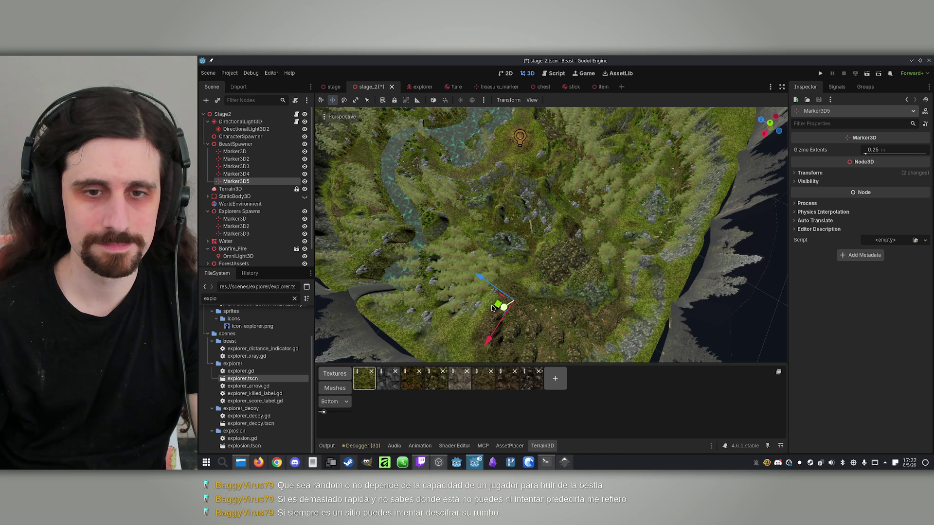
{"action": "scroll", "coordinate": [493, 307], "scroll_direction": "down", "scroll_amount": 5}
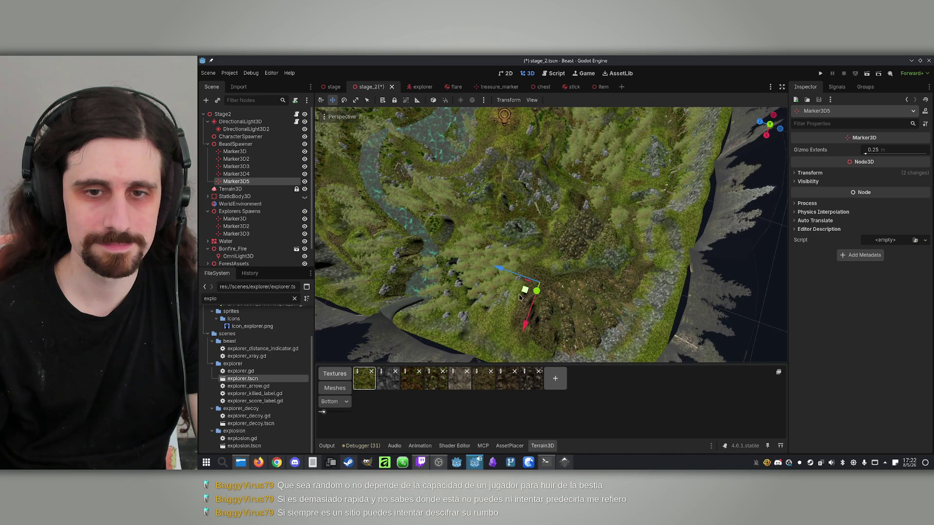
{"action": "scroll", "coordinate": [493, 307], "scroll_direction": "up", "scroll_amount": 4}
{"action": "scroll", "coordinate": [551, 235], "scroll_direction": "down", "scroll_amount": 4}
{"action": "scroll", "coordinate": [550, 234], "scroll_direction": "up", "scroll_amount": 6}
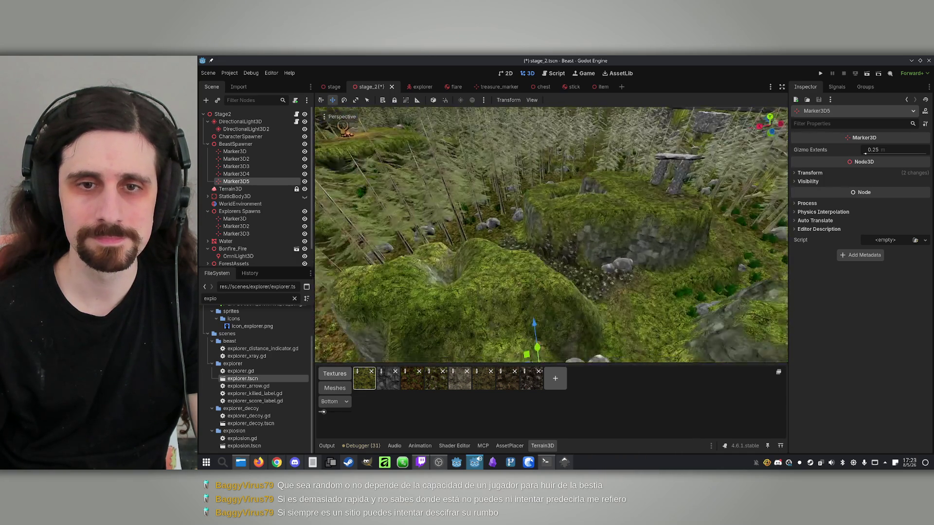
{"action": "mouse_move", "coordinate": [550, 235]}
{"action": "left_mouse_down"}
{"action": "mouse_move", "coordinate": [582, 248]}
{"action": "mouse_move", "coordinate": [573, 270]}
{"action": "mouse_move", "coordinate": [584, 250]}
{"action": "mouse_move", "coordinate": [564, 189]}
{"action": "left_mouse_up"}
{"action": "left_click_drag", "start_coordinate": [578, 93], "coordinate": [535, 287]}
- Place Marker3D5 on the ground beside the dolmen, then duplicate it as Marker3D6
{"action": "mouse_move", "coordinate": [531, 207]}
{"action": "left_mouse_down"}
{"action": "mouse_move", "coordinate": [468, 202]}
{"action": "mouse_move", "coordinate": [490, 156]}
{"action": "left_mouse_up"}
{"action": "left_click_drag", "start_coordinate": [501, 210], "coordinate": [530, 209]}
{"action": "left_click_drag", "start_coordinate": [561, 165], "coordinate": [526, 184]}
{"action": "left_click_drag", "start_coordinate": [572, 204], "coordinate": [474, 193]}
{"action": "left_click_drag", "start_coordinate": [512, 231], "coordinate": [529, 209]}
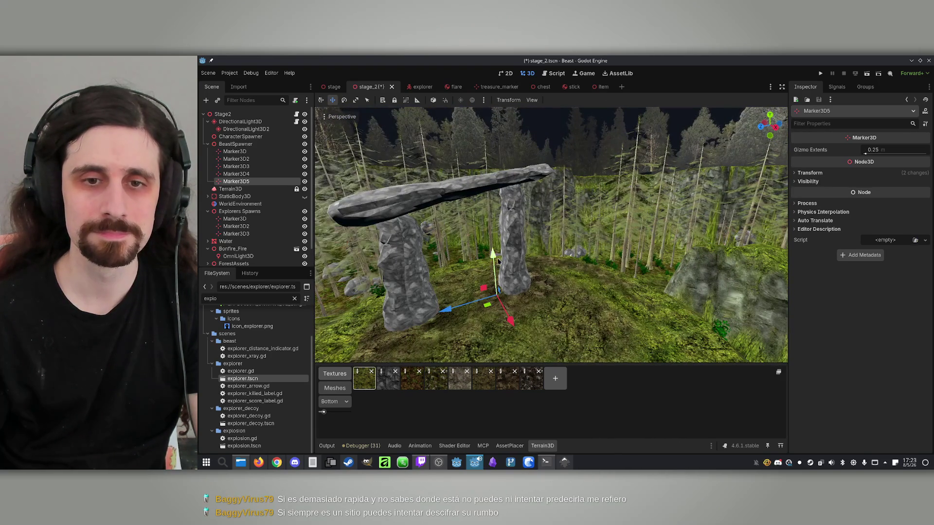
{"action": "mouse_move", "coordinate": [499, 262]}
{"action": "left_mouse_down"}
{"action": "mouse_move", "coordinate": [501, 297]}
{"action": "mouse_move", "coordinate": [477, 265]}
{"action": "left_mouse_up"}
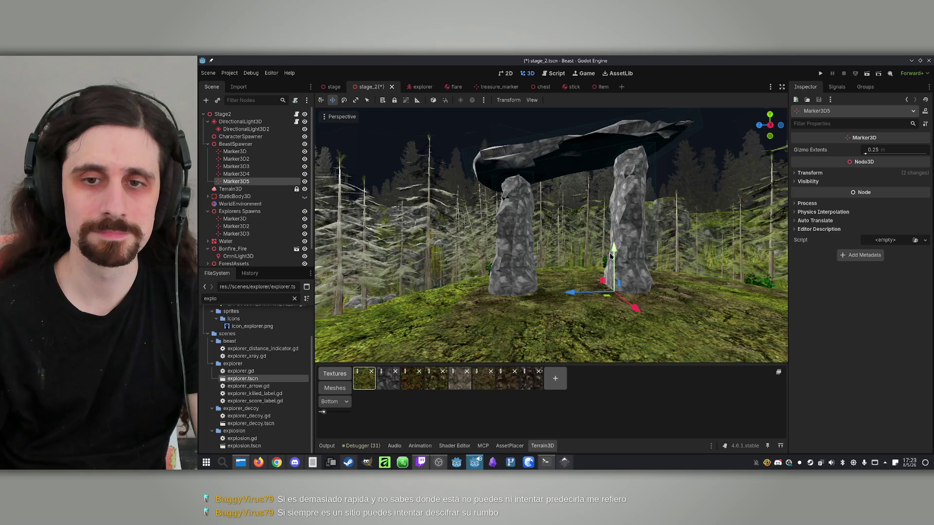
{"action": "mouse_move", "coordinate": [608, 302]}
{"action": "left_mouse_down"}
{"action": "mouse_move", "coordinate": [584, 272]}
{"action": "mouse_move", "coordinate": [569, 331]}
{"action": "left_mouse_up"}
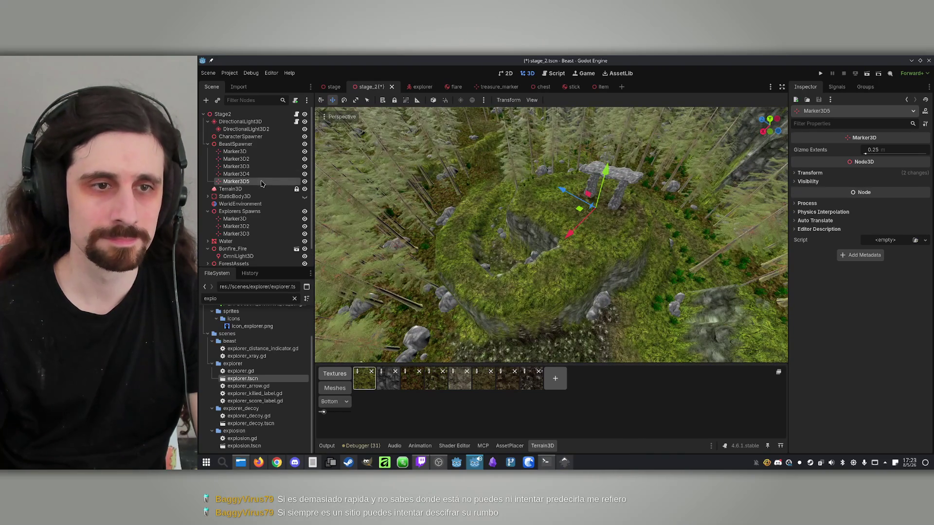
{"action": "key", "text": "ctrl+d"}
- Move the Marker3D6 spawn point to a new spot on the terrain
{"action": "left_click_drag", "start_coordinate": [563, 207], "coordinate": [567, 253]}
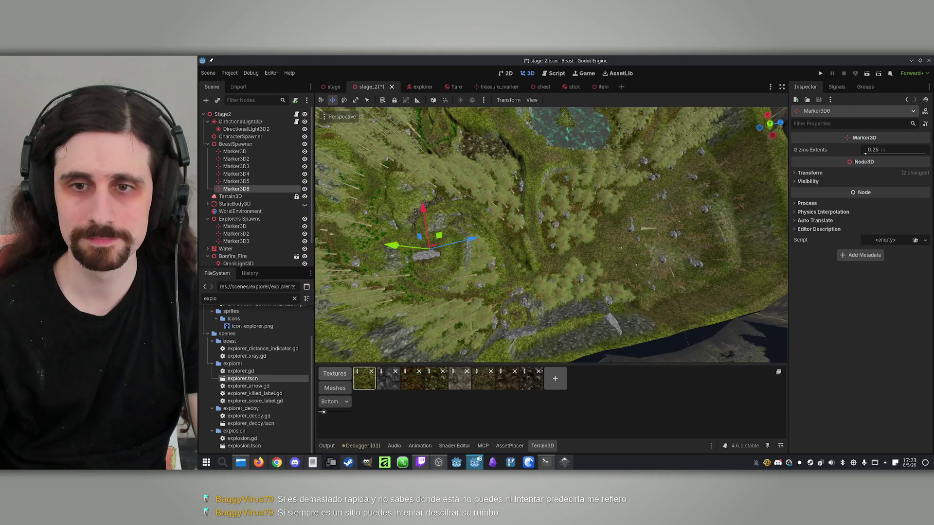
{"action": "left_click_drag", "start_coordinate": [696, 225], "coordinate": [682, 233]}
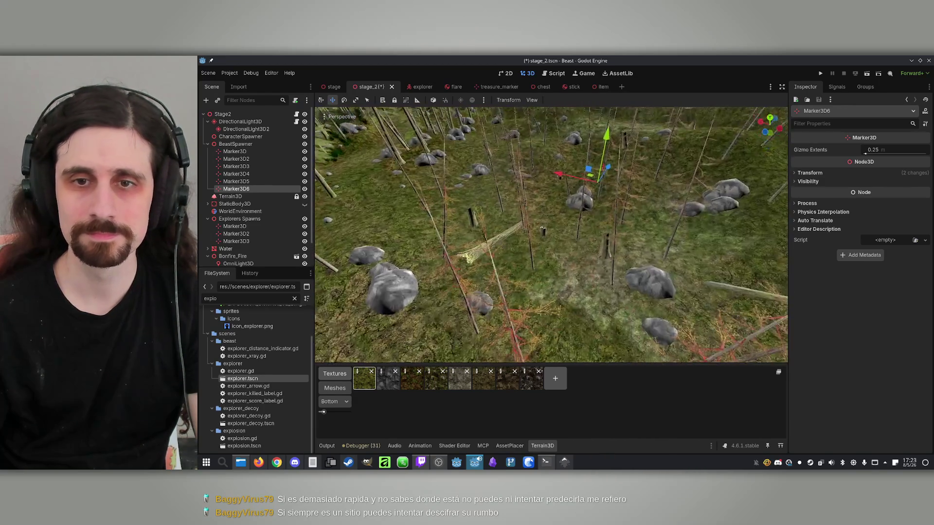
{"action": "scroll", "coordinate": [680, 232], "scroll_direction": "down", "scroll_amount": 3}
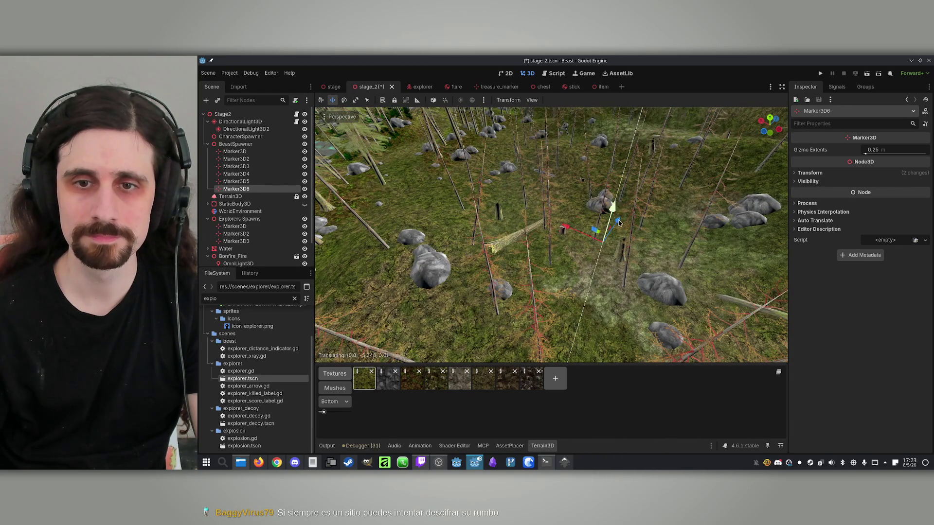
{"action": "scroll", "coordinate": [612, 268], "scroll_direction": "up", "scroll_amount": 5}
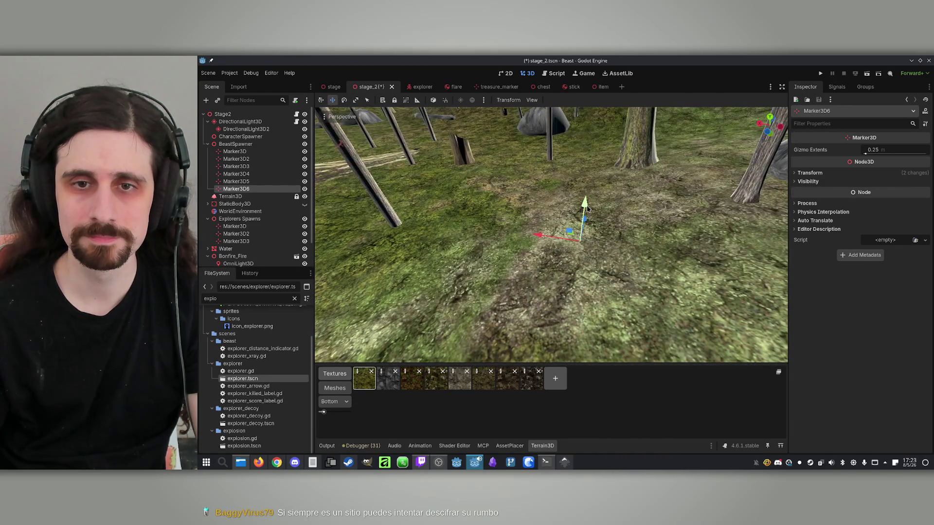
{"action": "scroll", "coordinate": [591, 171], "scroll_direction": "up", "scroll_amount": 5}
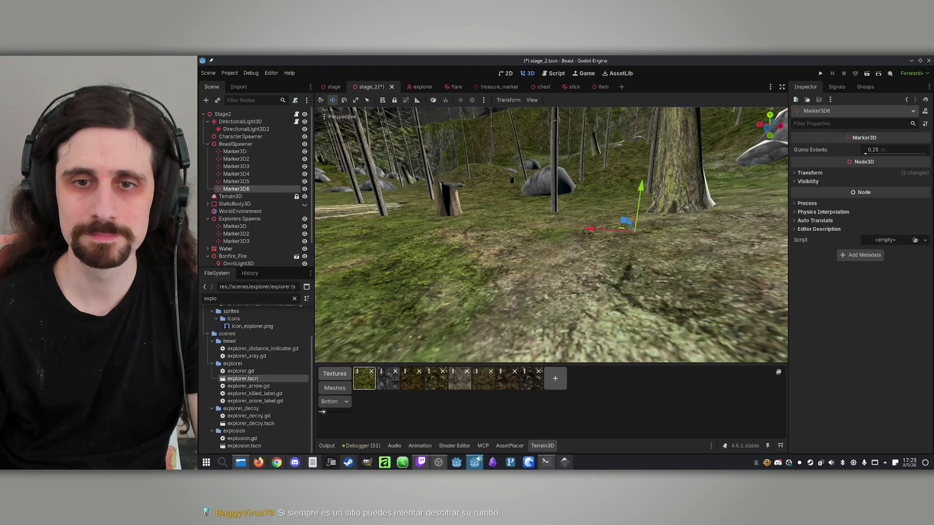
{"action": "scroll", "coordinate": [551, 235], "scroll_direction": "down", "scroll_amount": 5}
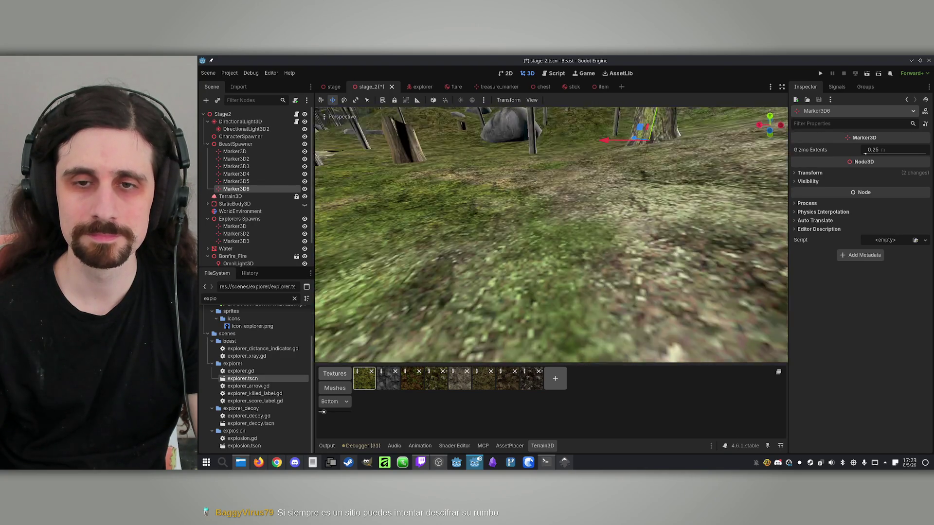
{"action": "scroll", "coordinate": [623, 170], "scroll_direction": "up", "scroll_amount": 5}
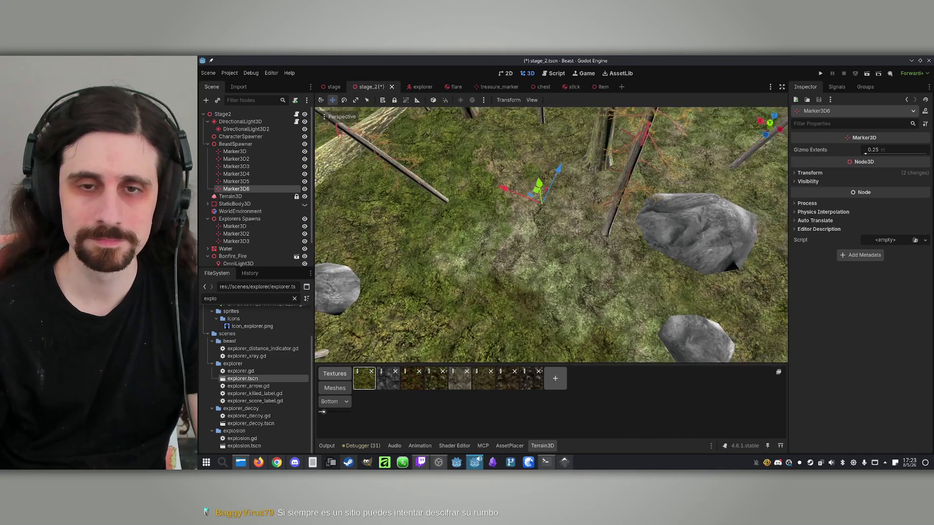
{"action": "left_click_drag", "start_coordinate": [622, 170], "coordinate": [574, 222]}
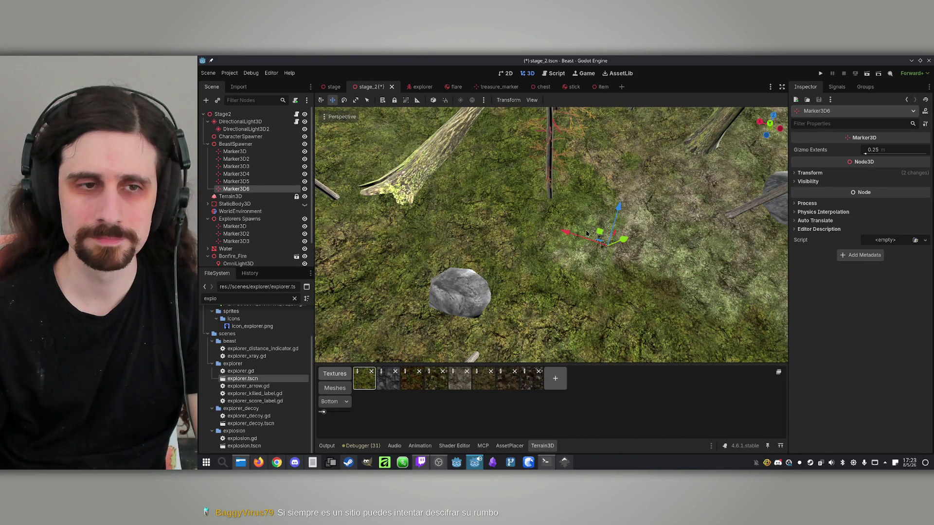
- Collapse the BeastSpawner node's markers and save the stage_2 scene
{"action": "left_click", "coordinate": [214, 145]}
{"action": "left_click", "coordinate": [207, 145]}
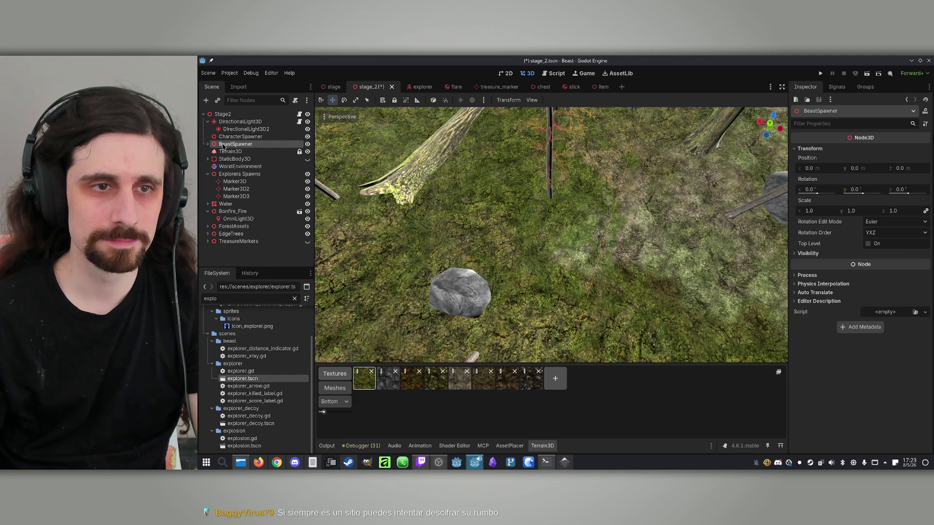
{"action": "left_click", "coordinate": [240, 136]}
{"action": "key", "text": "ctrl+s"}
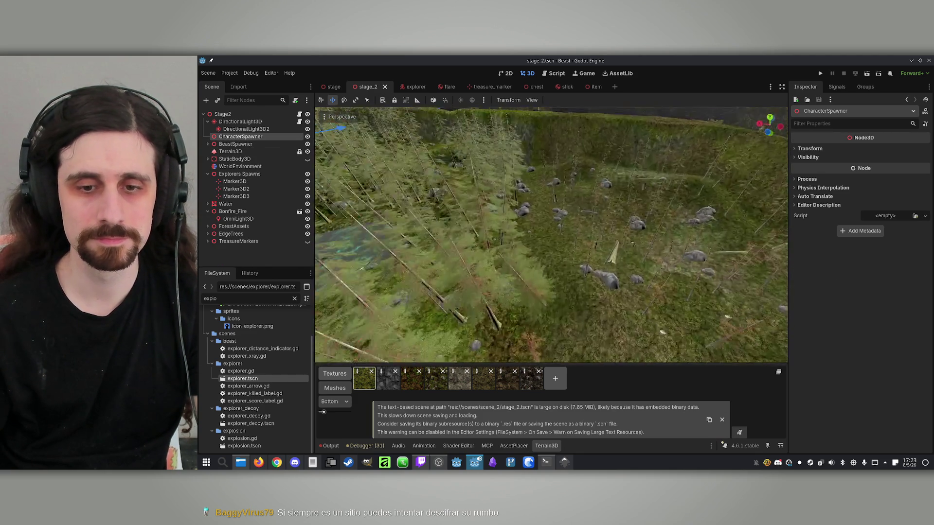
- Ask Claude to spawn the Explorer-beast character at a random BeastSpawner marker on Stage2
{"action": "left_click", "coordinate": [545, 462]}
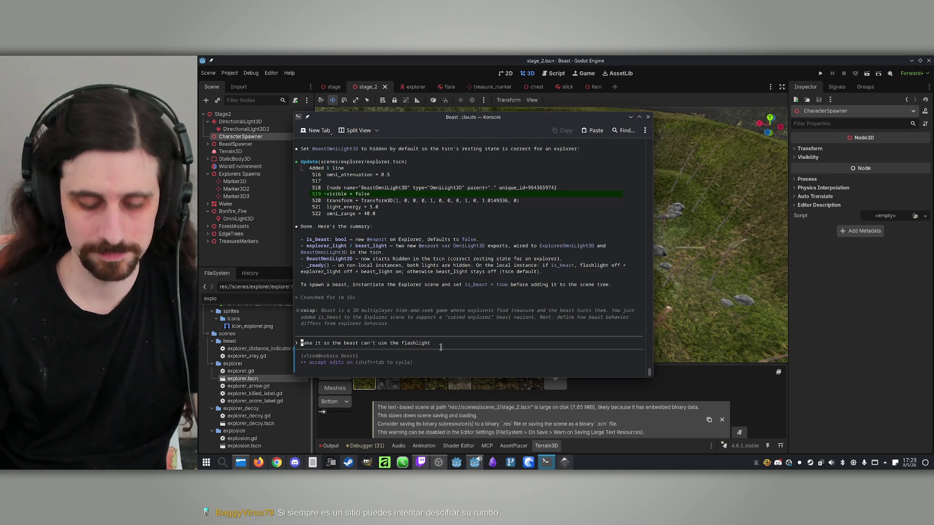
{"action": "type", "text": "Now make it so whe"}
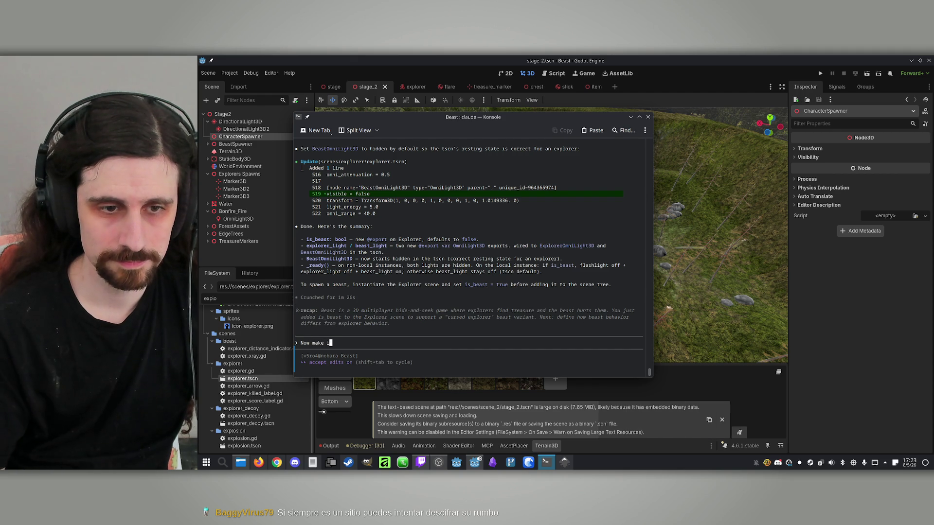
{"action": "type", "text": "n yo"}
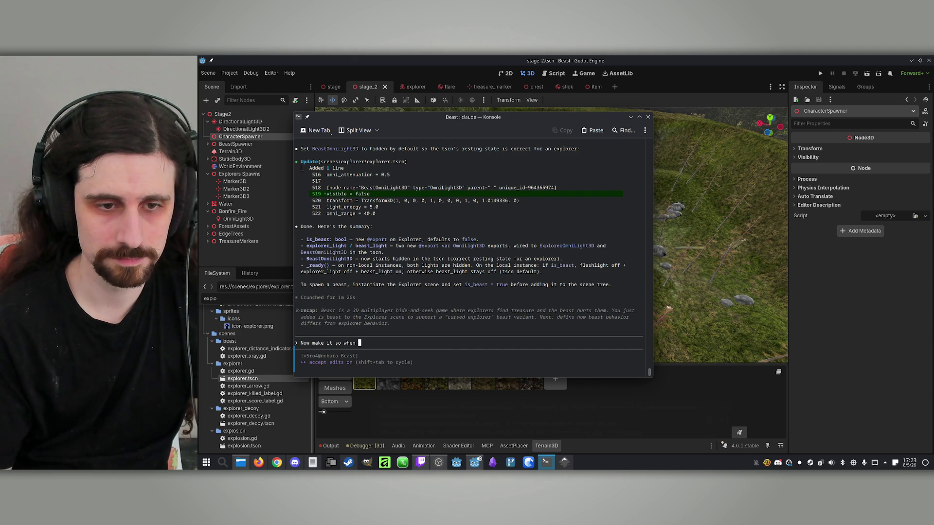
{"action": "key", "text": "BackSpace"}
{"action": "key", "text": "BackSpace"}
{"action": "type", "text": "u choose to play as the beas"}
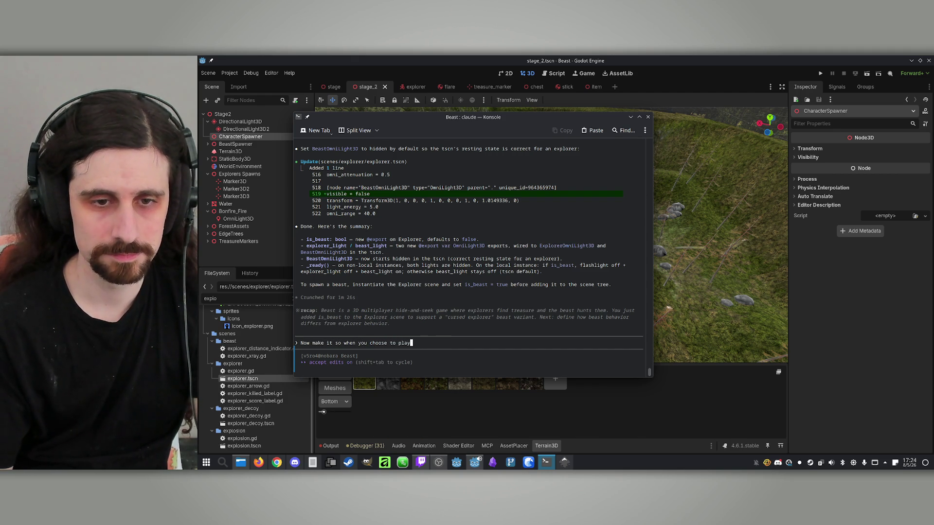
{"action": "type", "text": "t, "}
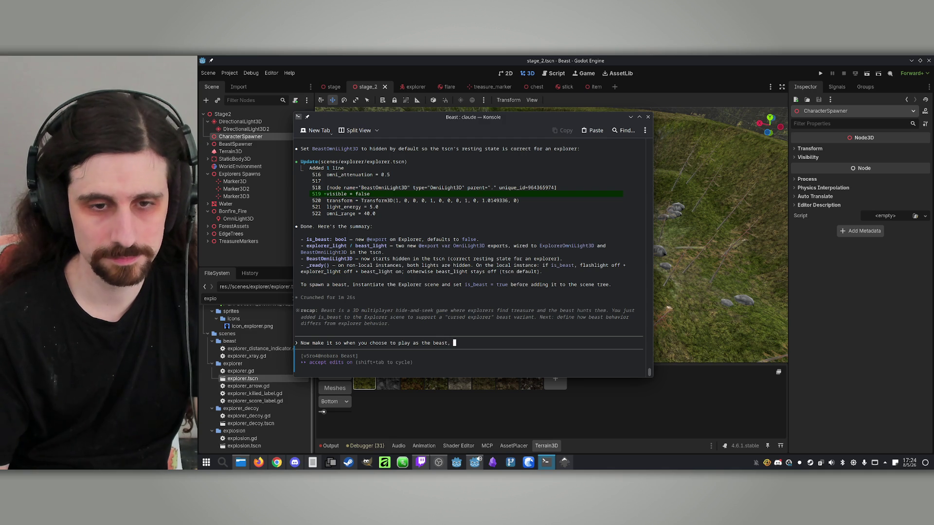
{"action": "type", "text": "you sapwn"}
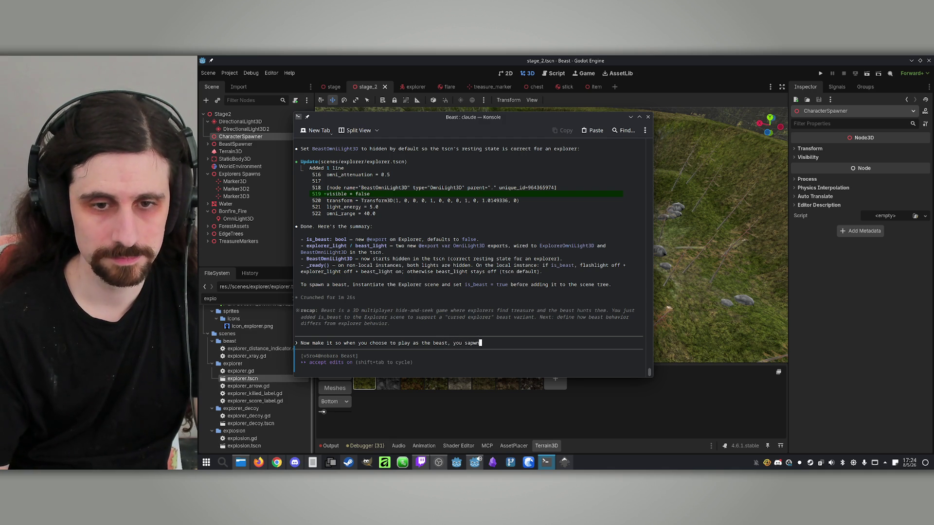
{"action": "key", "text": "BackSpace"}
{"action": "key", "text": "BackSpace"}
{"action": "type", "text": "p"}
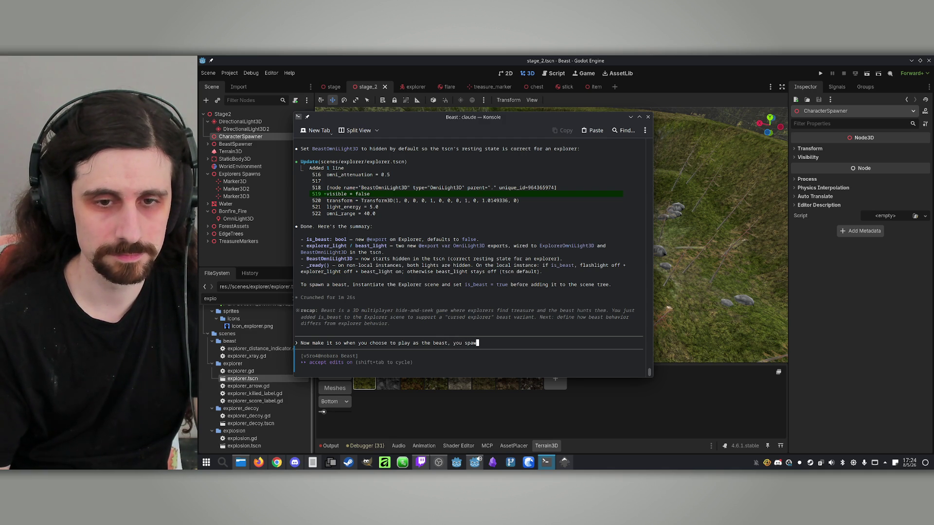
{"action": "type", "text": "teh"}
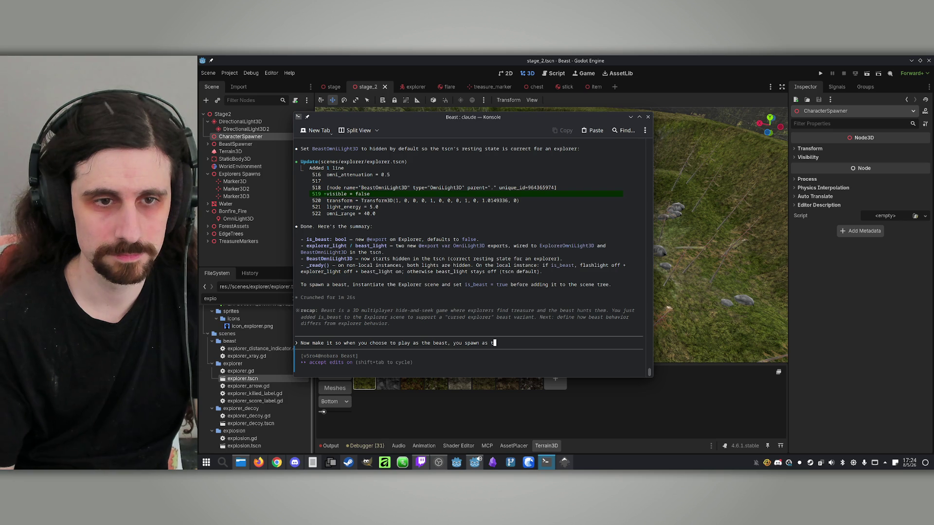
{"action": "key", "text": "BackSpace"}
{"action": "key", "text": "BackSpace"}
{"action": "key", "text": "BackSpace"}
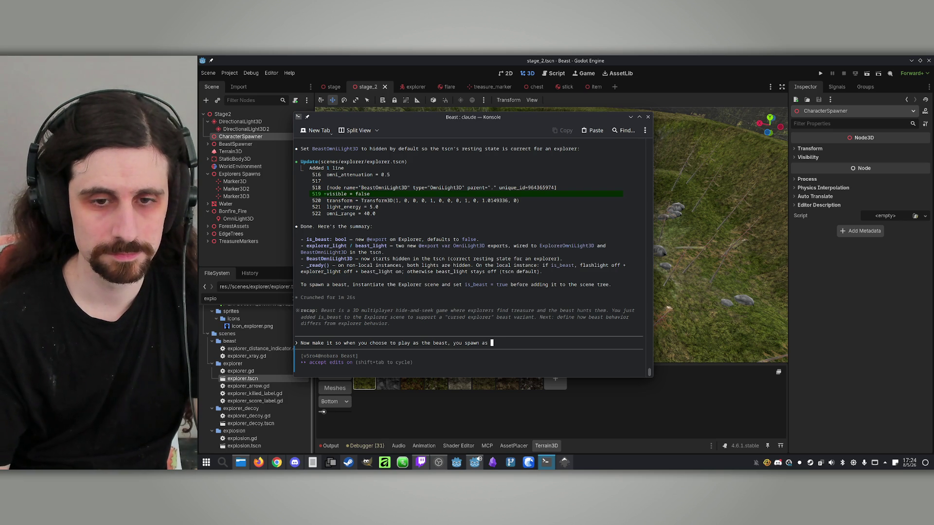
{"action": "type", "text": "is"}
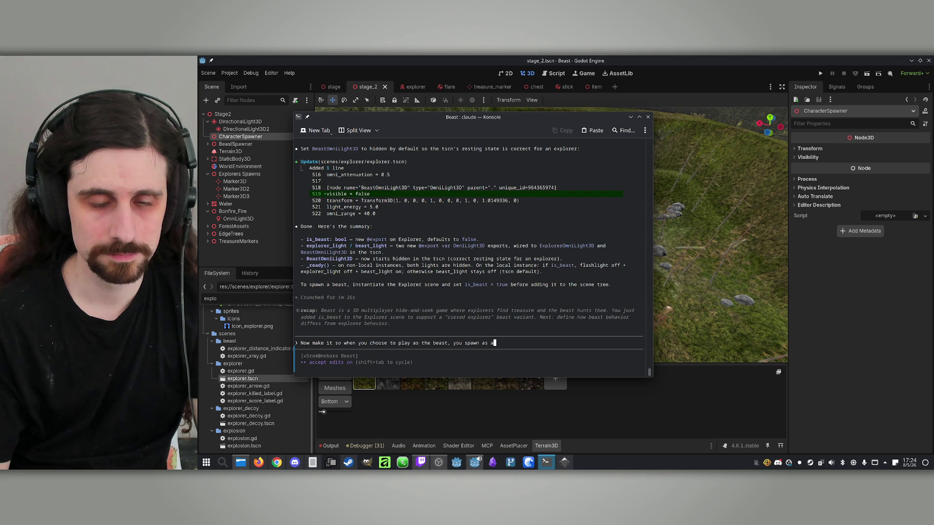
{"action": "type", "text": "Ex"}
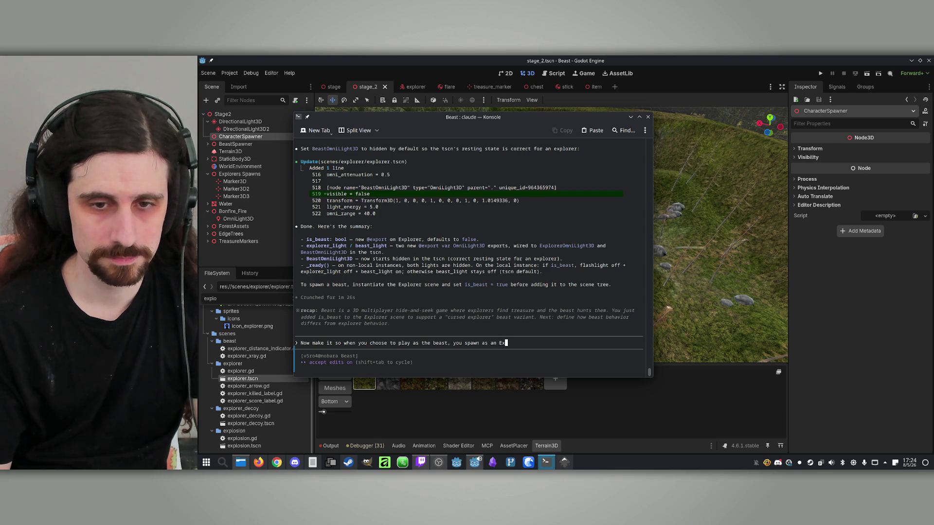
{"action": "type", "text": "plorer-b"}
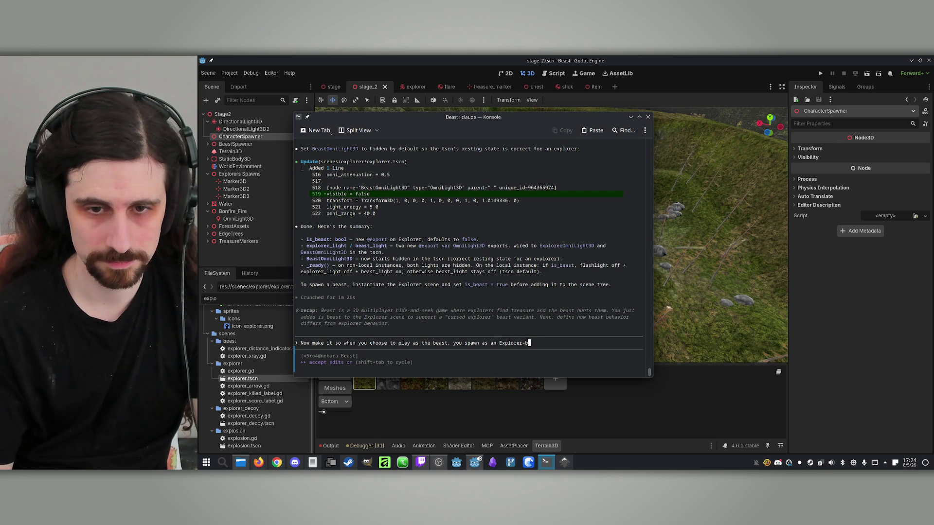
{"action": "type", "text": "east charact"}
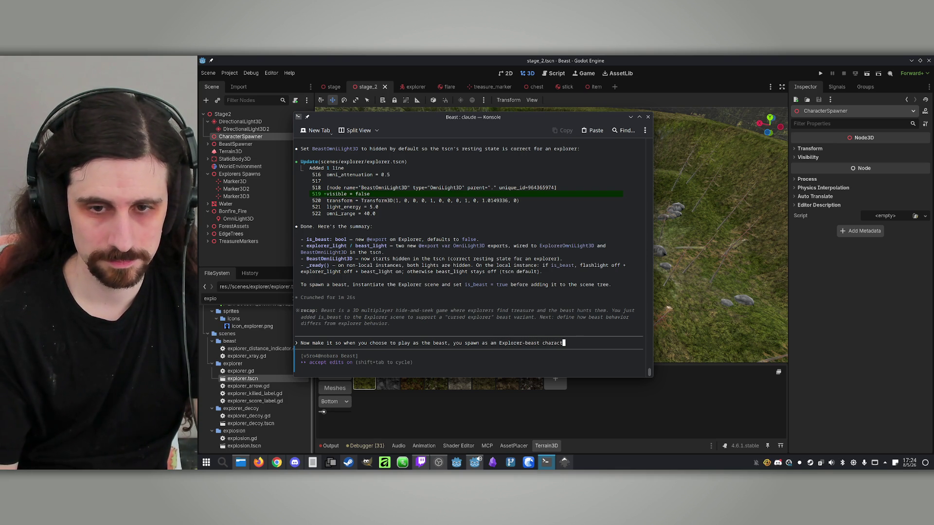
{"action": "type", "text": "er, not the prevuo"}
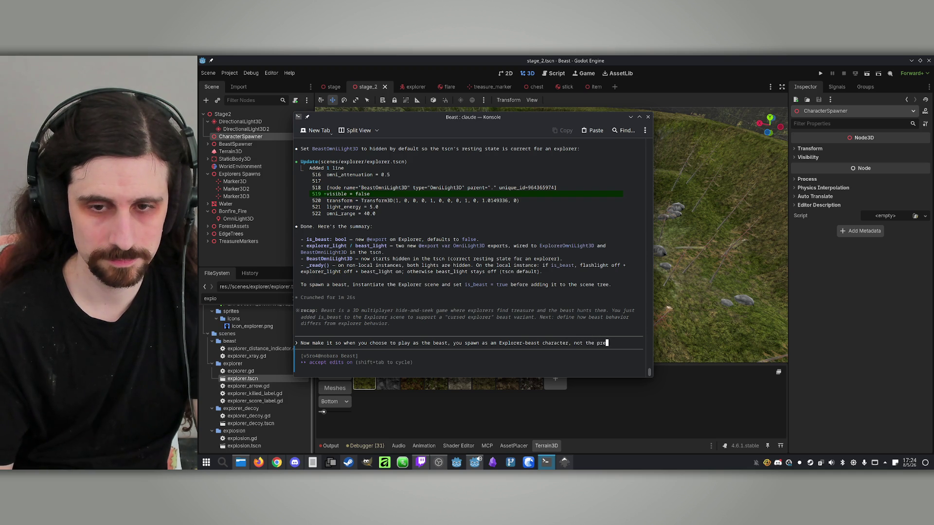
{"action": "key", "text": "BackSpace"}
{"action": "key", "text": "BackSpace"}
{"action": "type", "text": "ius beast. The beast "}
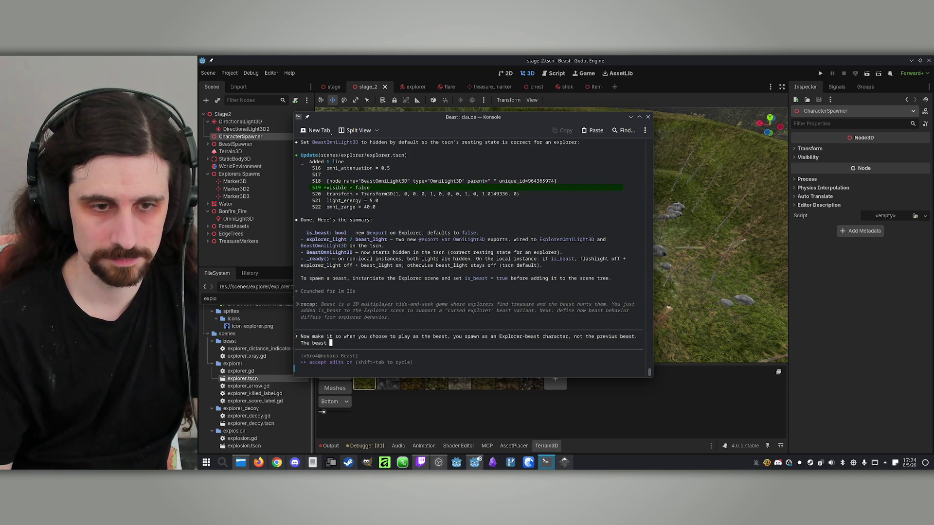
{"action": "type", "text": "awns i"}
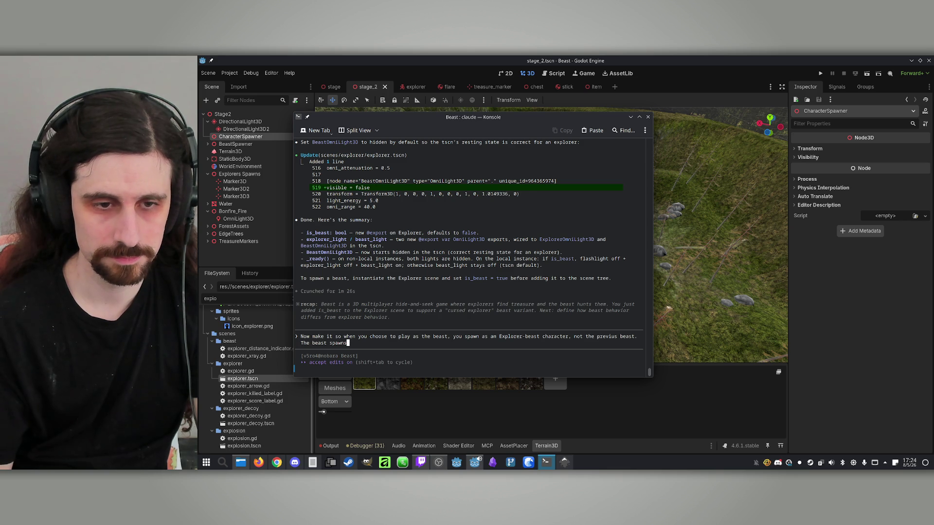
{"action": "type", "text": "n a ranf"}
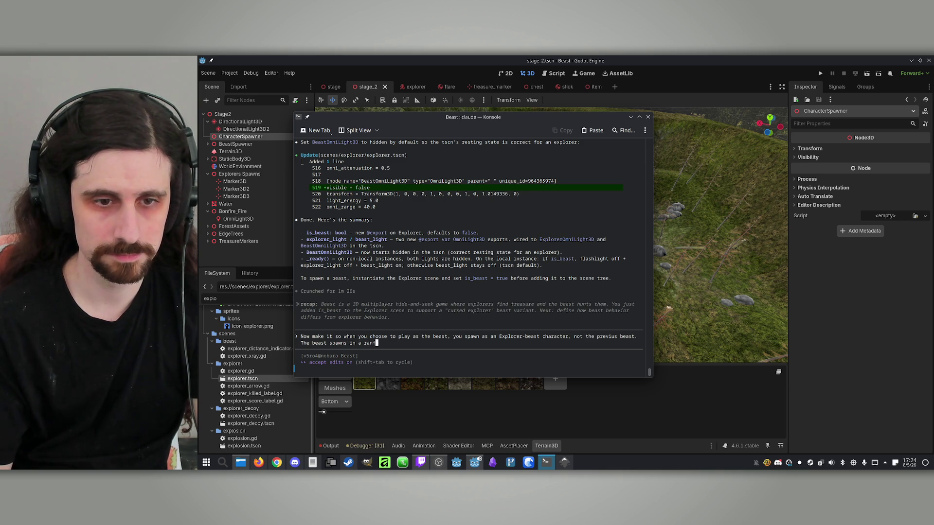
{"action": "key", "text": "BackSpace"}
{"action": "type", "text": "dom ma"}
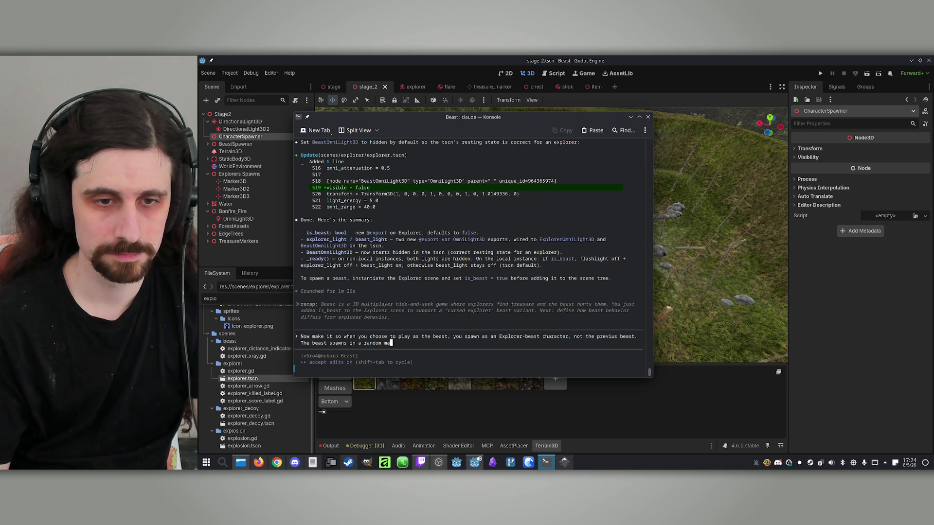
{"action": "type", "text": "ker from the ones cvo"}
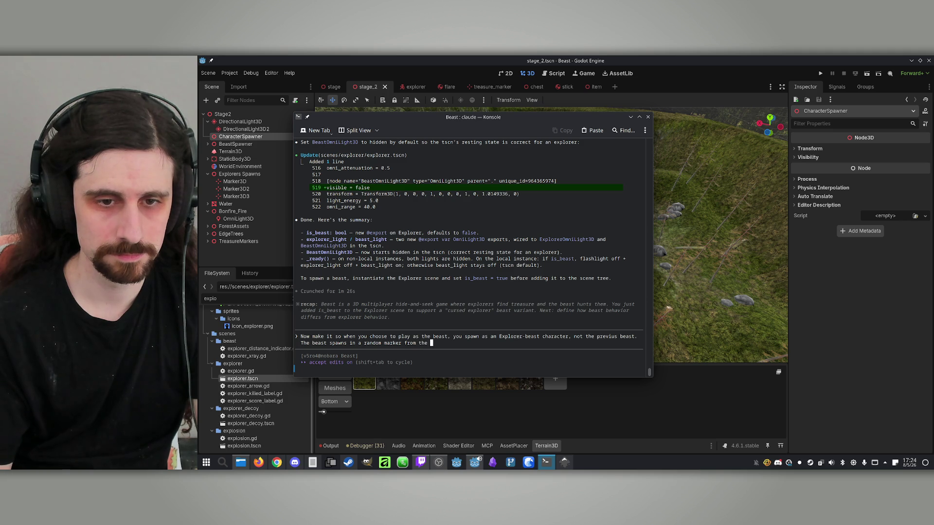
{"action": "type", "text": "ntained in t"}
{"action": "key", "text": "BackSpace"}
{"action": "type", "text": "he B"}
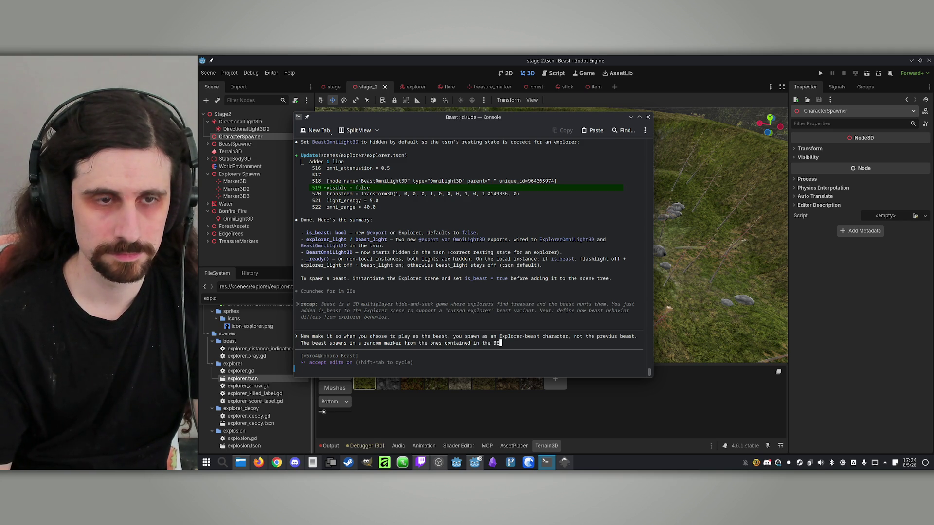
{"action": "type", "text": "east"}
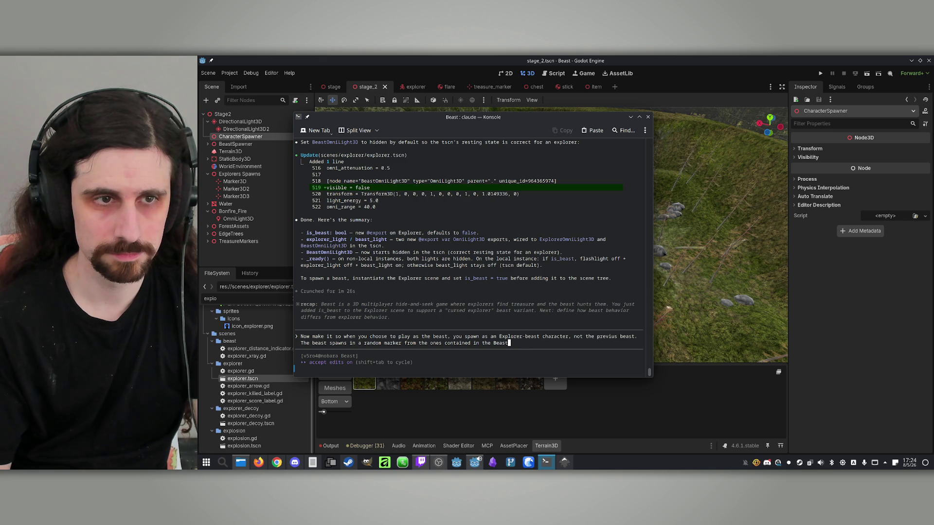
{"action": "type", "text": "Spaw"}
{"action": "type", "text": "ner node on Stage2"}
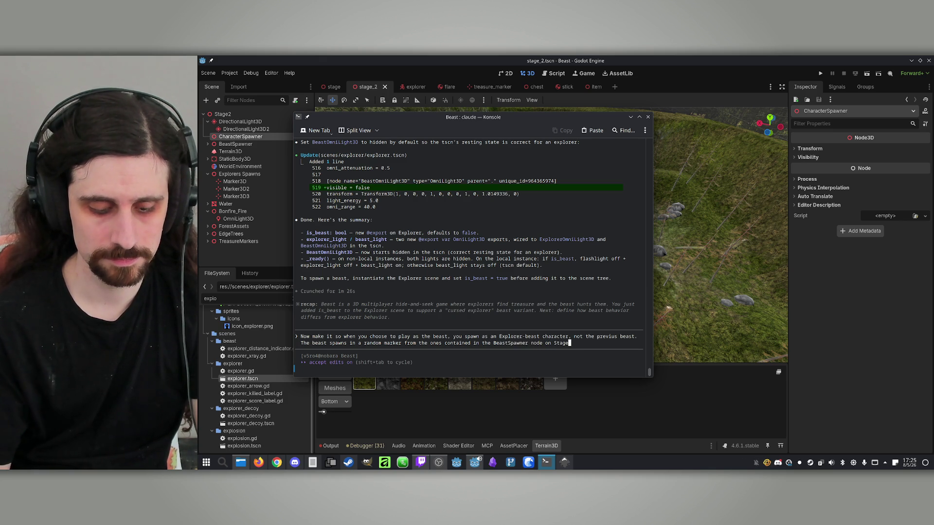
{"action": "key", "text": "Return"}
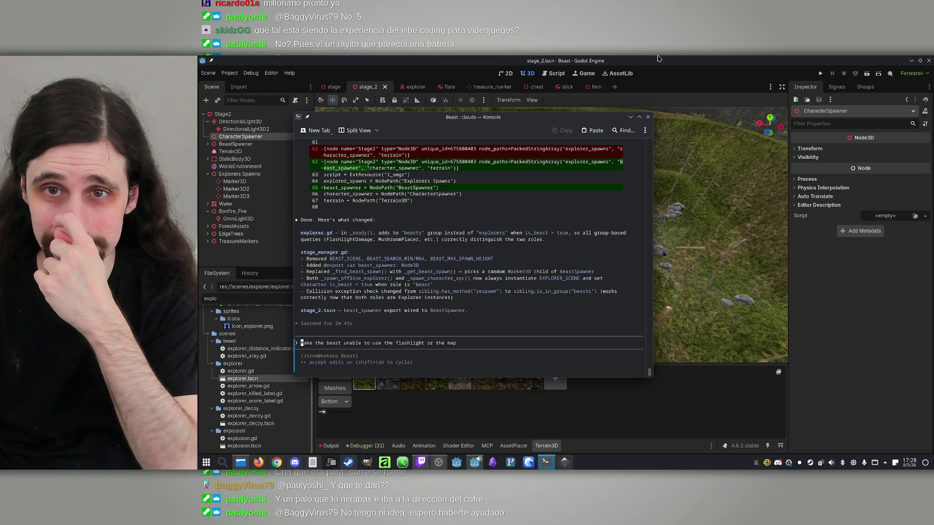
- Return to Godot and reload the files Claude modified on disk
{"action": "left_click", "coordinate": [737, 132]}
{"action": "left_click", "coordinate": [578, 314]}
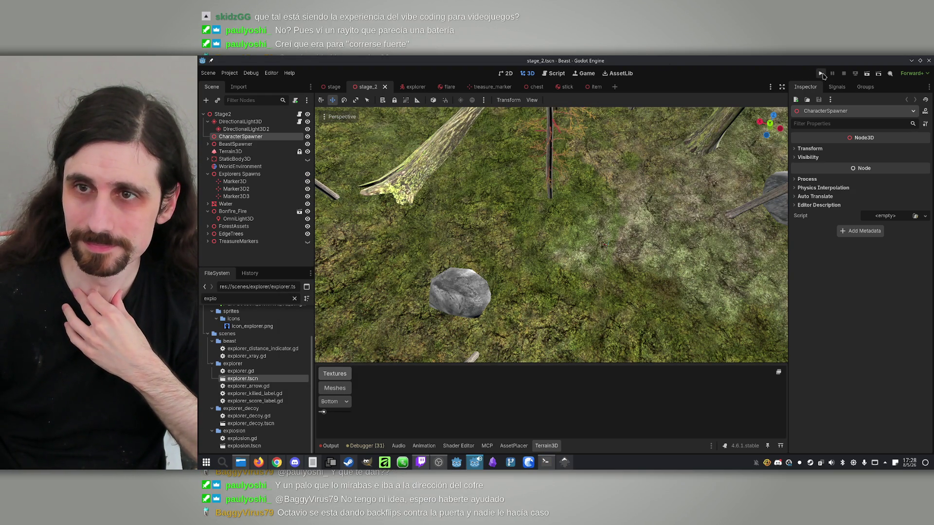
- Test-run the game offline playing as the beast, then stop it
{"action": "left_click", "coordinate": [821, 73]}
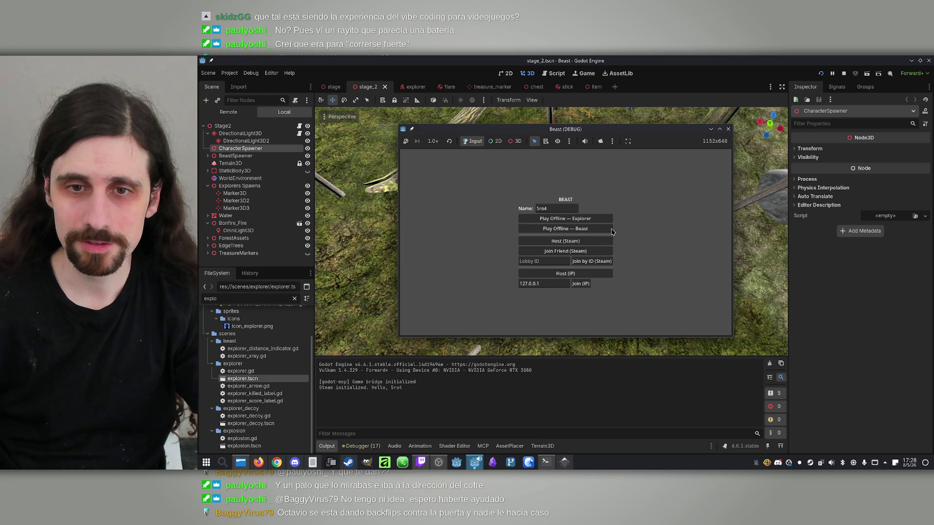
{"action": "left_click", "coordinate": [594, 232]}
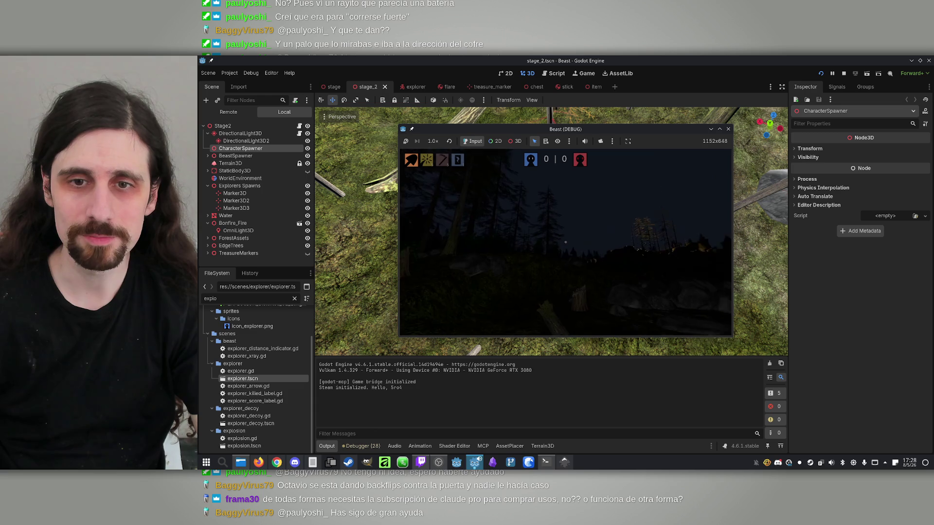
{"action": "key", "text": "super"}
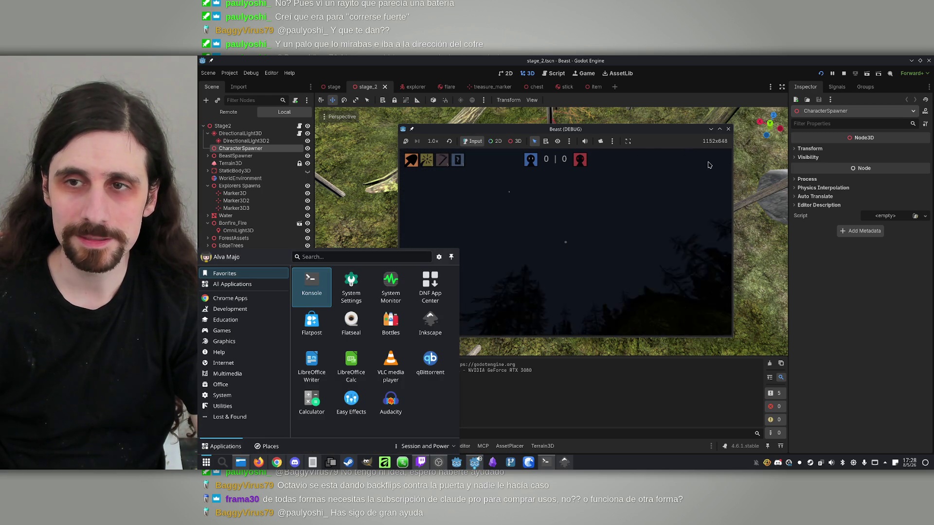
{"action": "left_click", "coordinate": [844, 73]}
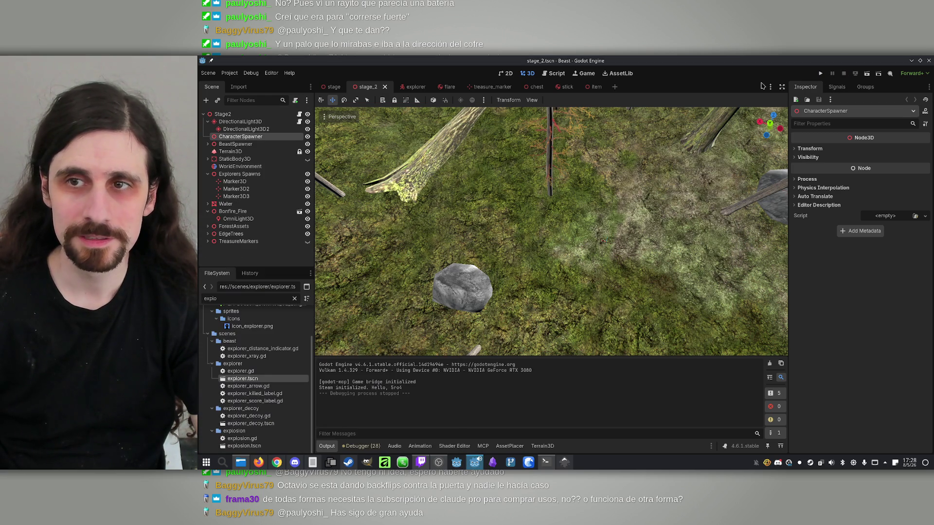
- Open explorer.gd and search it for the is_beast and beast_light references
{"action": "left_click", "coordinate": [223, 113]}
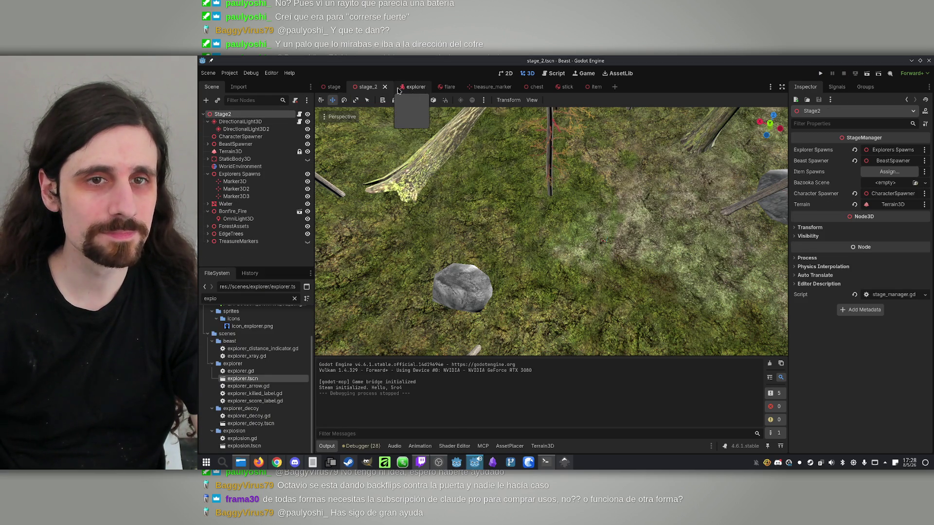
{"action": "left_click", "coordinate": [416, 86]}
{"action": "left_click", "coordinate": [299, 114]}
{"action": "key", "text": "ctrl+f"}
{"action": "type", "text": "beast"}
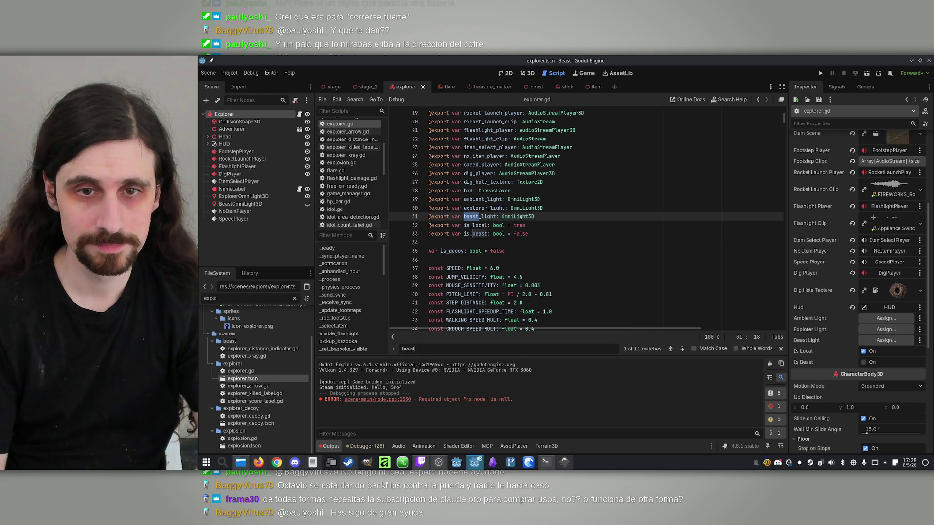
{"action": "scroll", "coordinate": [481, 243], "scroll_direction": "up", "scroll_amount": 1}
{"action": "left_click", "coordinate": [481, 260]}
{"action": "double_click", "coordinate": [480, 260]}
{"action": "key", "text": "ctrl+f"}
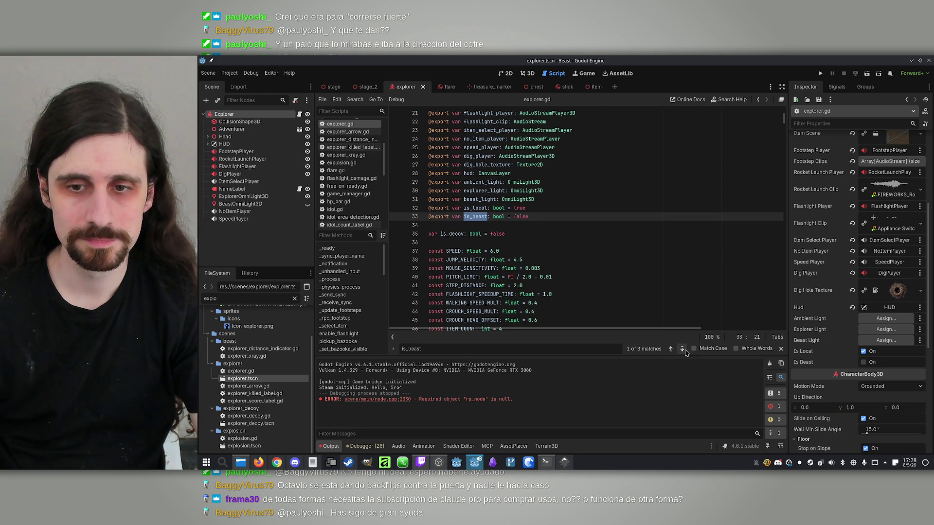
{"action": "left_click", "coordinate": [682, 349]}
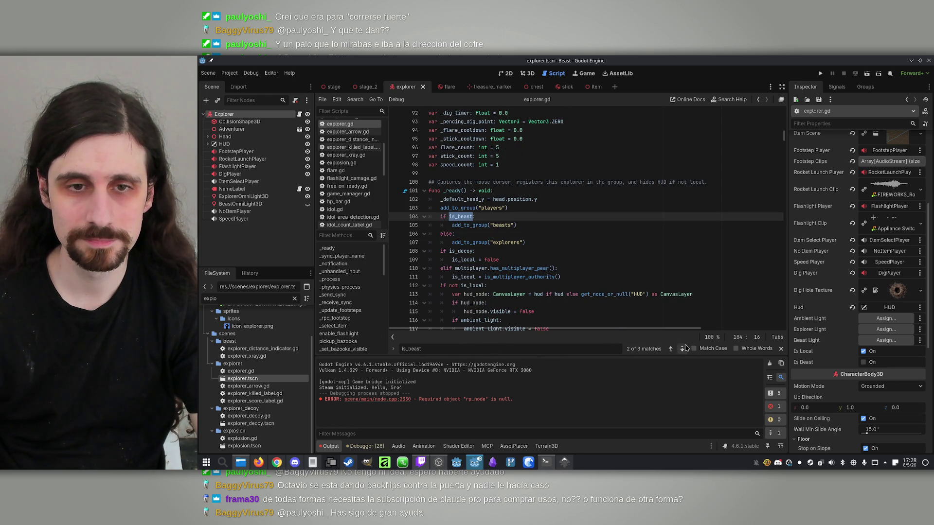
{"action": "left_click", "coordinate": [683, 349]}
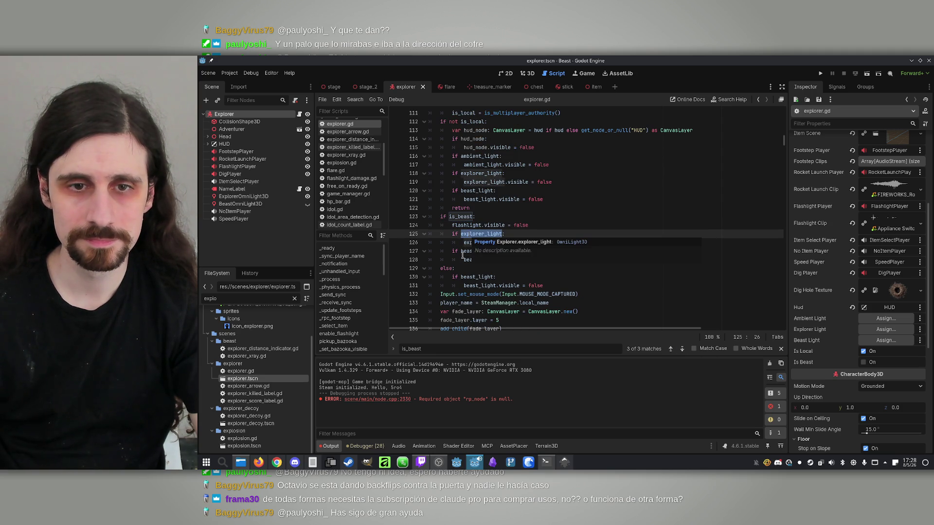
{"action": "left_click", "coordinate": [459, 252]}
{"action": "double_click", "coordinate": [473, 251]}
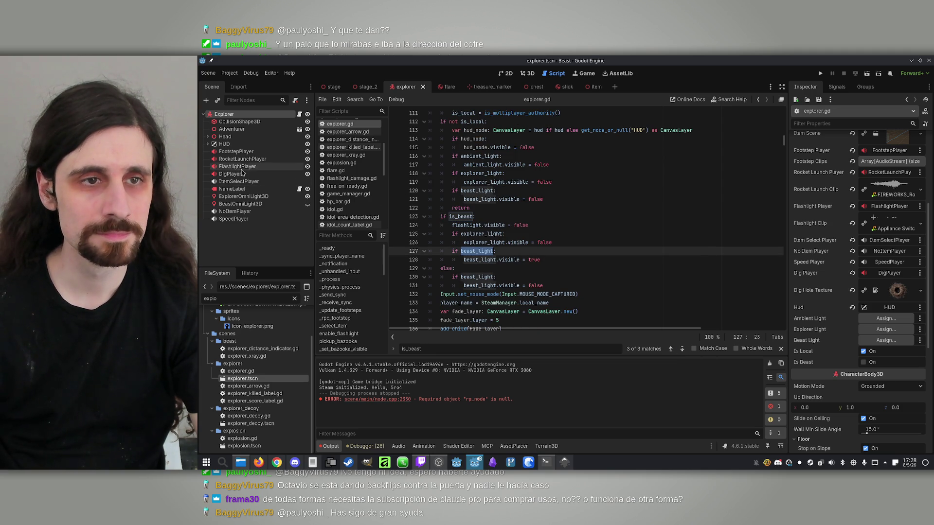
- Assign BeastOmniLight3D to the Explorer's Beast Light slot and review the light-hiding code
{"action": "left_click", "coordinate": [248, 128]}
{"action": "left_click", "coordinate": [226, 113]}
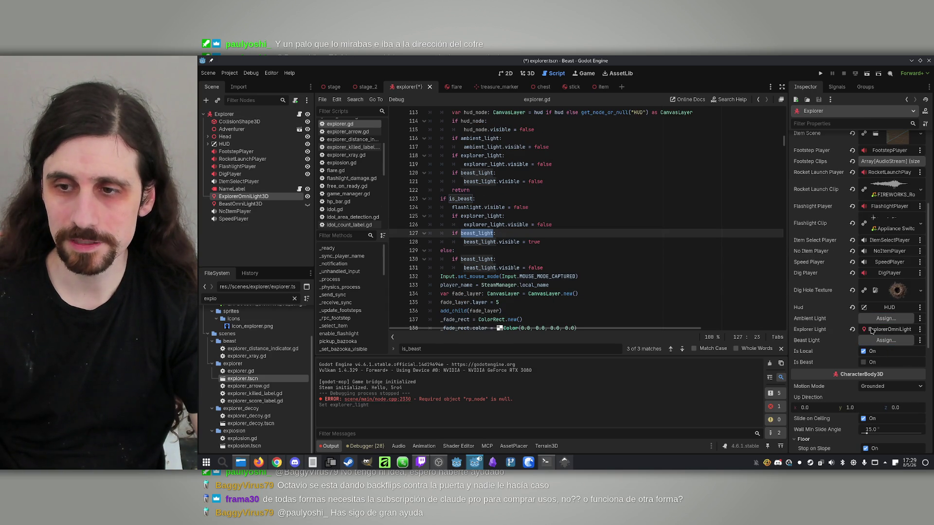
{"action": "mouse_move", "coordinate": [229, 204]}
{"action": "left_mouse_down"}
{"action": "mouse_move", "coordinate": [584, 293]}
{"action": "mouse_move", "coordinate": [875, 342]}
{"action": "left_mouse_up"}
{"action": "left_click", "coordinate": [572, 199]}
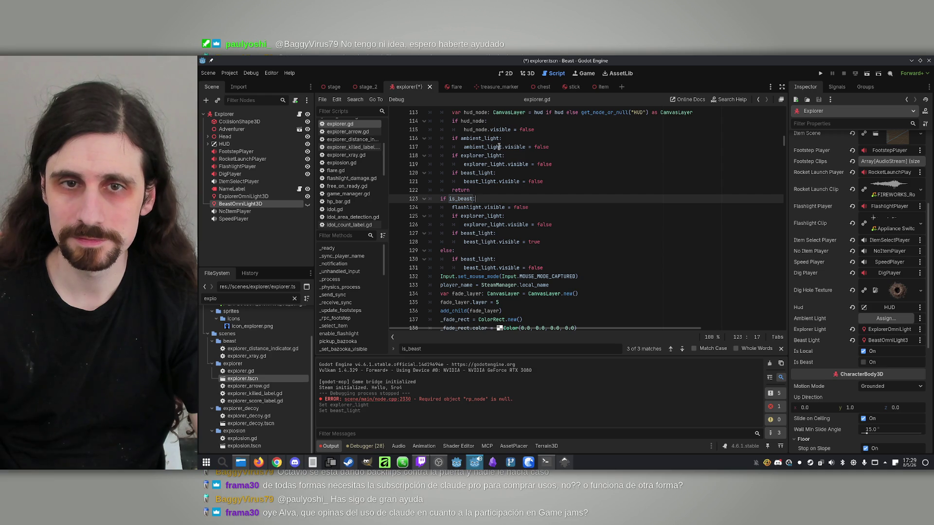
{"action": "scroll", "coordinate": [489, 154], "scroll_direction": "up", "scroll_amount": 1}
{"action": "scroll", "coordinate": [489, 154], "scroll_direction": "up", "scroll_amount": 2}
{"action": "left_click", "coordinate": [496, 182]}
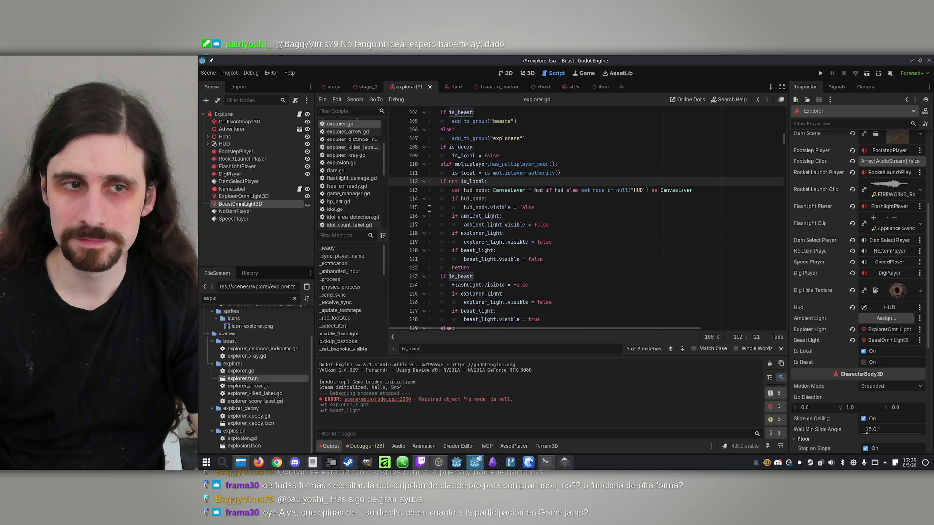
{"action": "left_click", "coordinate": [493, 215]}
{"action": "left_click", "coordinate": [569, 207]}
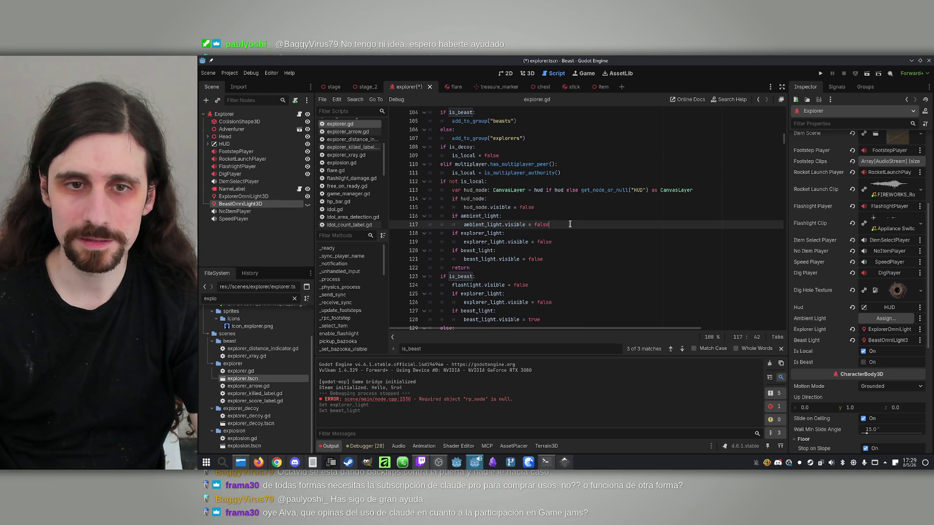
{"action": "scroll", "coordinate": [574, 194], "scroll_direction": "up", "scroll_amount": 5}
{"action": "scroll", "coordinate": [575, 194], "scroll_direction": "up", "scroll_amount": 20}
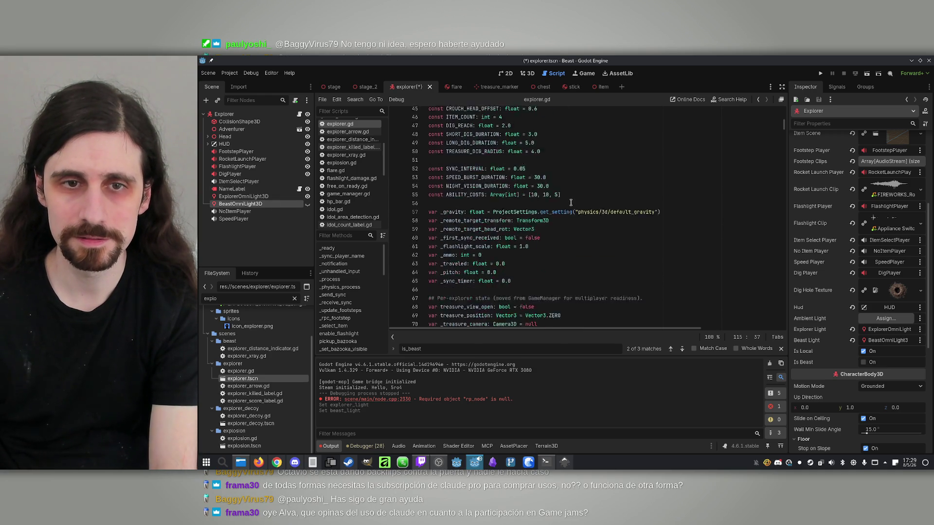
{"action": "left_click_drag", "start_coordinate": [419, 356], "coordinate": [420, 353]}
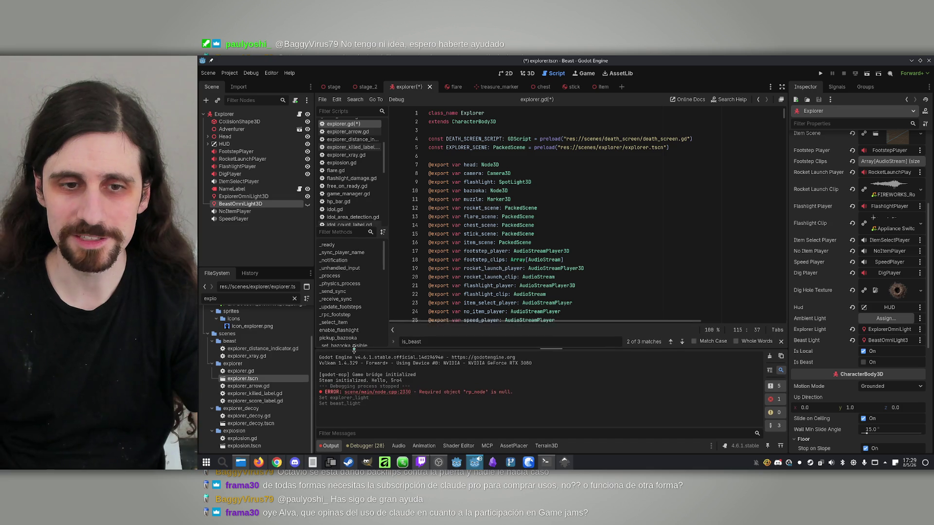
- Delete the ambient_light export line from explorer.gd, save, and run the game
{"action": "key", "text": "ctrl+f"}
{"action": "type", "text": "ambient"}
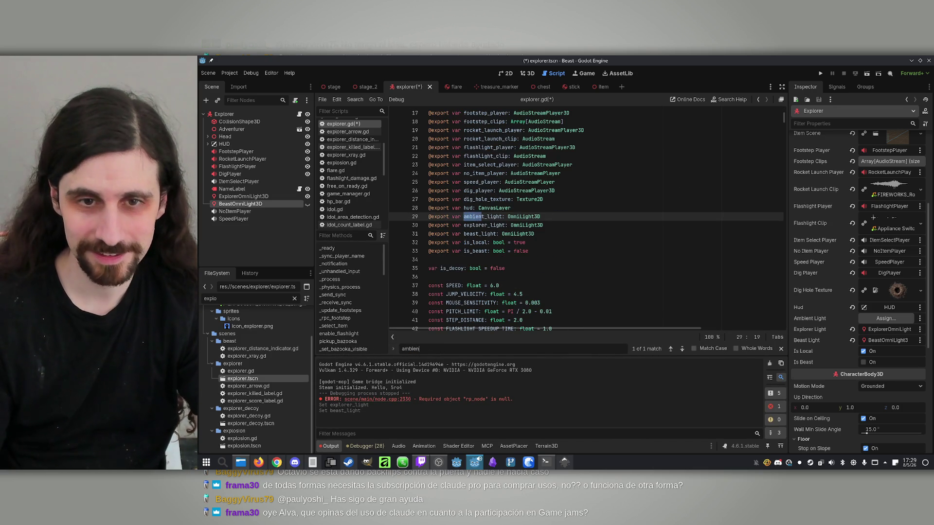
{"action": "triple_click", "coordinate": [548, 217]}
{"action": "key", "text": "BackSpace"}
{"action": "left_click", "coordinate": [561, 234]}
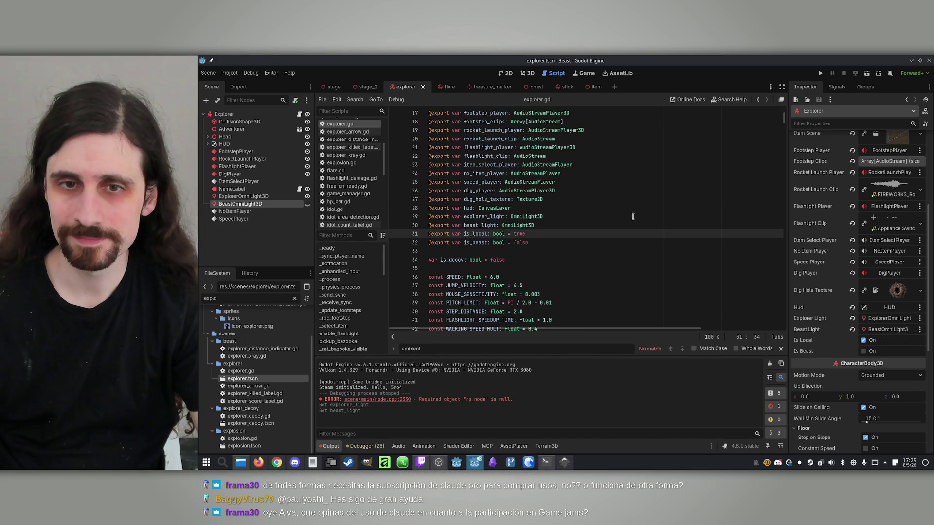
{"action": "left_click", "coordinate": [627, 217]}
{"action": "left_click", "coordinate": [821, 74]}
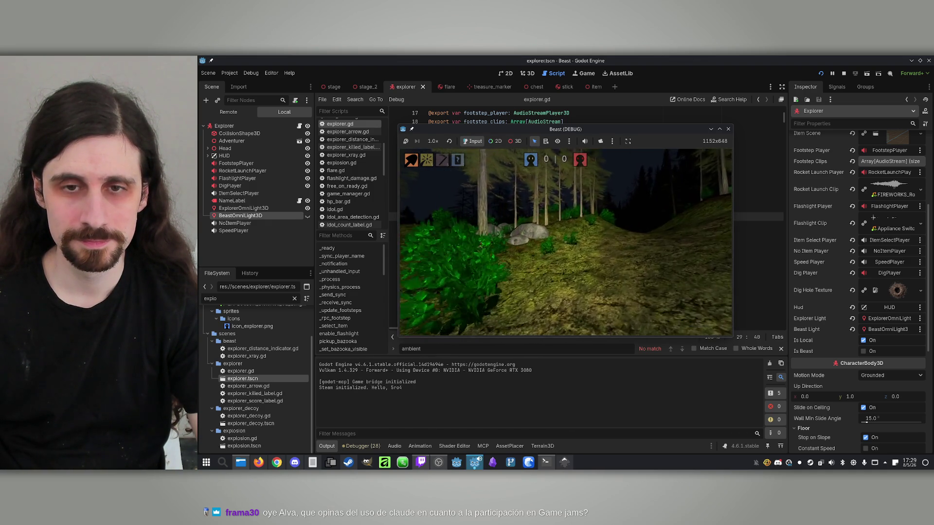
- Walk forward past the grassy hill and bush, then stop the test run
{"action": "key", "text": "w"}
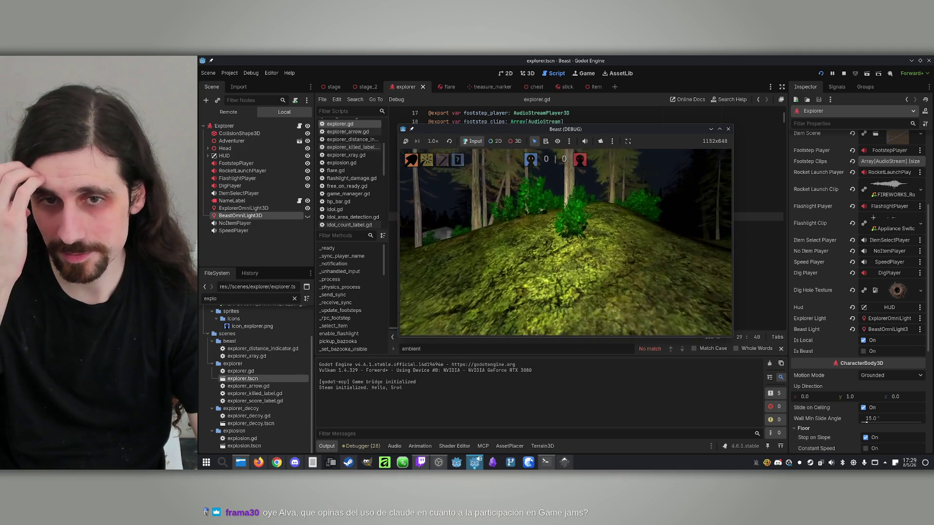
{"action": "key", "text": "w"}
{"action": "key", "text": "w"}
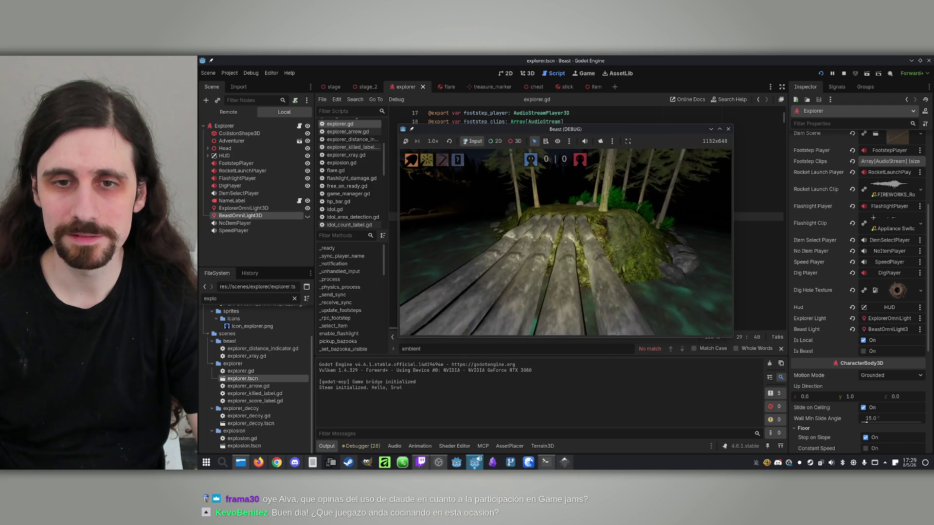
{"action": "key", "text": "super"}
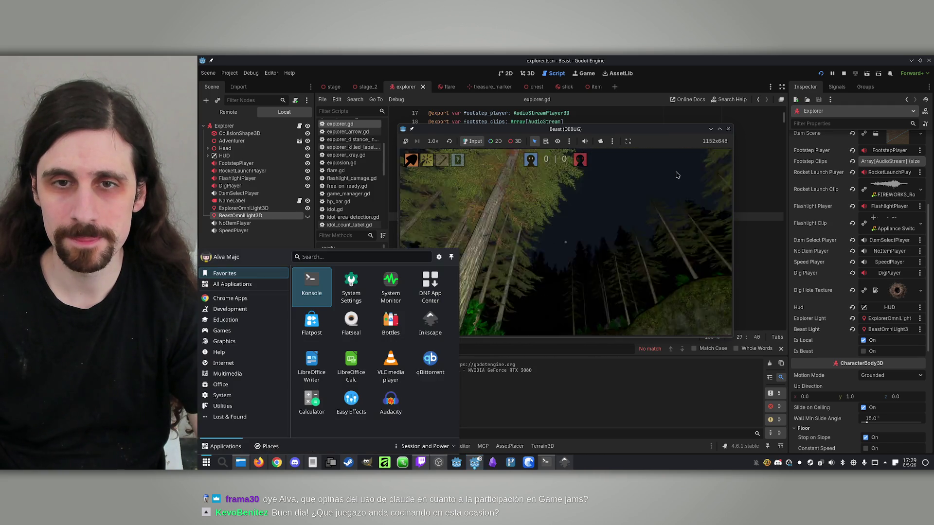
{"action": "key", "text": "Escape"}
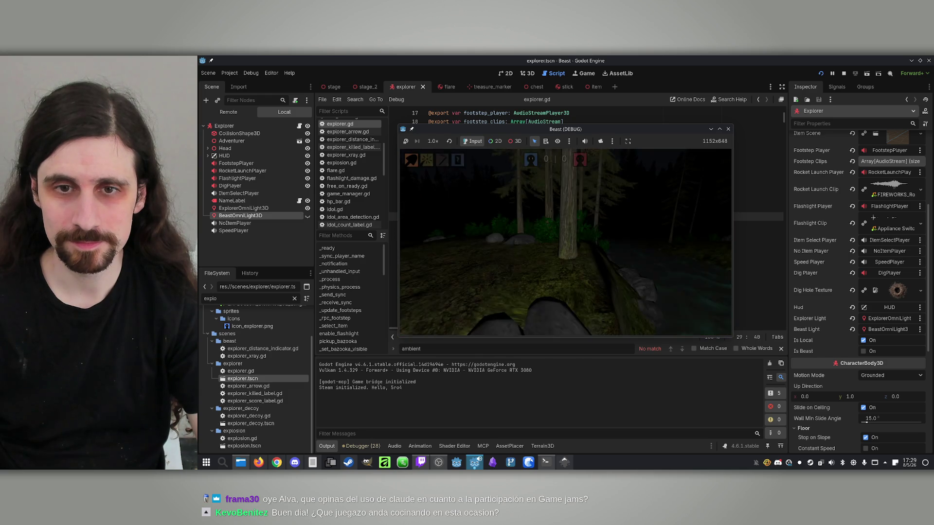
{"action": "key", "text": "super"}
{"action": "left_click", "coordinate": [844, 73]}
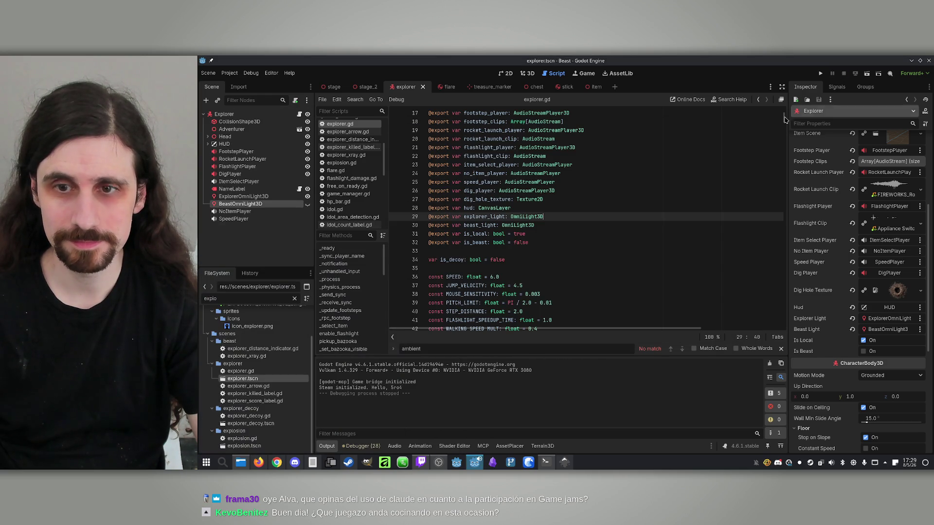
- Ask Claude to bar the beast from the flashlight and fix its speed at flashlight-on speed
{"action": "left_click", "coordinate": [546, 463]}
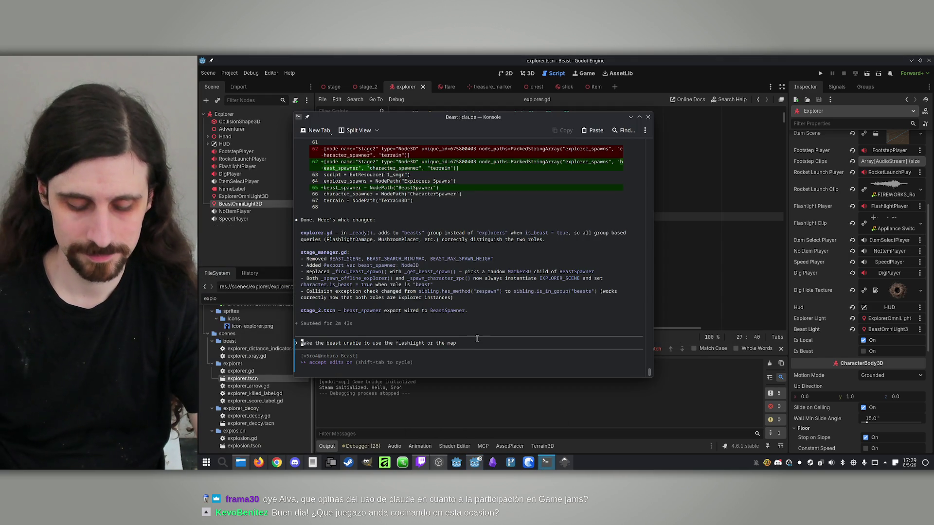
{"action": "type", "text": "Make the bea"}
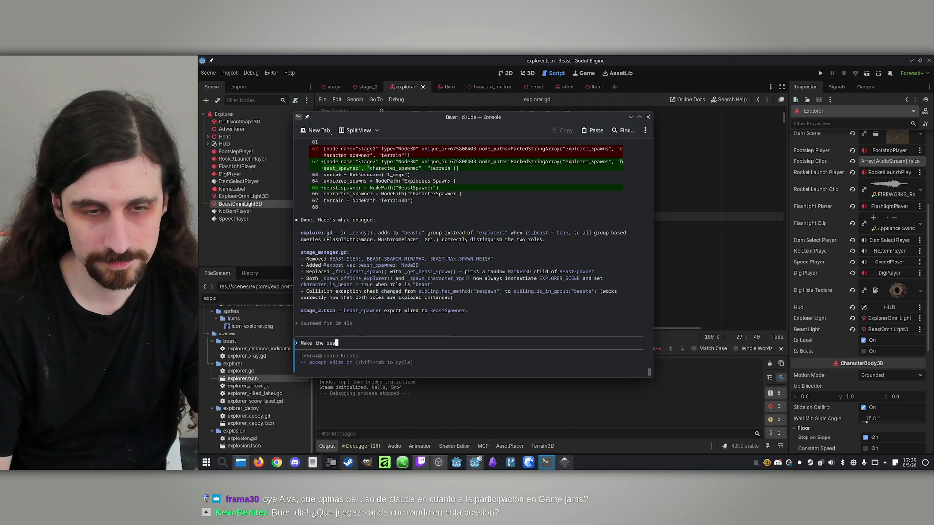
{"action": "type", "text": "st unable to use the flashlight, and also it alway"}
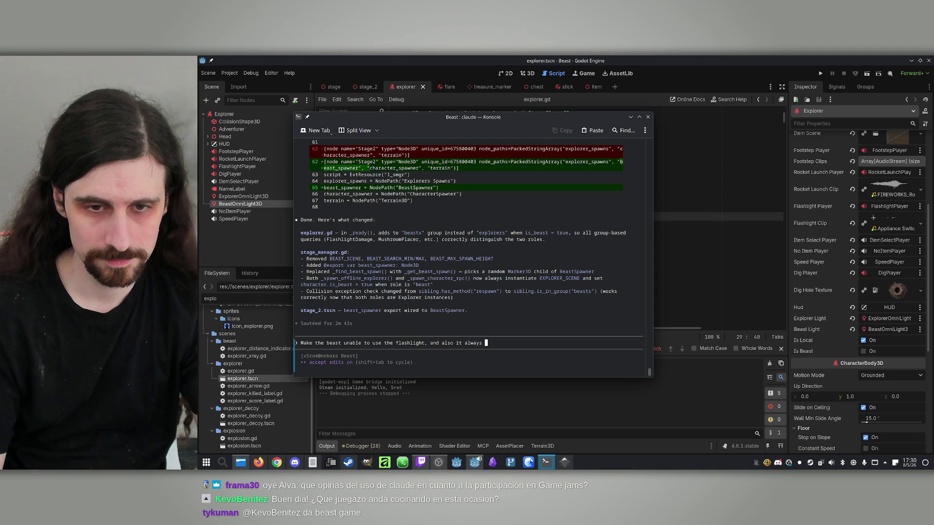
{"action": "type", "text": "s"}
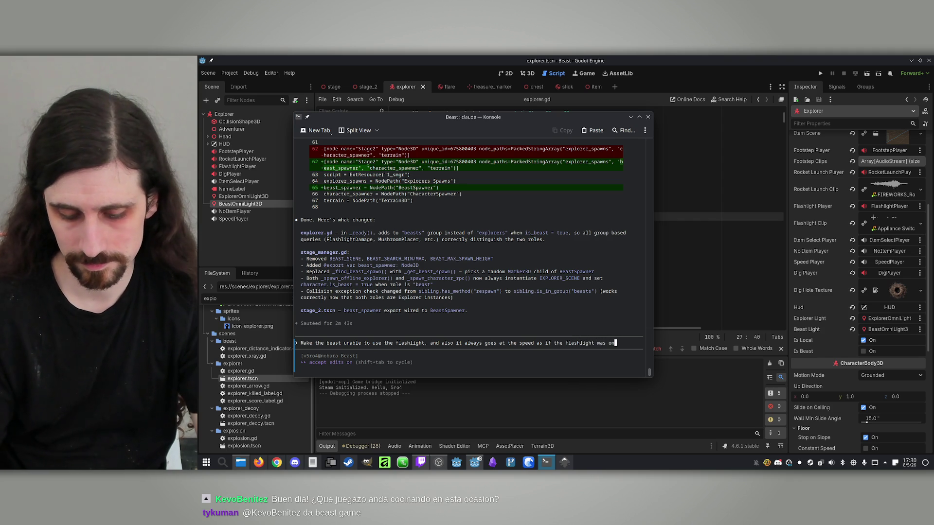
{"action": "key", "text": "Return"}
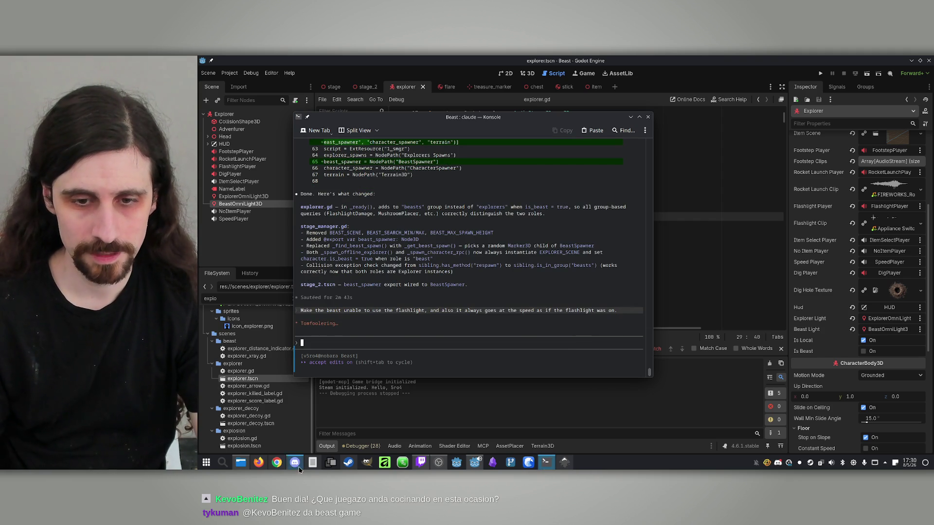
{"action": "left_click", "coordinate": [560, 461]}
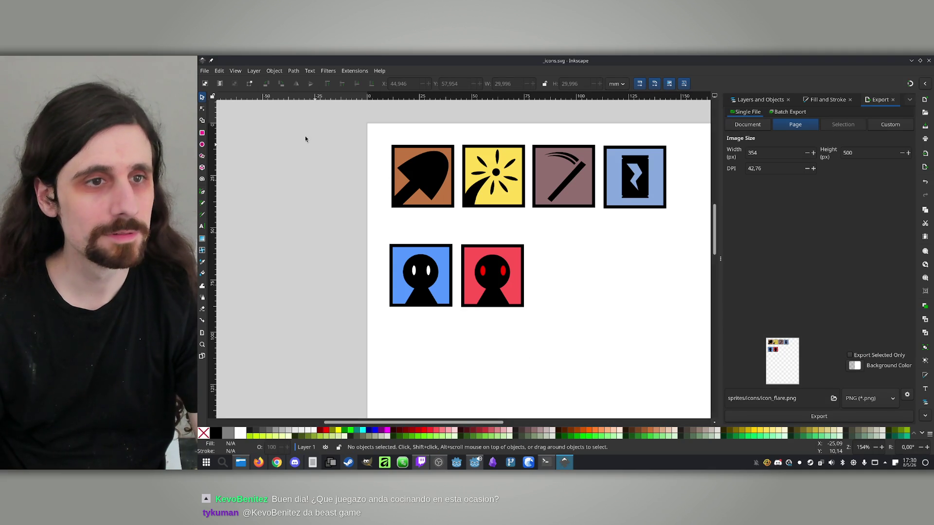
- Paste a copy of the shovel icon above the row and delete its shovel shape
{"action": "mouse_move", "coordinate": [343, 112]}
{"action": "left_mouse_down"}
{"action": "mouse_move", "coordinate": [466, 232]}
{"action": "mouse_move", "coordinate": [460, 223]}
{"action": "left_mouse_up"}
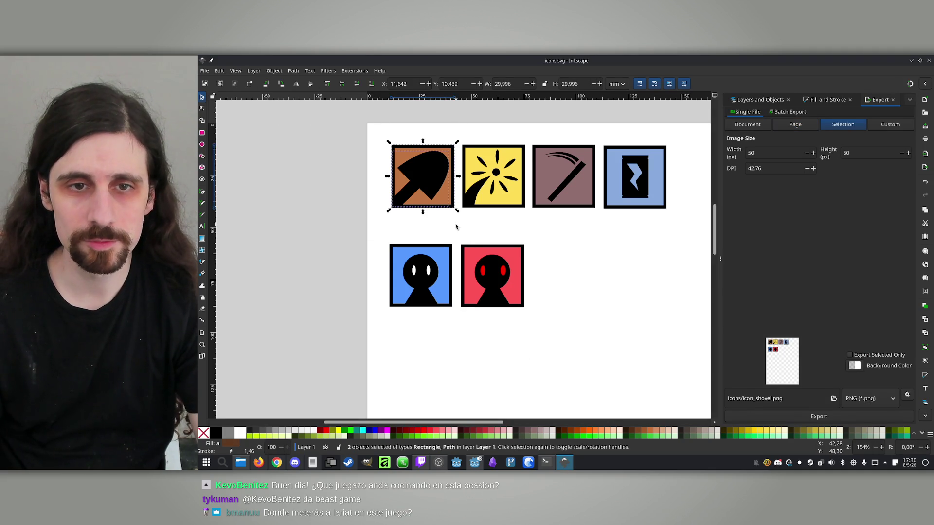
{"action": "scroll", "coordinate": [450, 154], "scroll_direction": "up", "scroll_amount": 4}
{"action": "key", "text": "ctrl+v"}
{"action": "mouse_move", "coordinate": [433, 177]}
{"action": "left_mouse_down"}
{"action": "mouse_move", "coordinate": [416, 199]}
{"action": "mouse_move", "coordinate": [418, 190]}
{"action": "left_mouse_up"}
{"action": "left_click", "coordinate": [500, 156]}
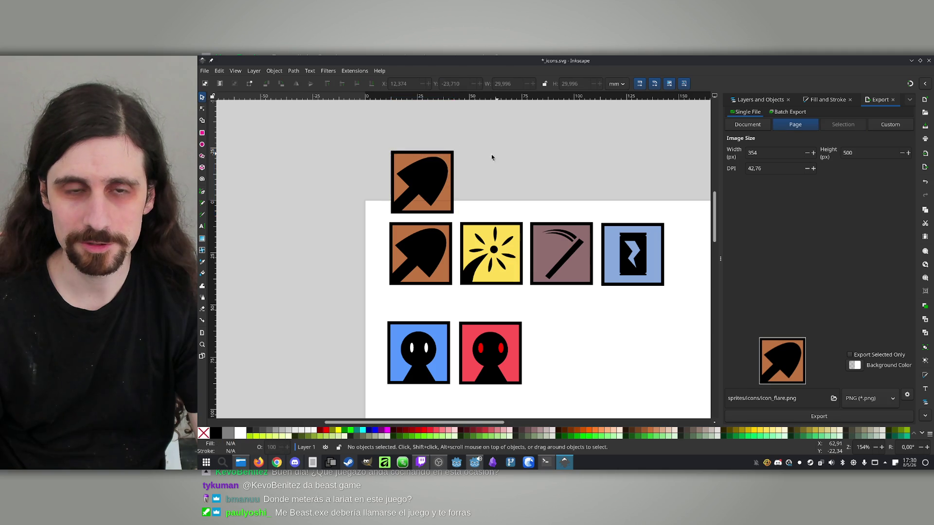
{"action": "left_click", "coordinate": [422, 179]}
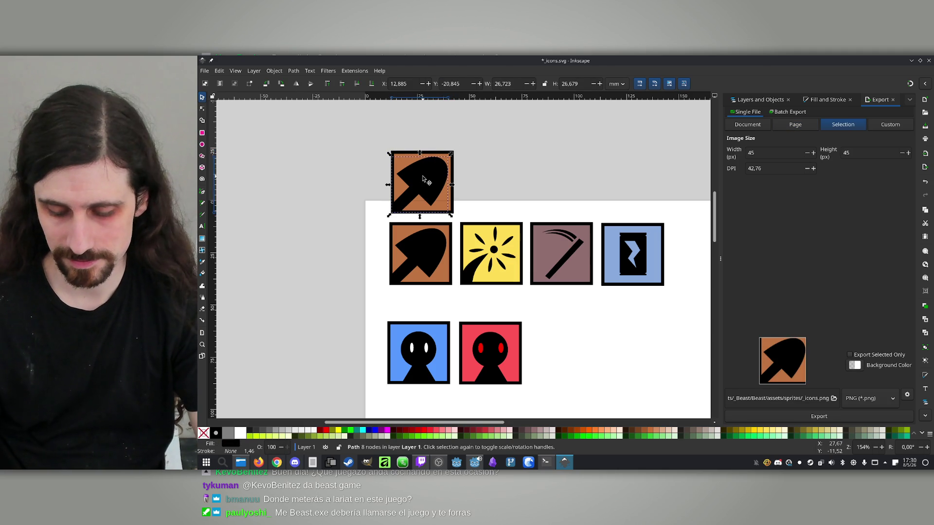
{"action": "key", "text": "Delete"}
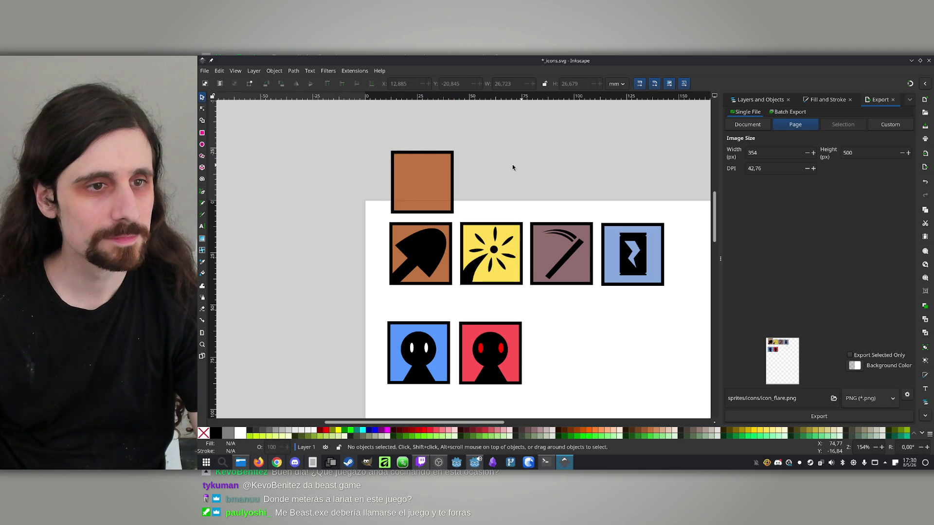
{"action": "left_click", "coordinate": [201, 192]}
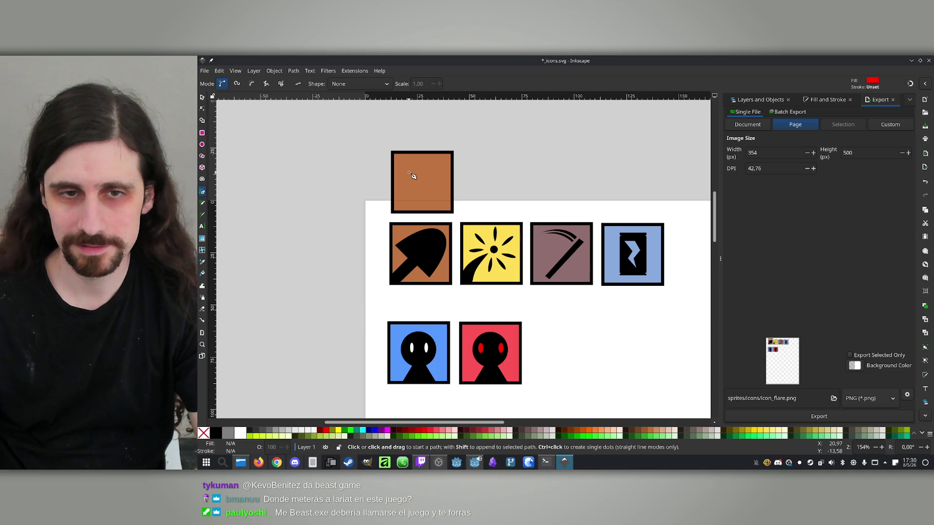
- Draw a black curved slash shape on the blank tile and refine its nodes to slim it
{"action": "scroll", "coordinate": [411, 168], "scroll_direction": "up", "scroll_amount": 2}
{"action": "scroll", "coordinate": [440, 191], "scroll_direction": "up", "scroll_amount": 1}
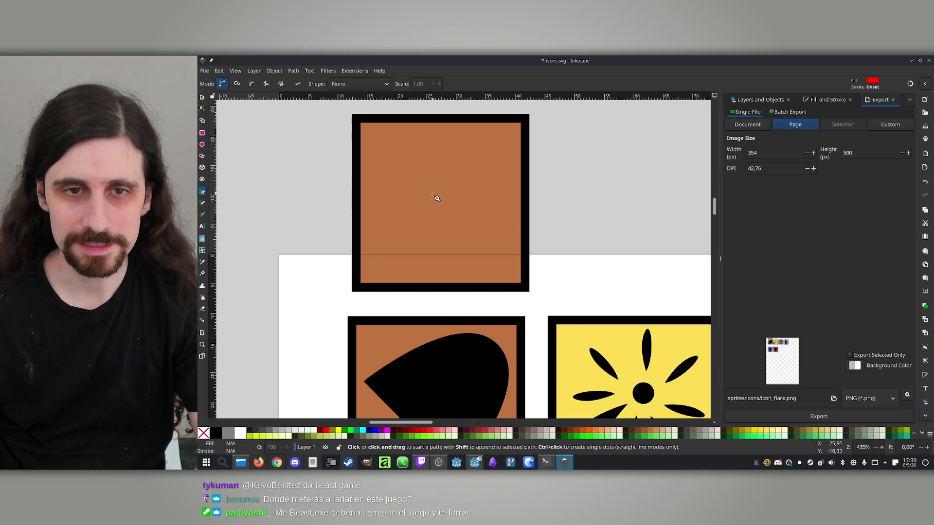
{"action": "left_click", "coordinate": [475, 146]}
{"action": "mouse_move", "coordinate": [419, 179]}
{"action": "left_mouse_down"}
{"action": "mouse_move", "coordinate": [393, 203]}
{"action": "mouse_move", "coordinate": [448, 209]}
{"action": "mouse_move", "coordinate": [467, 199]}
{"action": "left_mouse_up"}
{"action": "left_click", "coordinate": [386, 248]}
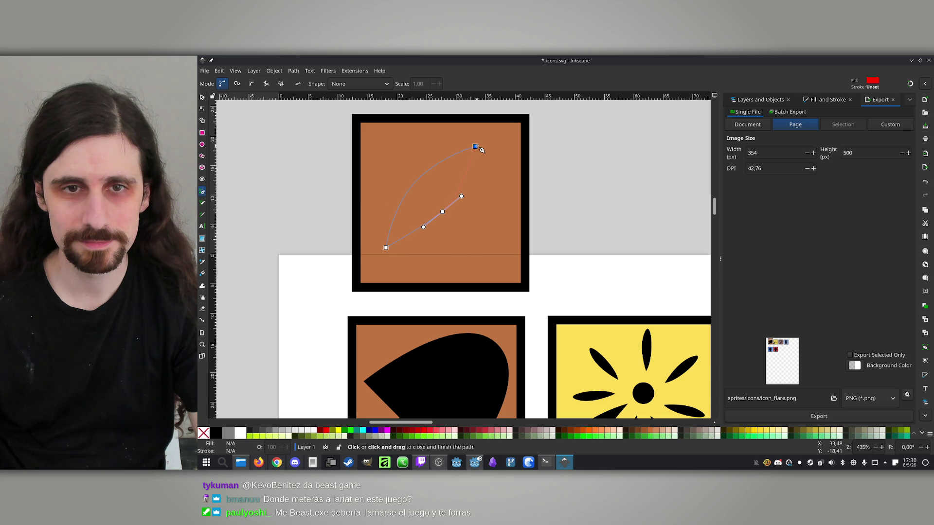
{"action": "left_click", "coordinate": [475, 146]}
{"action": "left_click", "coordinate": [217, 435]}
{"action": "left_click", "coordinate": [202, 108]}
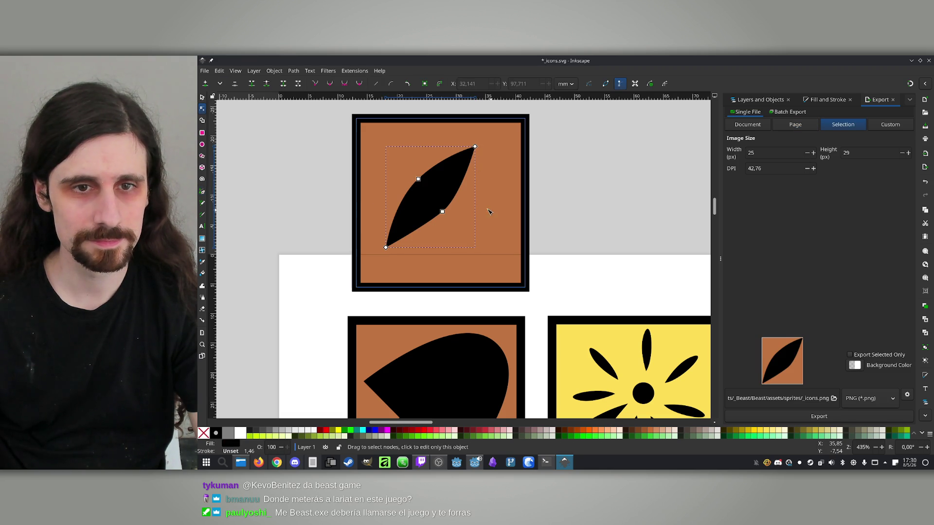
{"action": "mouse_move", "coordinate": [447, 216]}
{"action": "left_mouse_down"}
{"action": "mouse_move", "coordinate": [441, 209]}
{"action": "mouse_move", "coordinate": [469, 168]}
{"action": "left_mouse_up"}
{"action": "left_click", "coordinate": [418, 179]}
{"action": "left_click_drag", "start_coordinate": [393, 204], "coordinate": [386, 215]}
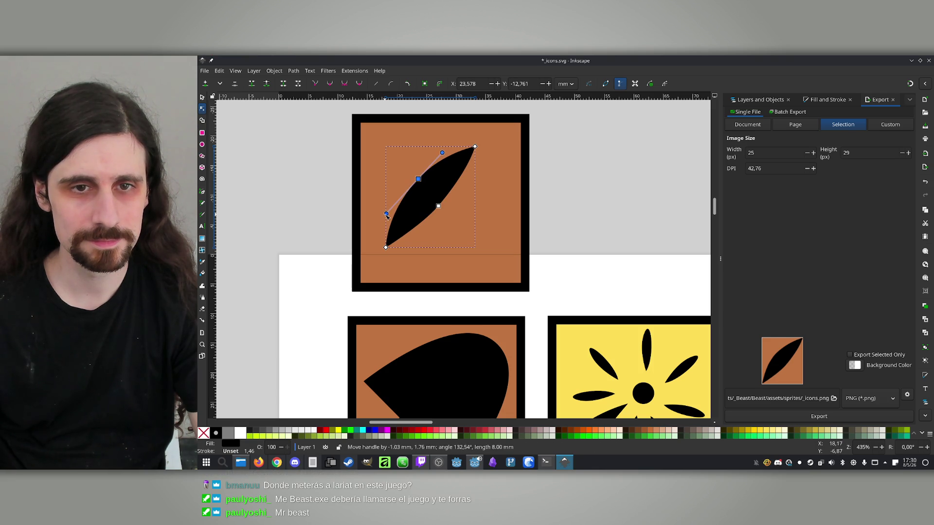
{"action": "left_click_drag", "start_coordinate": [418, 179], "coordinate": [422, 187]}
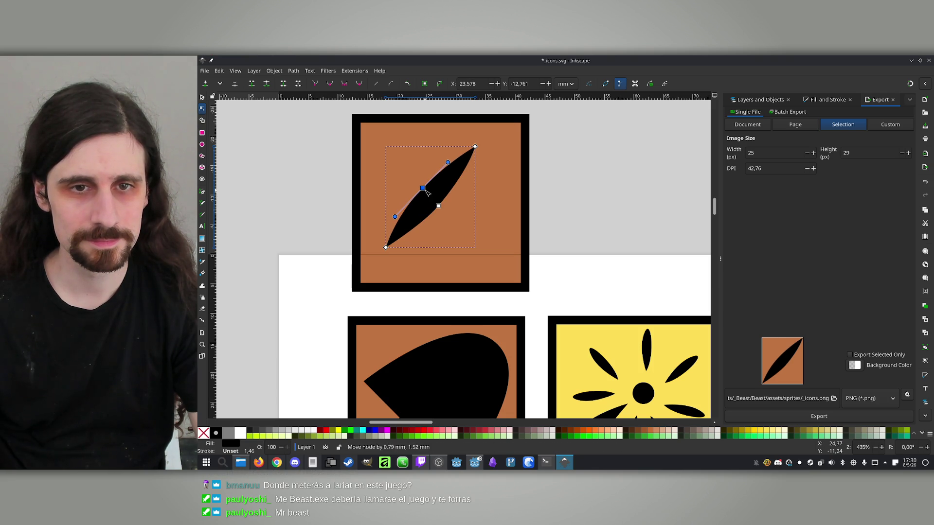
- Add a copy of the slash scaled to about two thirds, placed below and right
{"action": "left_click", "coordinate": [202, 97]}
{"action": "left_click", "coordinate": [428, 194]}
{"action": "left_click", "coordinate": [430, 200]}
{"action": "key", "text": "ctrl+d"}
{"action": "left_click_drag", "start_coordinate": [427, 201], "coordinate": [474, 232]}
{"action": "left_click_drag", "start_coordinate": [525, 175], "coordinate": [495, 205]}
{"action": "mouse_move", "coordinate": [462, 245]}
{"action": "left_mouse_down"}
{"action": "mouse_move", "coordinate": [470, 215]}
{"action": "mouse_move", "coordinate": [481, 217]}
{"action": "left_mouse_up"}
{"action": "left_click", "coordinate": [436, 198]}
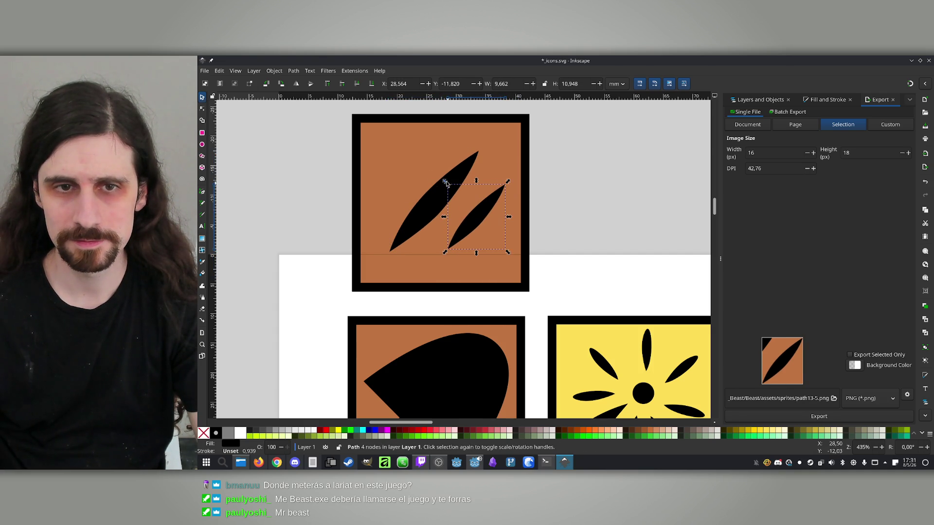
- Paste a third black slash onto the brown tile and move it into position
{"action": "key", "text": "ctrl+v"}
{"action": "left_click_drag", "start_coordinate": [421, 165], "coordinate": [404, 175]}
{"action": "key", "text": "ctrl+z"}
{"action": "left_click", "coordinate": [431, 173]}
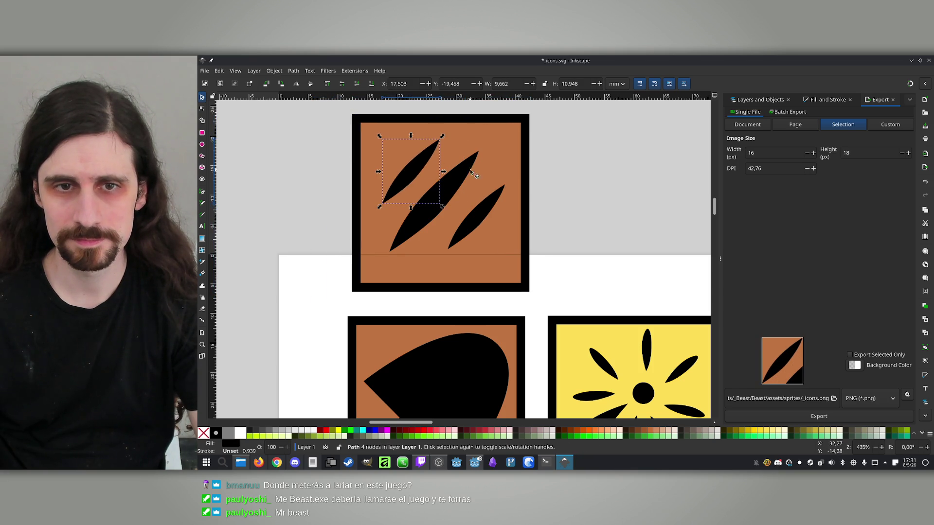
{"action": "left_click", "coordinate": [623, 186]}
{"action": "scroll", "coordinate": [623, 185], "scroll_direction": "down", "scroll_amount": 5, "text": "ctrl"}
{"action": "scroll", "coordinate": [552, 181], "scroll_direction": "up", "scroll_amount": 5, "text": "ctrl"}
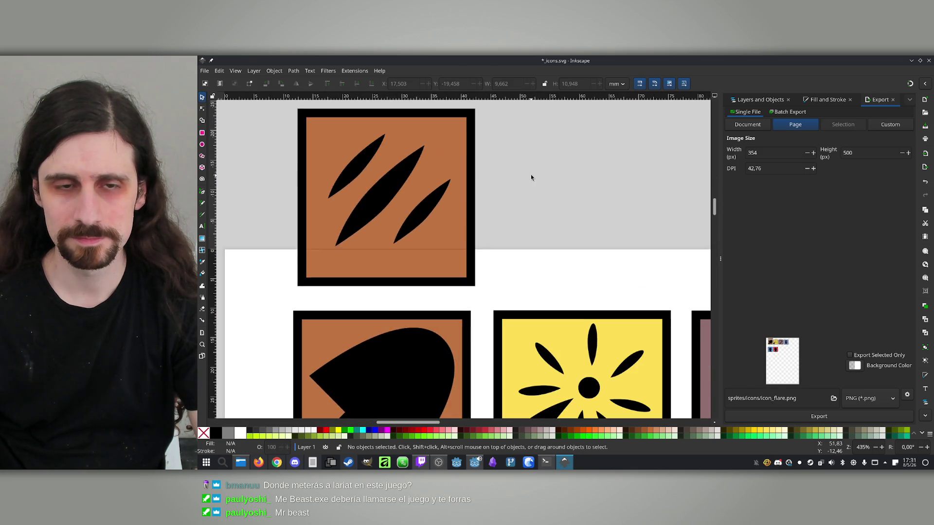
{"action": "scroll", "coordinate": [532, 177], "scroll_direction": "down", "scroll_amount": 2, "text": "ctrl"}
{"action": "scroll", "coordinate": [443, 162], "scroll_direction": "up", "scroll_amount": 2, "text": "ctrl"}
- Widen the right slash slightly by dragging its bottom node with the Node tool
{"action": "left_click", "coordinate": [202, 108]}
{"action": "left_click", "coordinate": [487, 238]}
{"action": "left_click", "coordinate": [479, 255]}
{"action": "left_click_drag", "start_coordinate": [479, 256], "coordinate": [478, 258]}
{"action": "left_click", "coordinate": [201, 97]}
{"action": "left_click", "coordinate": [256, 146]}
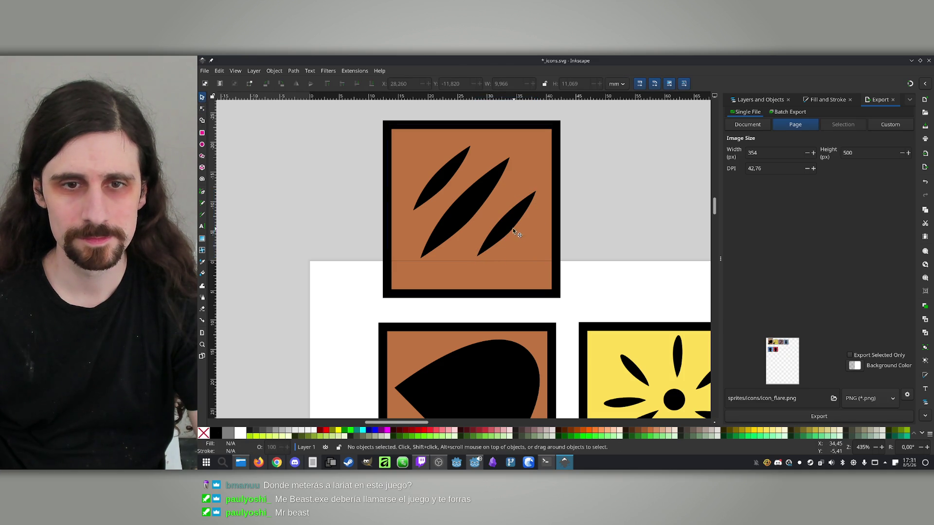
- Nudge the right, middle and upper-left slashes into a diagonal arrangement
{"action": "left_click", "coordinate": [511, 229]}
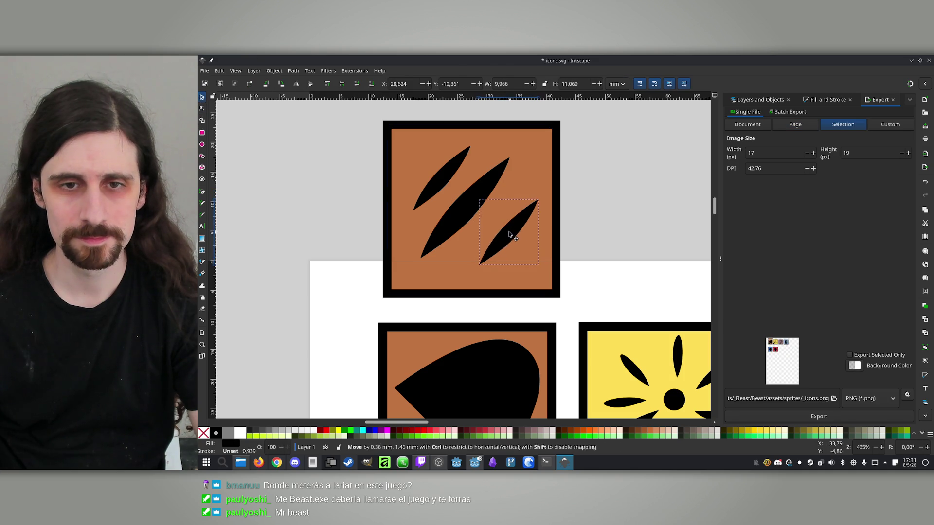
{"action": "left_click_drag", "start_coordinate": [514, 226], "coordinate": [520, 239]}
{"action": "mouse_move", "coordinate": [466, 209]}
{"action": "left_mouse_down"}
{"action": "mouse_move", "coordinate": [476, 217]}
{"action": "mouse_move", "coordinate": [474, 204]}
{"action": "left_mouse_up"}
{"action": "left_click_drag", "start_coordinate": [440, 168], "coordinate": [434, 182]}
{"action": "left_click", "coordinate": [479, 200]}
{"action": "left_click", "coordinate": [588, 166]}
{"action": "scroll", "coordinate": [588, 167], "scroll_direction": "down", "scroll_amount": 6}
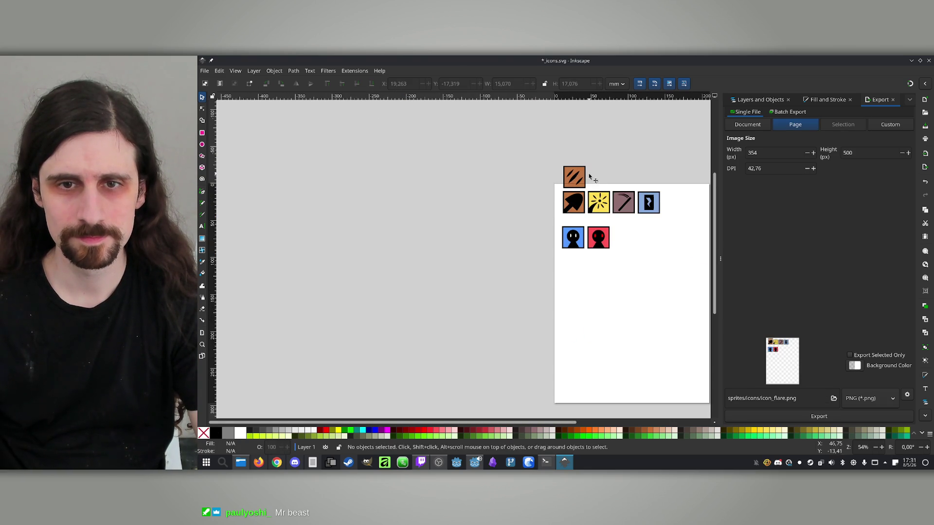
{"action": "scroll", "coordinate": [608, 168], "scroll_direction": "up", "scroll_amount": 6}
- Enlarge the middle slash and shift the small lower-right slash to the left
{"action": "left_click", "coordinate": [379, 179]}
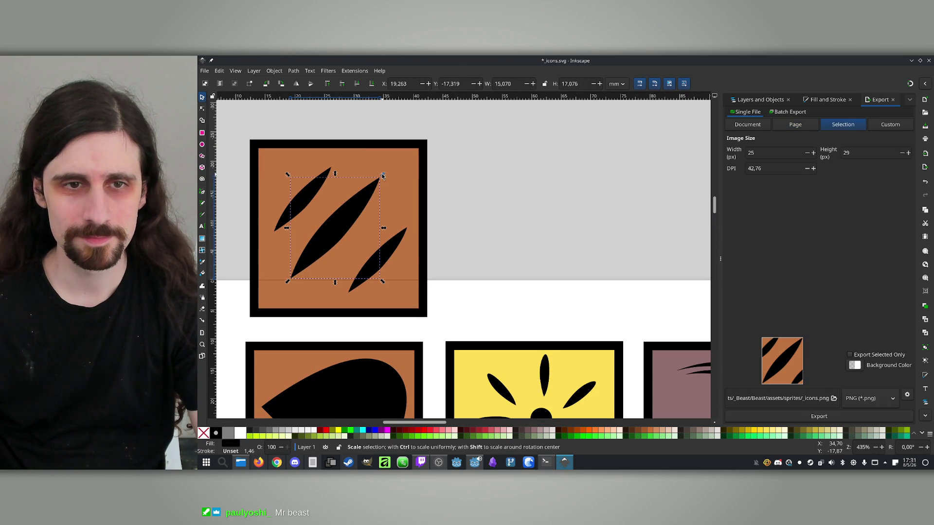
{"action": "left_click_drag", "start_coordinate": [383, 176], "coordinate": [393, 173]}
{"action": "key", "text": "Escape"}
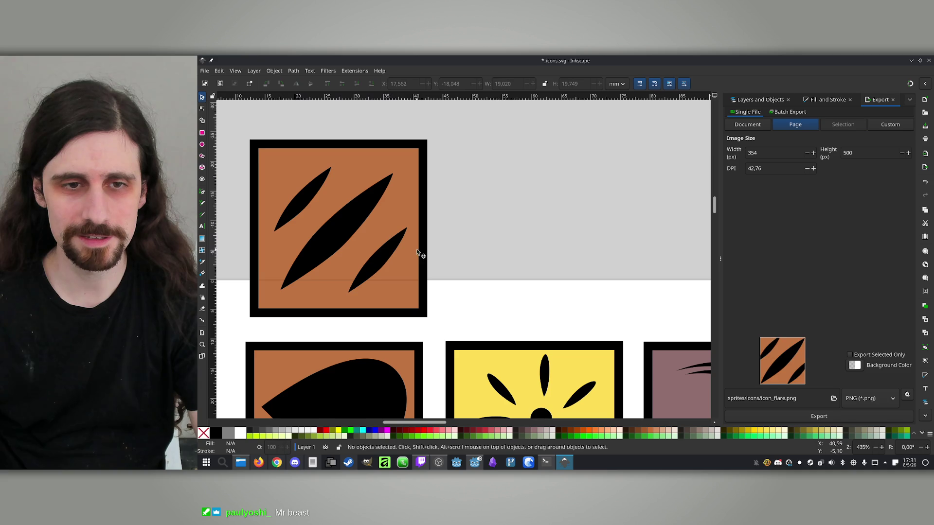
{"action": "left_click_drag", "start_coordinate": [384, 257], "coordinate": [375, 255]}
{"action": "mouse_move", "coordinate": [310, 199]}
{"action": "left_mouse_down"}
{"action": "mouse_move", "coordinate": [318, 206]}
{"action": "mouse_move", "coordinate": [328, 176]}
{"action": "mouse_move", "coordinate": [308, 171]}
{"action": "mouse_move", "coordinate": [302, 191]}
{"action": "left_mouse_up"}
{"action": "left_click", "coordinate": [521, 207]}
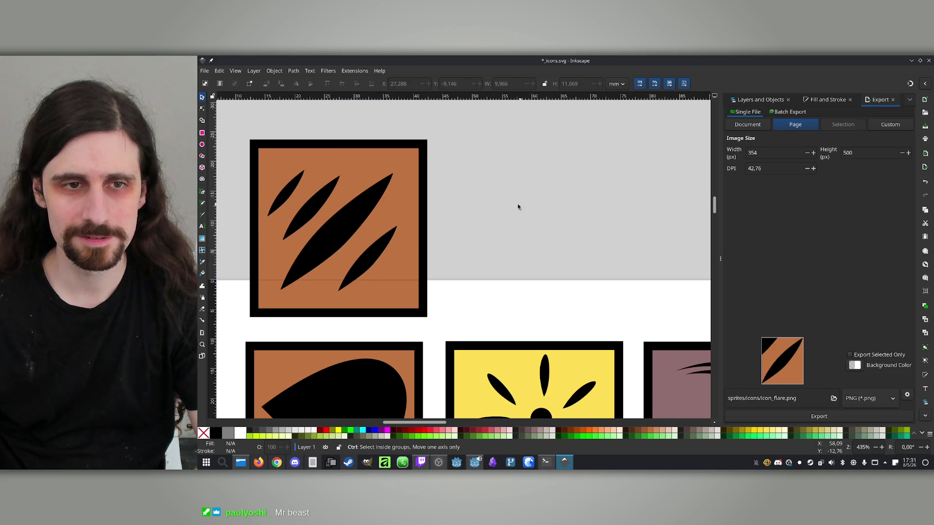
{"action": "key", "text": "ctrl+z"}
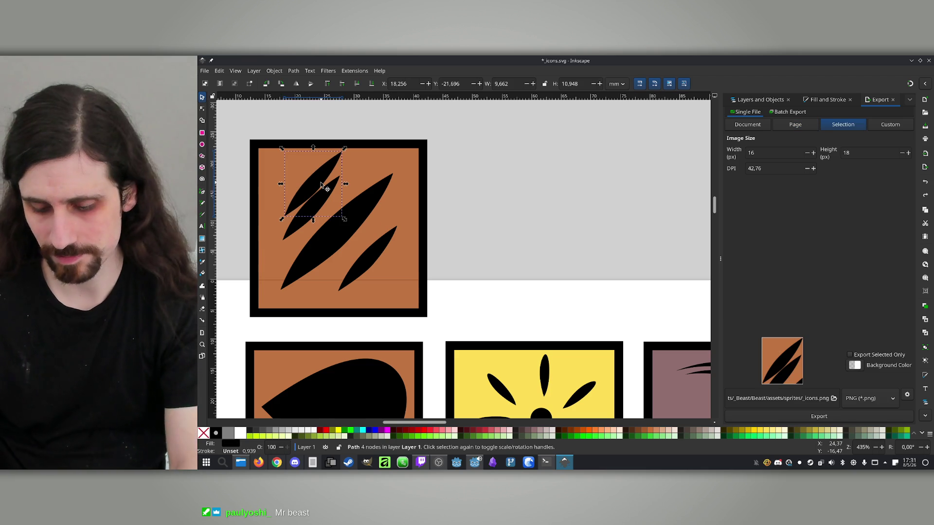
- Move the upper-left slash down, enlarge it, and place a duplicate copy
{"action": "left_click_drag", "start_coordinate": [322, 184], "coordinate": [320, 207]}
{"action": "left_click_drag", "start_coordinate": [341, 170], "coordinate": [379, 148]}
{"action": "mouse_move", "coordinate": [329, 195]}
{"action": "left_mouse_down"}
{"action": "mouse_move", "coordinate": [308, 208]}
{"action": "mouse_move", "coordinate": [312, 200]}
{"action": "mouse_move", "coordinate": [388, 250]}
{"action": "mouse_move", "coordinate": [365, 267]}
{"action": "left_mouse_up"}
{"action": "key", "text": "ctrl+d"}
{"action": "left_click", "coordinate": [554, 223]}
{"action": "scroll", "coordinate": [545, 226], "scroll_direction": "down", "scroll_amount": 4}
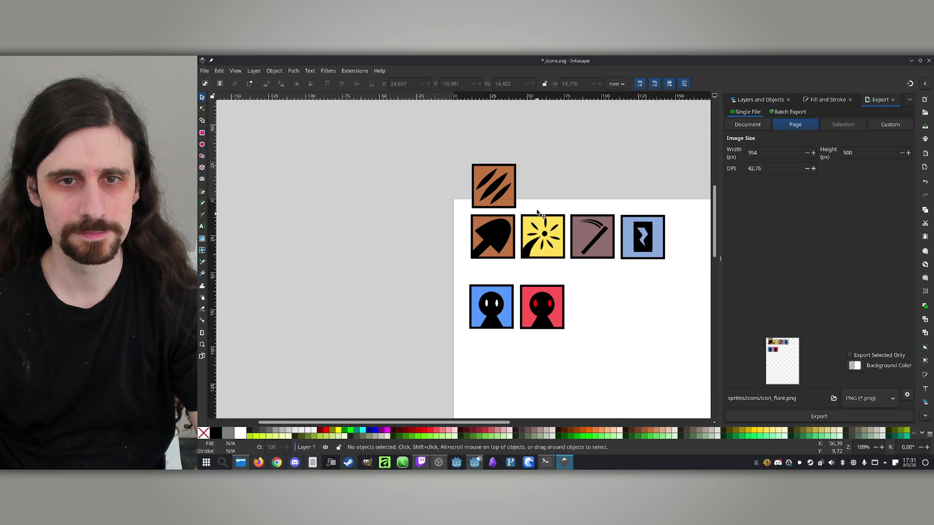
{"action": "scroll", "coordinate": [494, 223], "scroll_direction": "up", "scroll_amount": 3}
- Tilt the lower-right slash about 6° and the upper-left slash about 5°
{"action": "left_click", "coordinate": [501, 246]}
{"action": "left_click", "coordinate": [500, 246]}
{"action": "left_click_drag", "start_coordinate": [526, 219], "coordinate": [534, 210]}
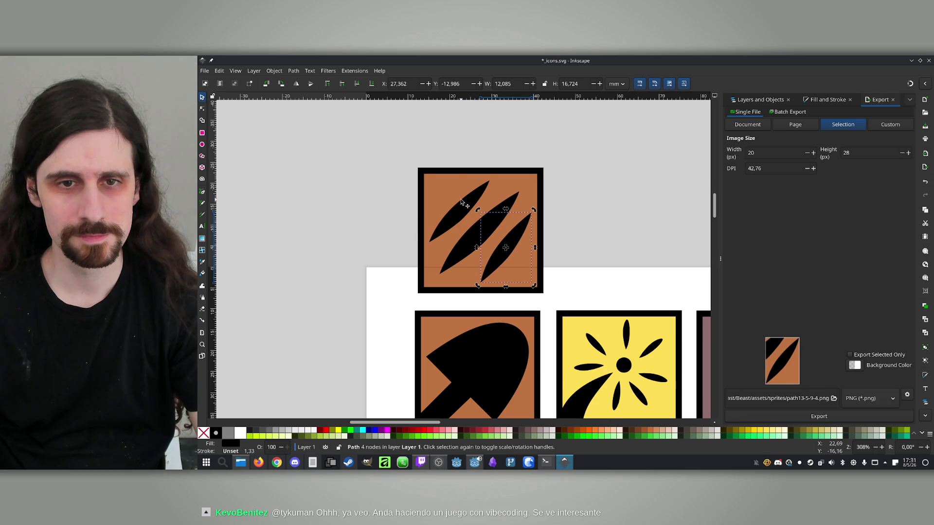
{"action": "left_click", "coordinate": [462, 201]}
{"action": "left_click", "coordinate": [462, 202]}
{"action": "left_click_drag", "start_coordinate": [493, 185], "coordinate": [495, 182]}
{"action": "left_click", "coordinate": [635, 188]}
{"action": "scroll", "coordinate": [635, 188], "scroll_direction": "down", "scroll_amount": 4}
{"action": "scroll", "coordinate": [618, 183], "scroll_direction": "right", "scroll_amount": 2}
{"action": "scroll", "coordinate": [619, 184], "scroll_direction": "down", "scroll_amount": 1}
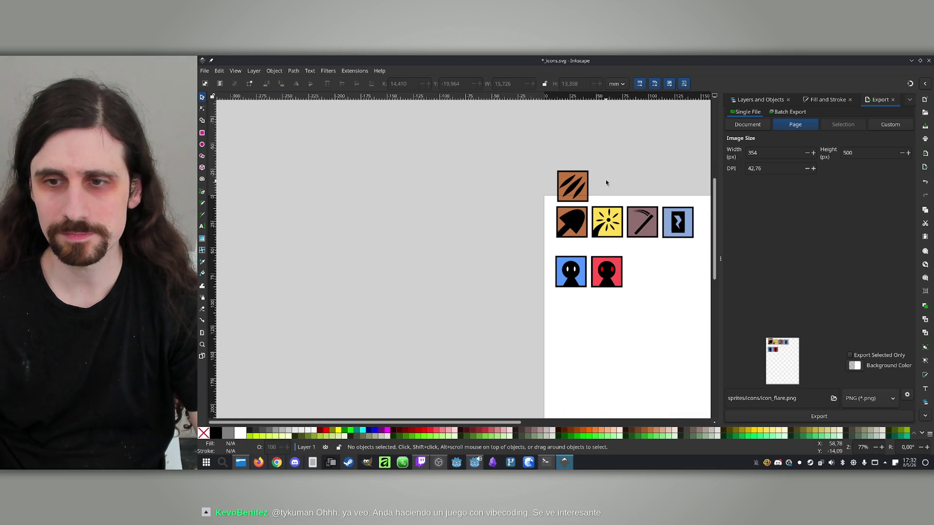
{"action": "scroll", "coordinate": [554, 175], "scroll_direction": "right", "scroll_amount": 2}
{"action": "scroll", "coordinate": [576, 171], "scroll_direction": "up", "scroll_amount": 2}
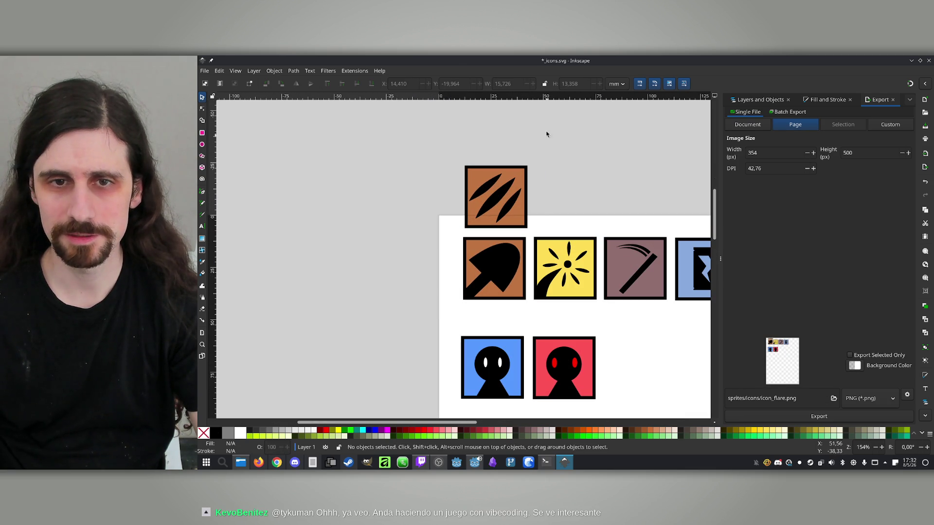